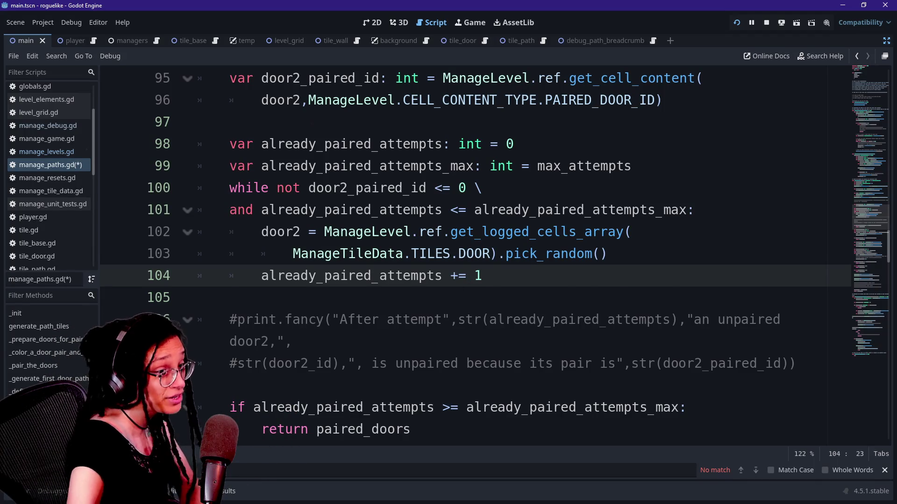
# - Highlight the max_attempts setting and paired_doors declarations around line 82 in the Godot script
pyautogui.scroll(1, 467, 256)
pyautogui.scroll(5, 467, 257)
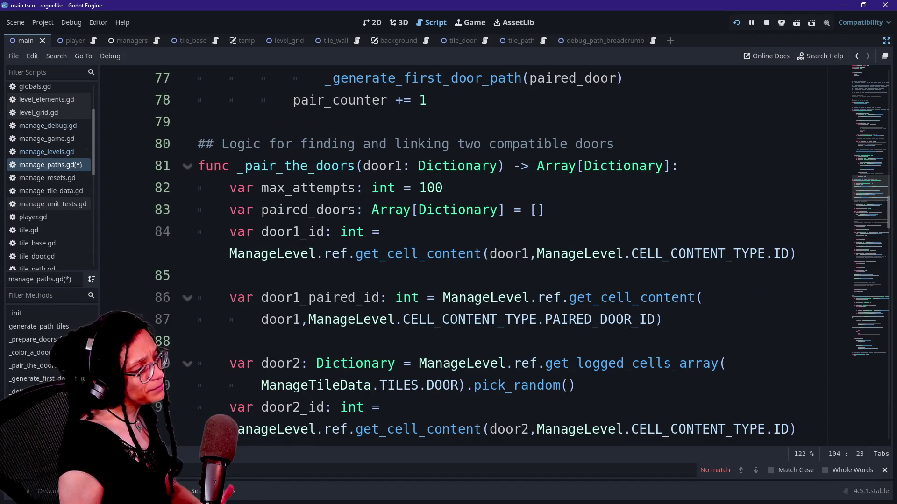
pyautogui.tripleClick(327, 188)
pyautogui.doubleClick(431, 187)
pyautogui.moveTo(443, 188); pyautogui.dragTo(521, 210)
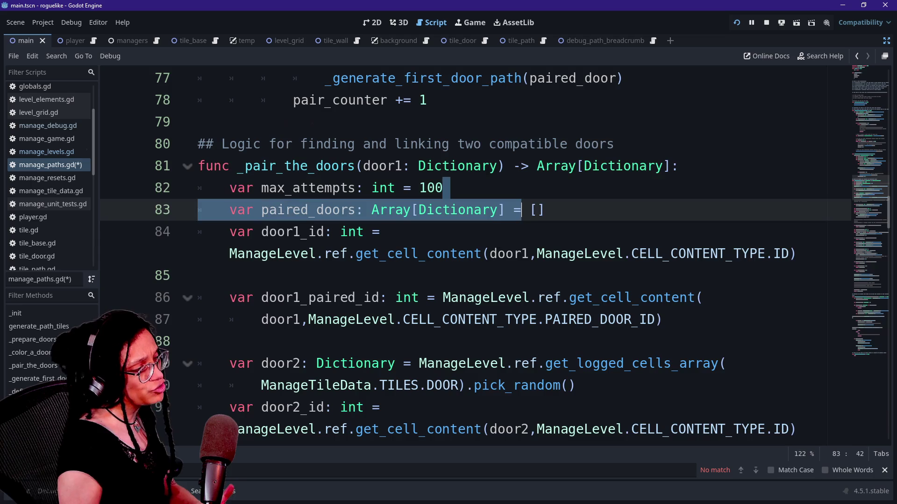
pyautogui.scroll(-5, 467, 257)
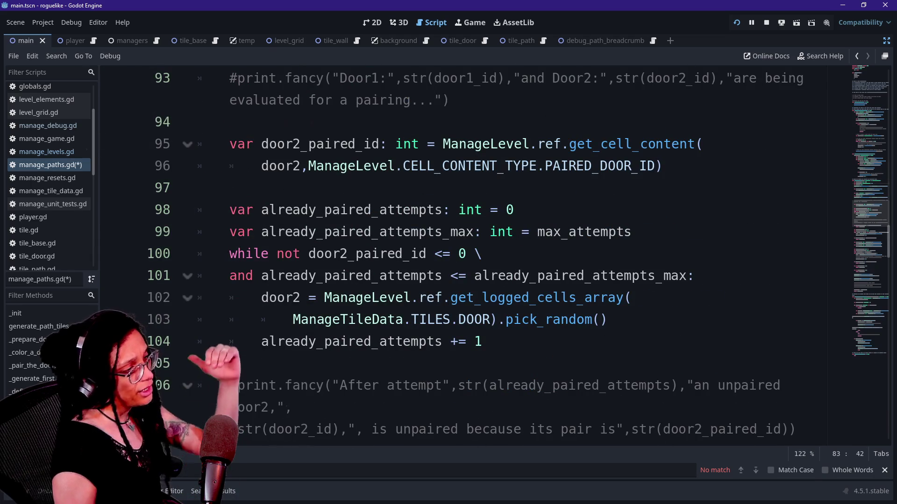
pyautogui.moveTo(521, 232)
pyautogui.mouseDown()
pyautogui.moveTo(630, 232)
pyautogui.moveTo(600, 232)
pyautogui.mouseUp()
pyautogui.scroll(-2, 467, 257)
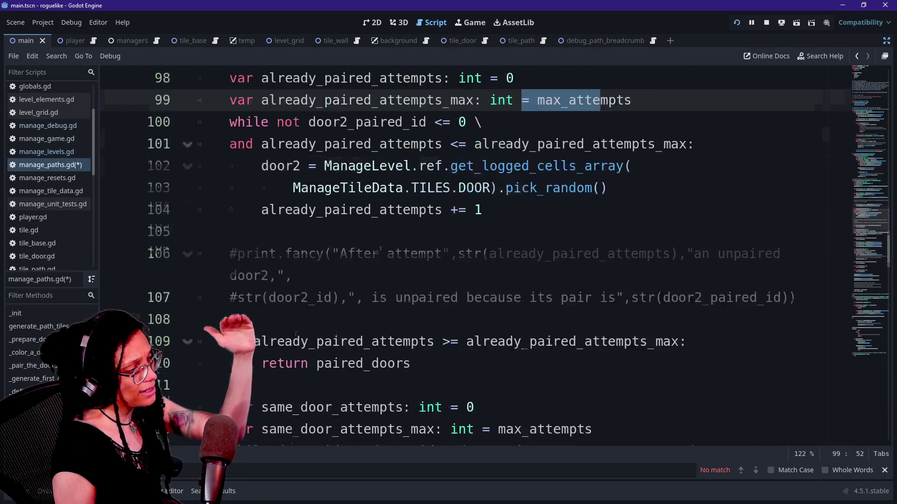
pyautogui.scroll(-8, 467, 257)
pyautogui.scroll(3, 467, 257)
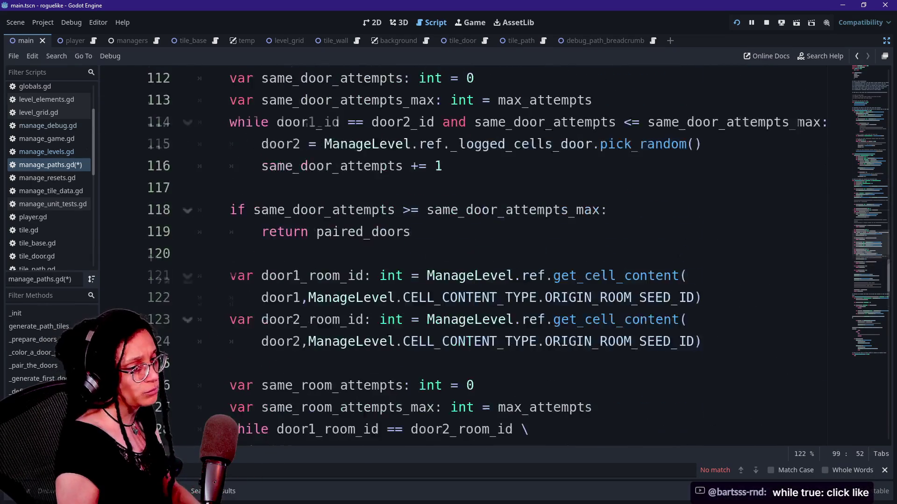
pyautogui.scroll(3, 537, 209)
# - Inspect the _logged_cells_door property and the int type documentation for same_door_attempts
pyautogui.click(537, 208)
pyautogui.scroll(3, 537, 208)
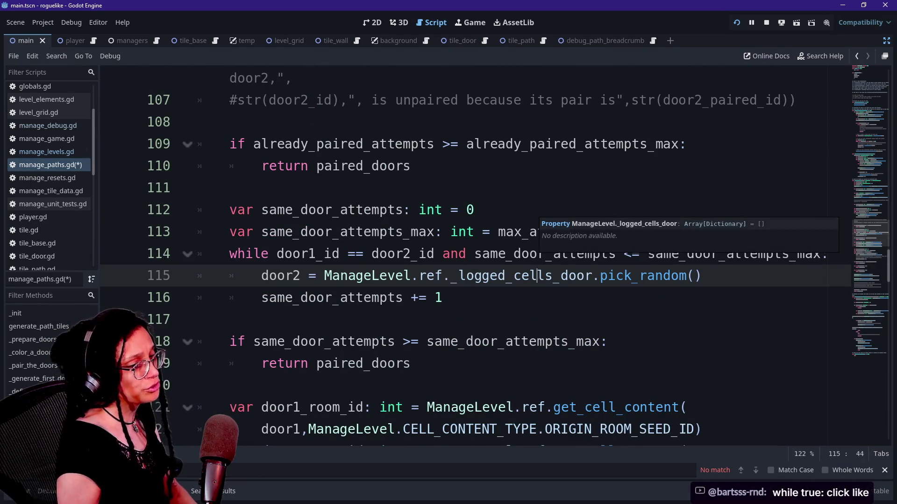
pyautogui.click(442, 210)
pyautogui.moveTo(439, 210)
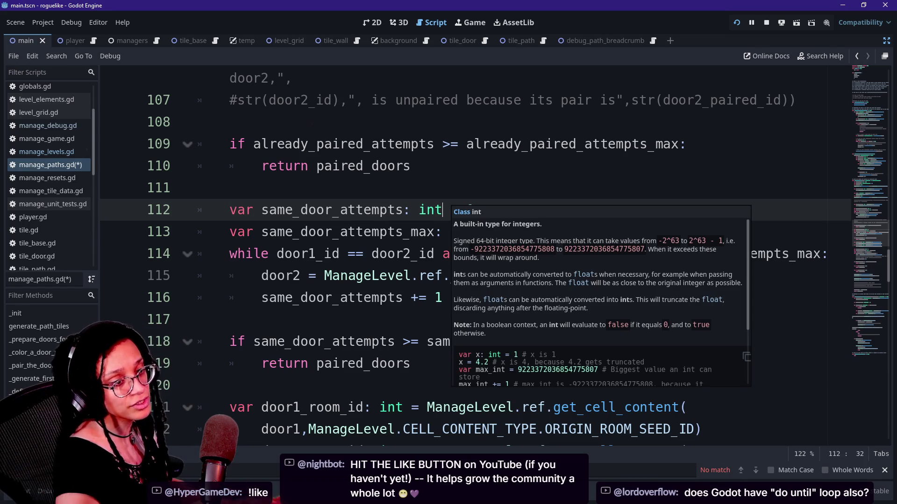
# - Step through the same-door retry loop, door2 reassignment and attempts counter increment
pyautogui.click(411, 166)
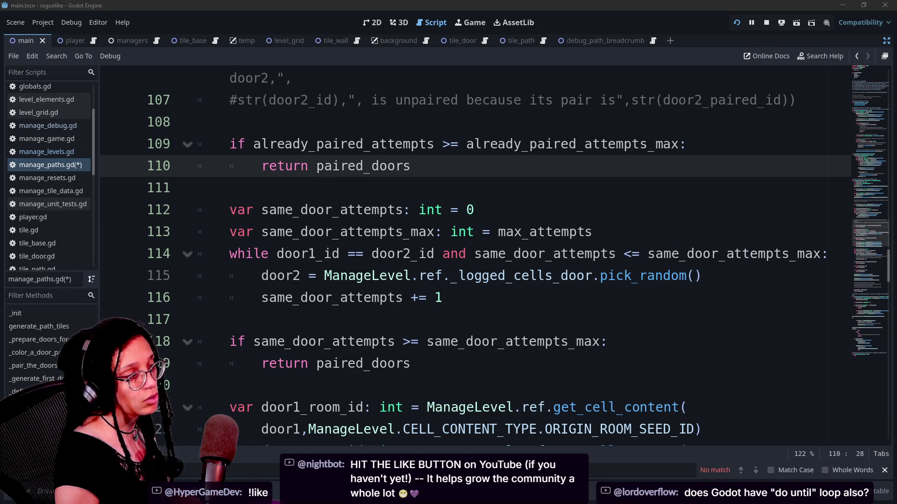
pyautogui.press('Down')
pyautogui.press('Down')
pyautogui.press('Down')
pyautogui.press('End')
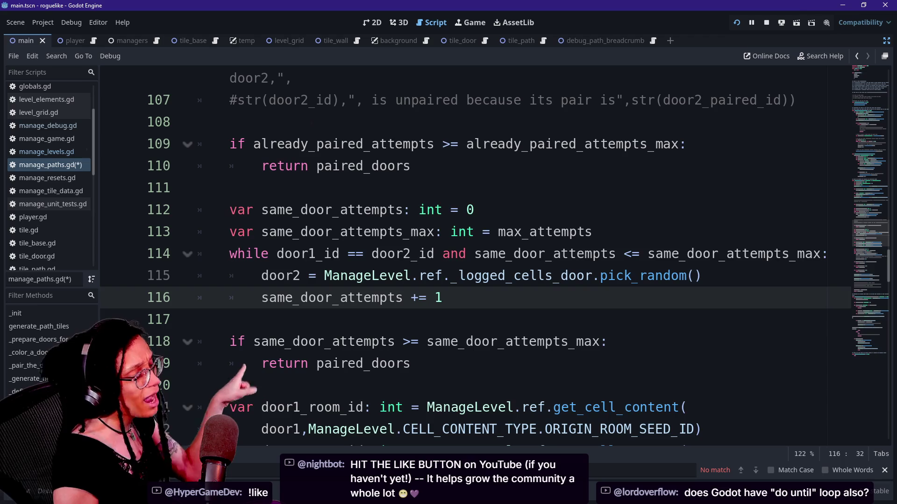
pyautogui.press('Up')
pyautogui.press('Down')
pyautogui.press('Down')
pyautogui.press('Down')
pyautogui.press('Down')
pyautogui.press('Down')
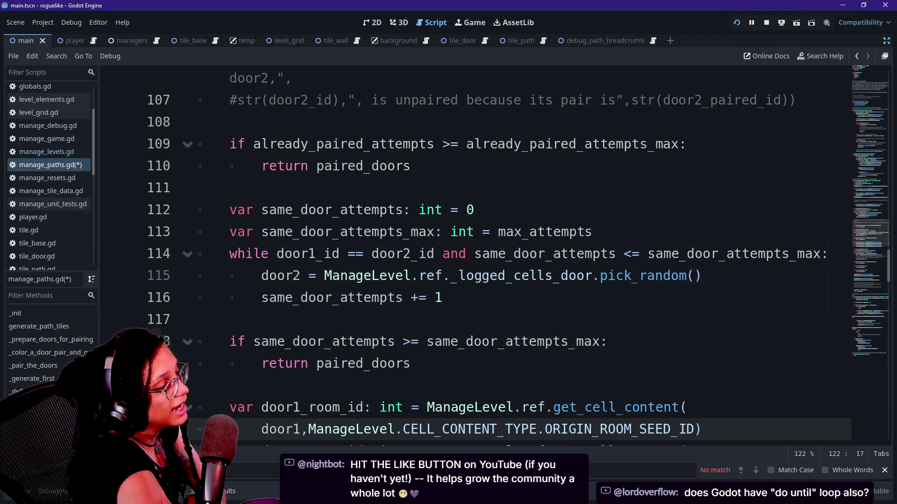
pyautogui.click(290, 253)
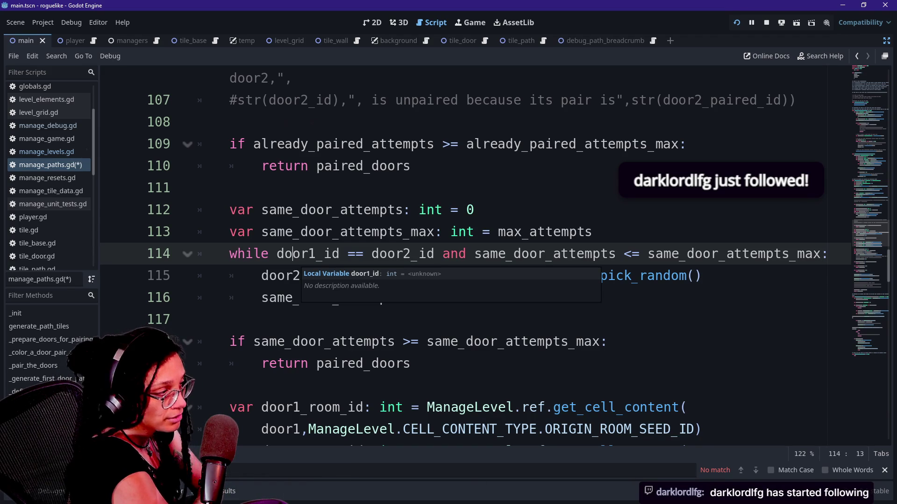
pyautogui.click(293, 275)
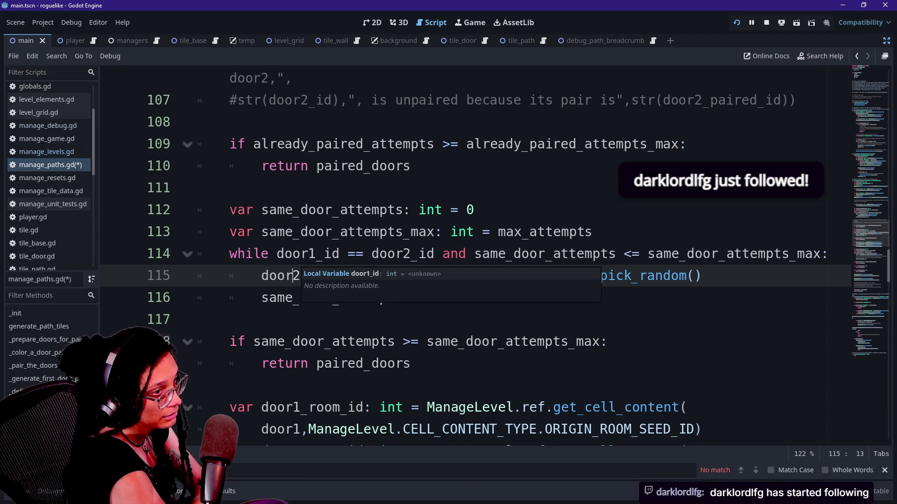
pyautogui.click(309, 297)
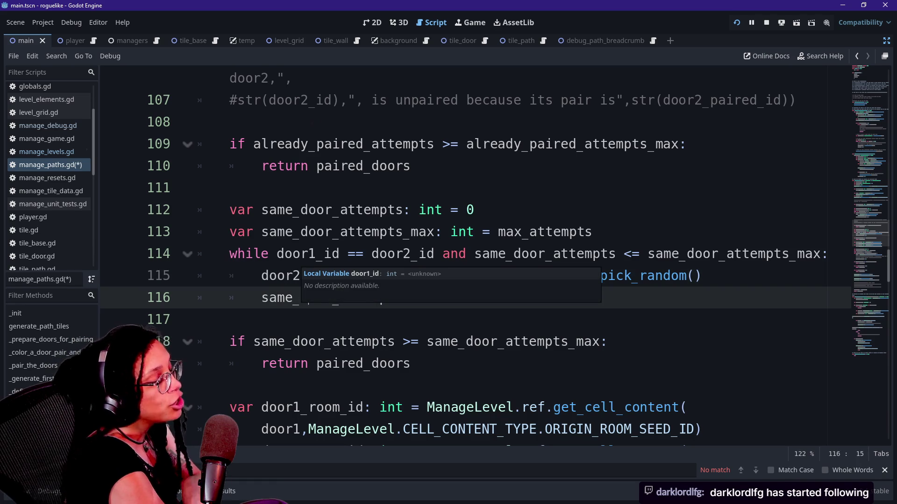
pyautogui.click(198, 319)
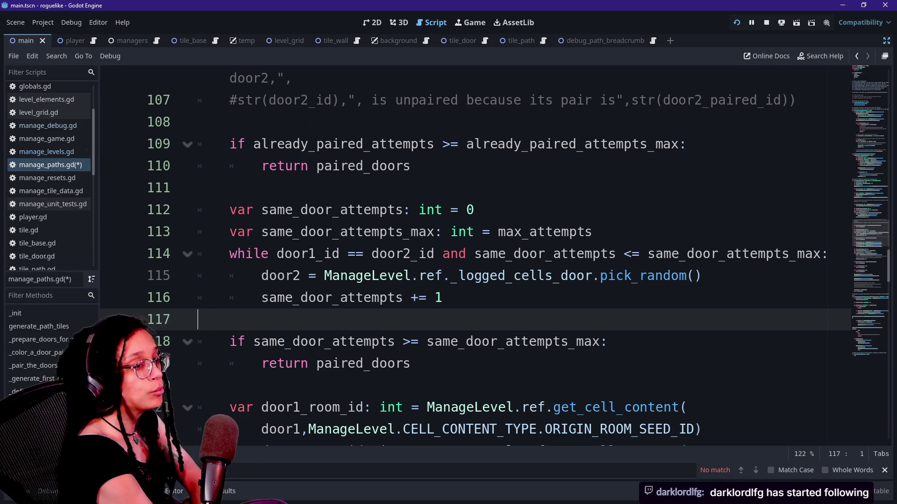
pyautogui.moveTo(318, 365)
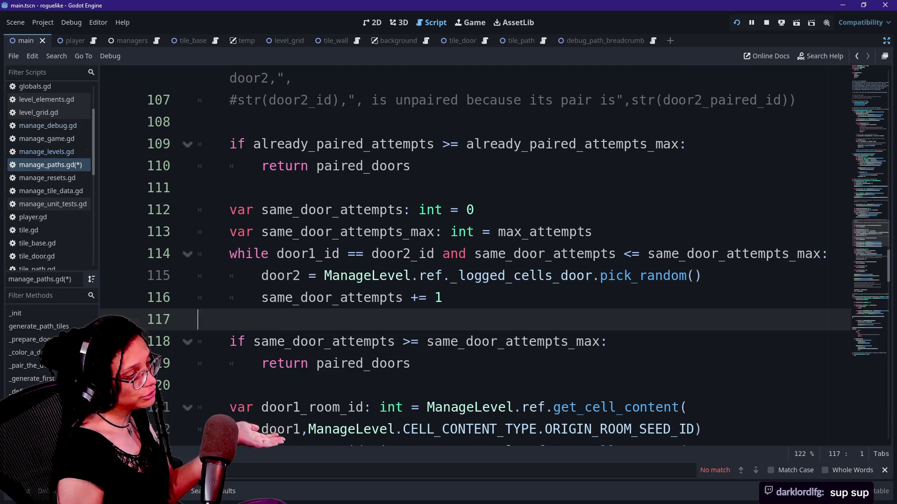
# - Point out the while condition on line 114 and highlight the loop body on lines 115–116
pyautogui.moveTo(237, 254); pyautogui.dragTo(403, 254)
pyautogui.click(403, 254)
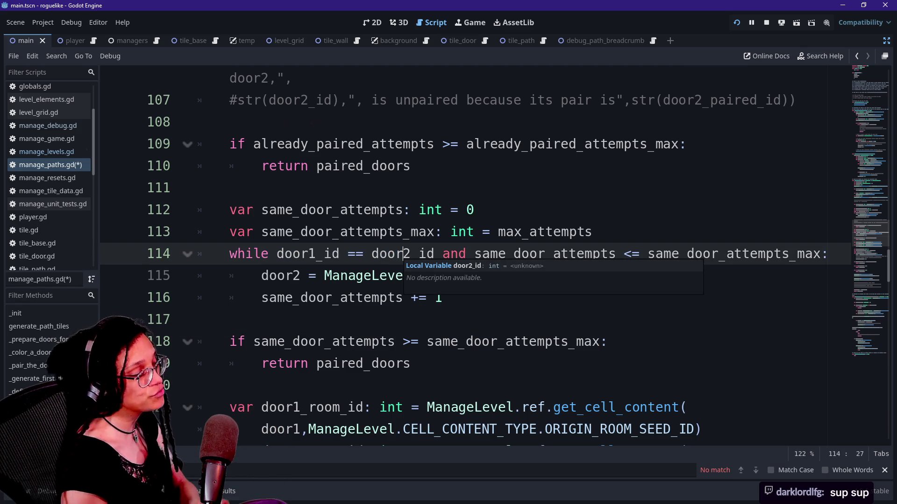
pyautogui.moveTo(308, 144); pyautogui.dragTo(450, 144)
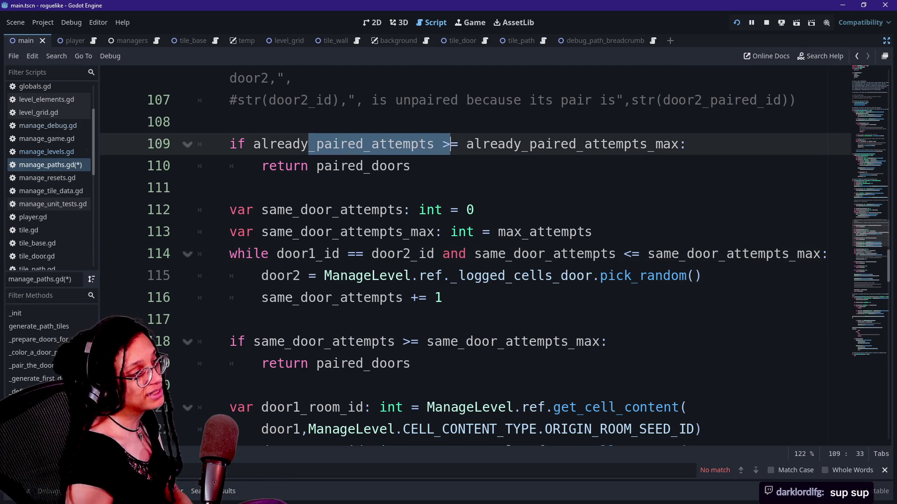
pyautogui.click(442, 297)
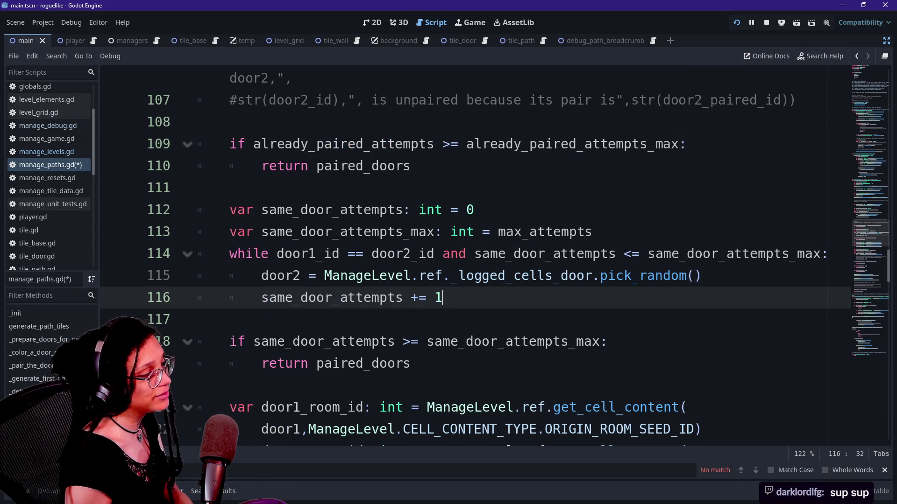
pyautogui.click(340, 253)
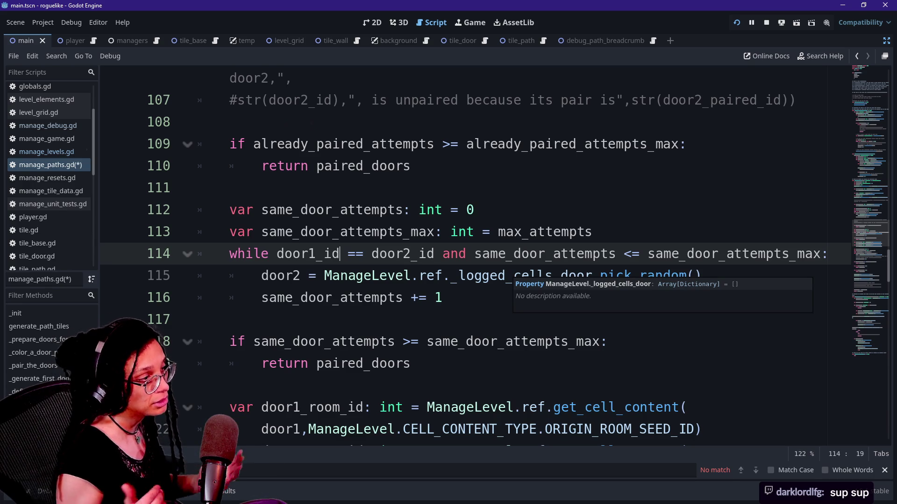
pyautogui.click(268, 254)
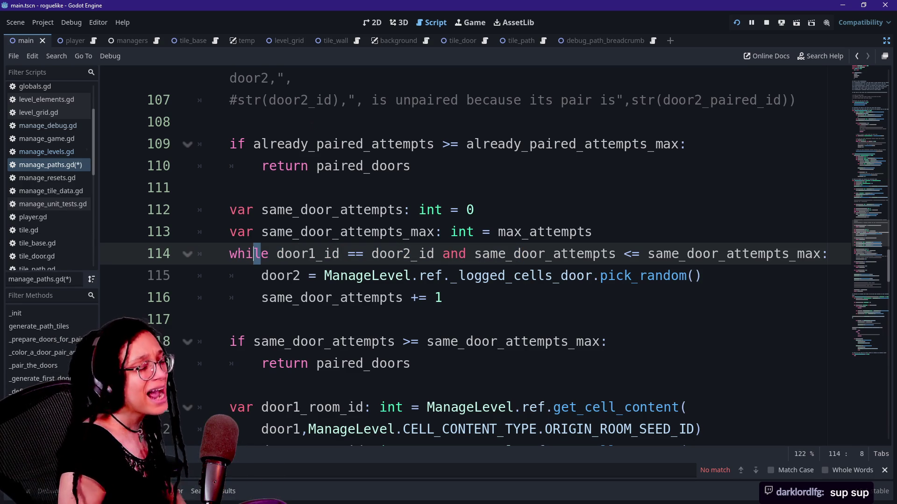
pyautogui.click(229, 254)
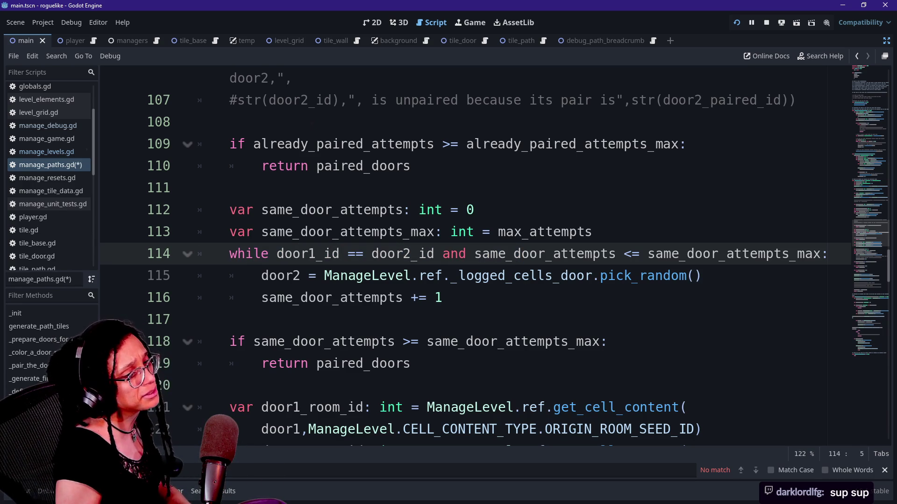
pyautogui.click(285, 253)
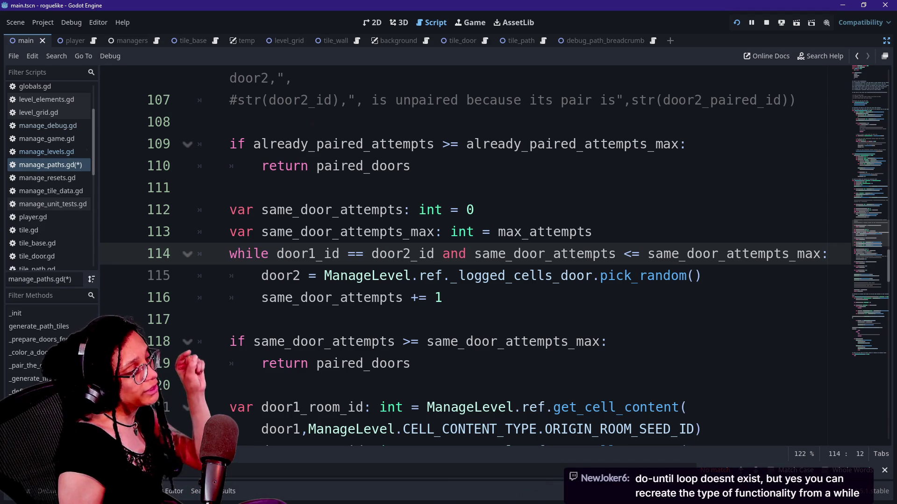
pyautogui.moveTo(261, 275); pyautogui.dragTo(600, 276)
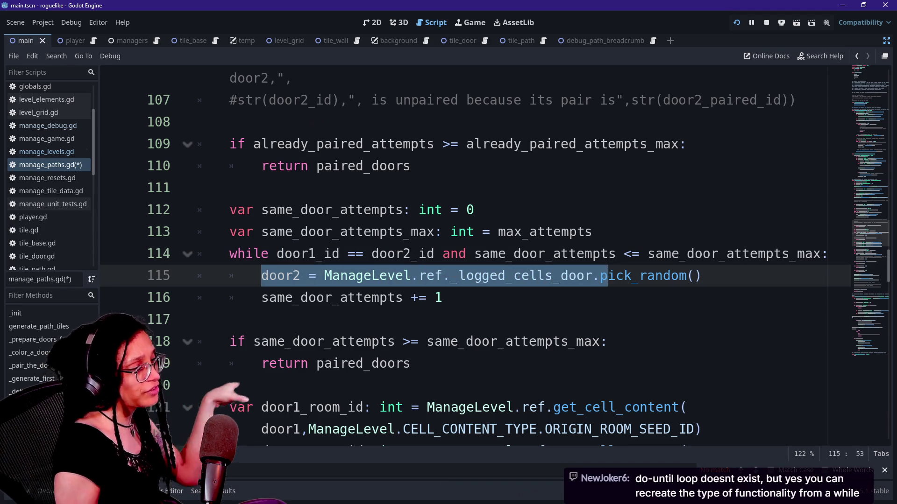
pyautogui.click(585, 253)
pyautogui.moveTo(262, 276); pyautogui.dragTo(442, 297)
pyautogui.click(585, 254)
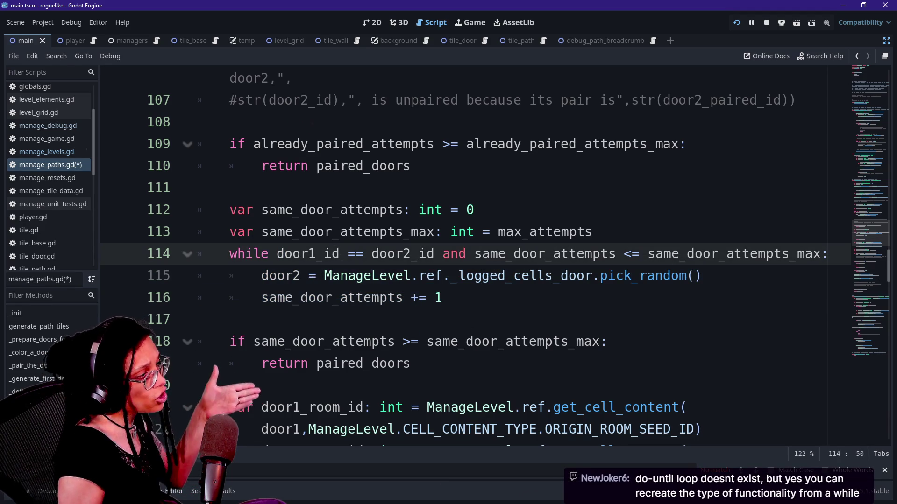
# - Highlight the door1_id == door2 comparison, the same_door_attempts limit check and the early return
pyautogui.moveTo(229, 254); pyautogui.dragTo(733, 254)
pyautogui.click(536, 254)
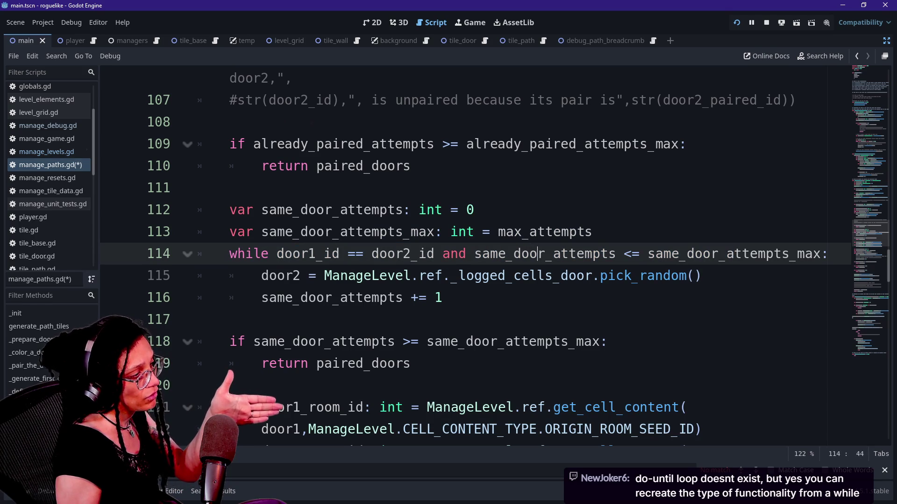
pyautogui.moveTo(276, 253); pyautogui.dragTo(616, 253)
pyautogui.click(616, 254)
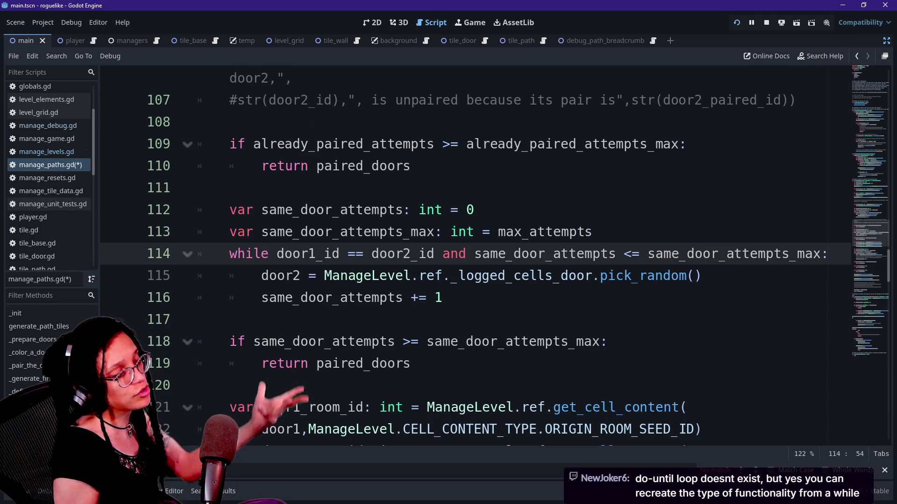
pyautogui.moveTo(276, 254); pyautogui.dragTo(411, 253)
pyautogui.click(411, 253)
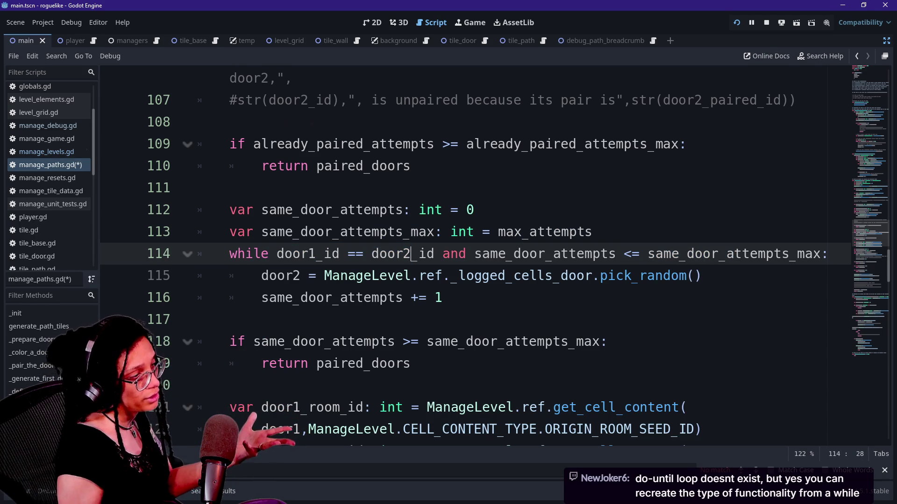
pyautogui.moveTo(245, 254); pyautogui.dragTo(356, 254)
pyautogui.click(356, 254)
pyautogui.moveTo(482, 254); pyautogui.dragTo(230, 253)
pyautogui.click(481, 254)
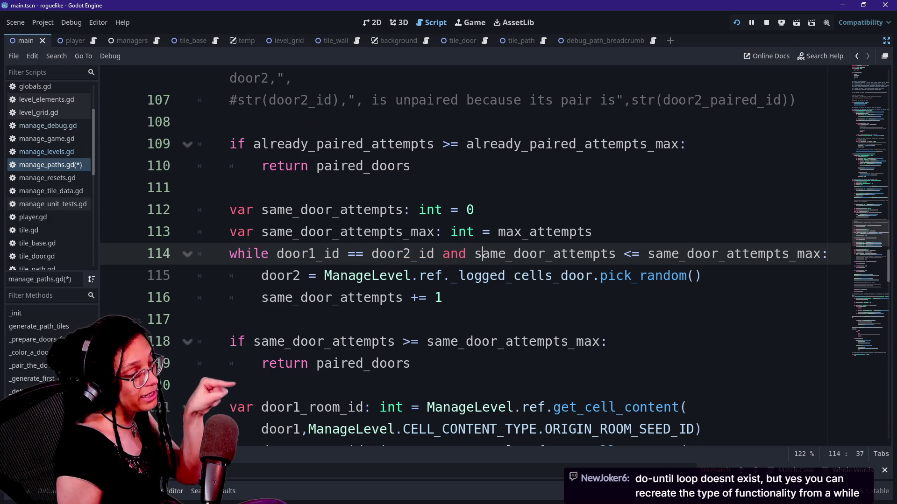
pyautogui.moveTo(197, 341)
pyautogui.mouseDown()
pyautogui.moveTo(341, 342)
pyautogui.moveTo(197, 385)
pyautogui.mouseUp()
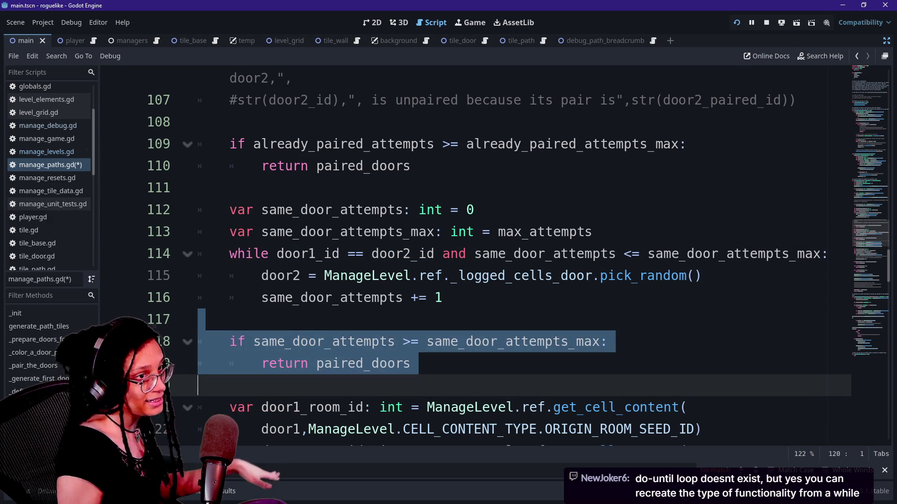
pyautogui.click(198, 386)
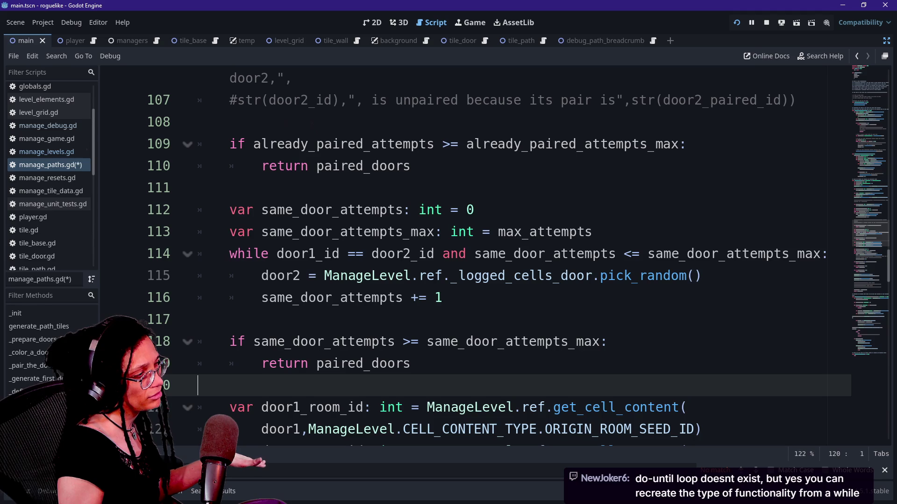
# - Select door1_id and highlight the door equality comparison in the line 114 loop condition
pyautogui.click(279, 253)
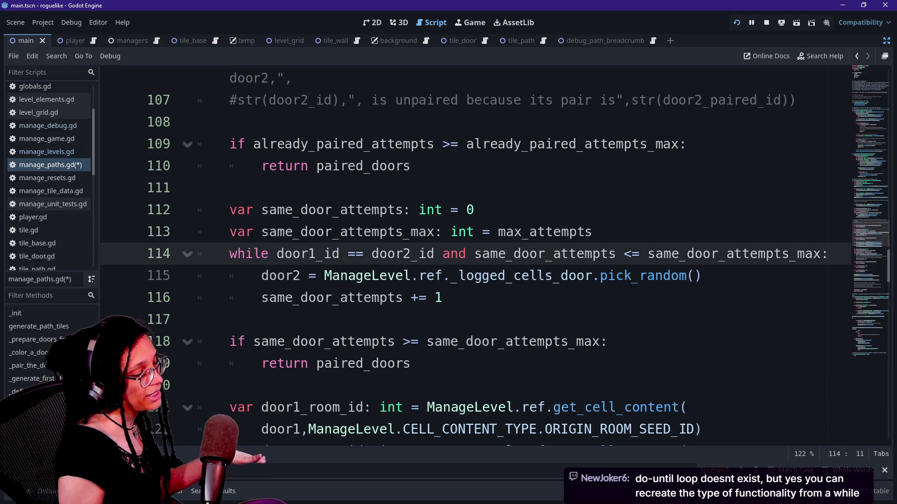
pyautogui.click(395, 254)
pyautogui.doubleClick(304, 253)
pyautogui.click(348, 253)
pyautogui.moveTo(348, 254); pyautogui.dragTo(412, 253)
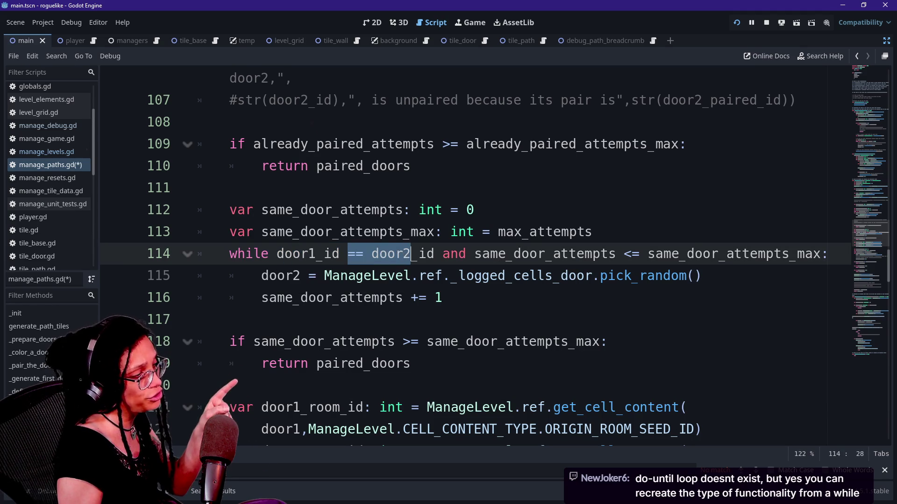
pyautogui.click(427, 254)
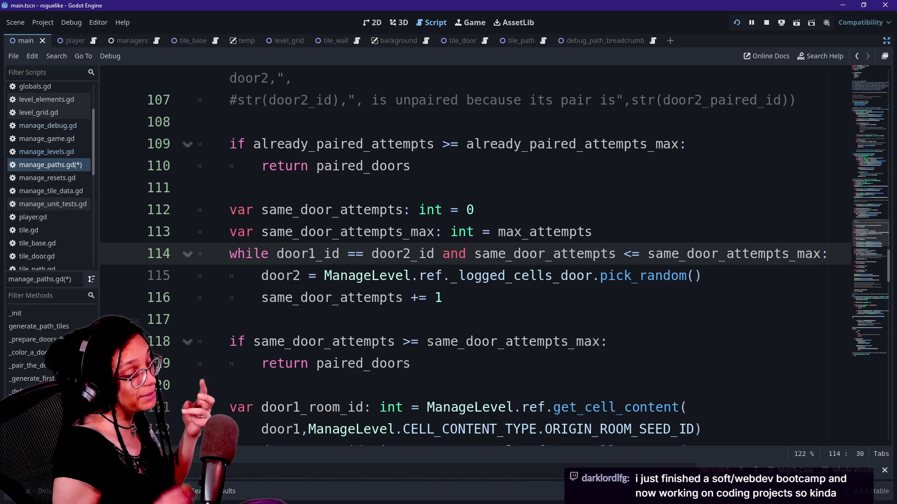
pyautogui.click(419, 254)
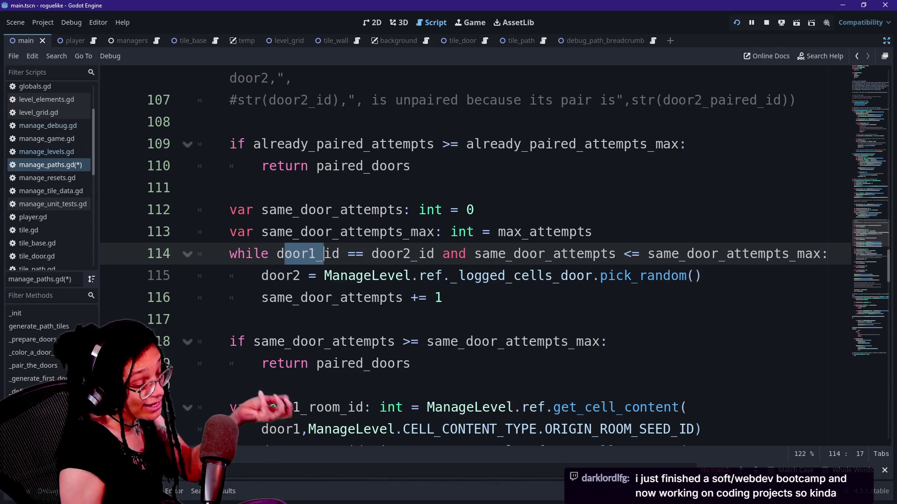
pyautogui.click(442, 298)
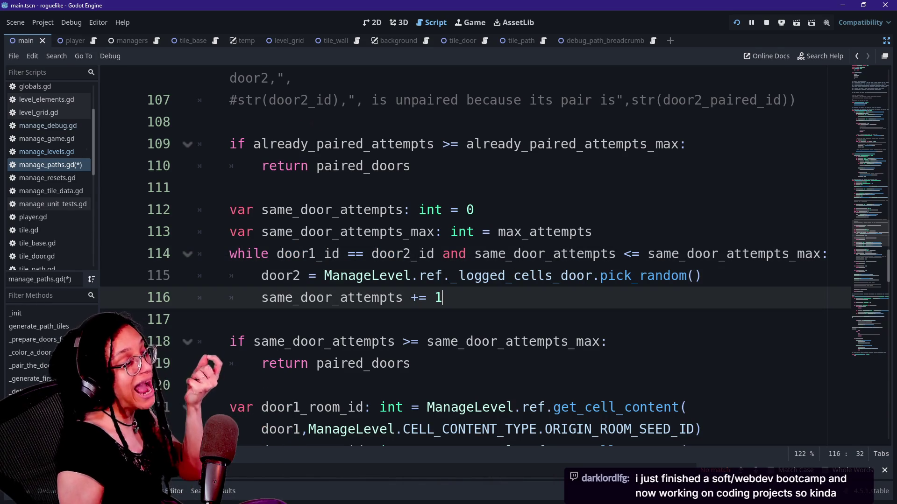
# - Highlight the random pick call on line 115, the early-return check on lines 118–121, and same_door_attempts
pyautogui.moveTo(702, 276); pyautogui.dragTo(631, 276)
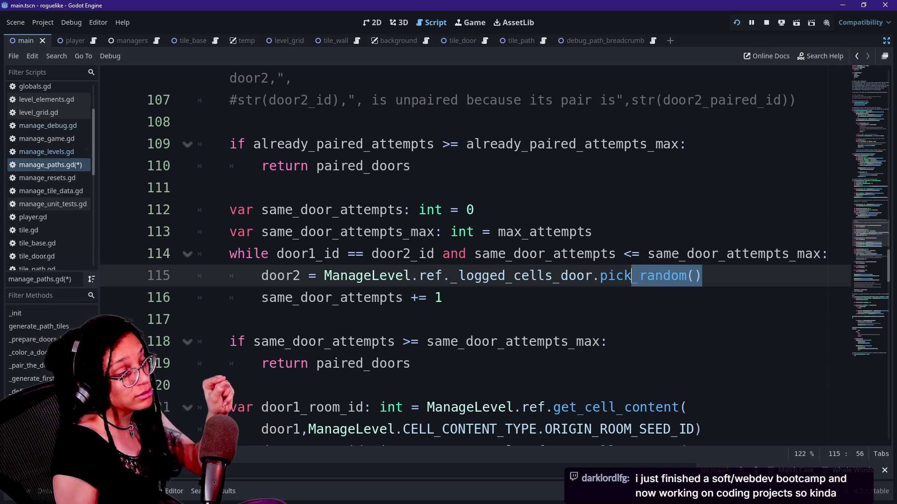
pyautogui.moveTo(443, 275); pyautogui.dragTo(305, 254)
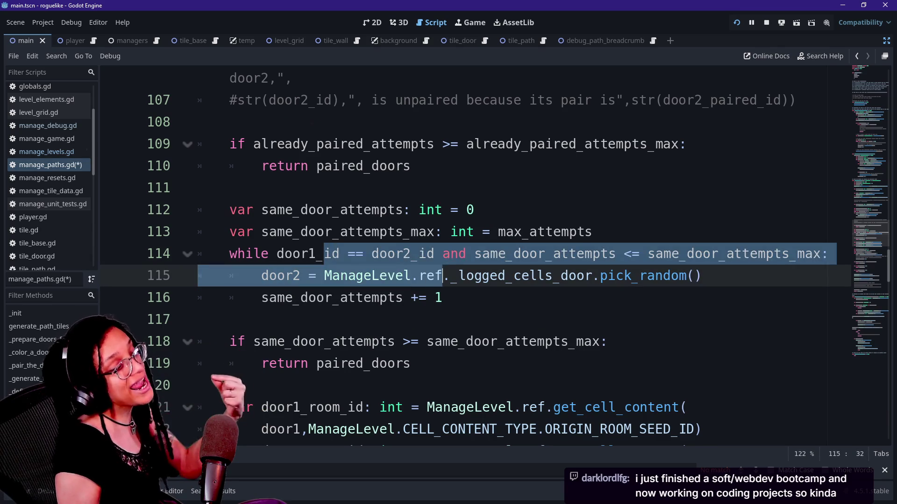
pyautogui.click(443, 275)
pyautogui.click(396, 254)
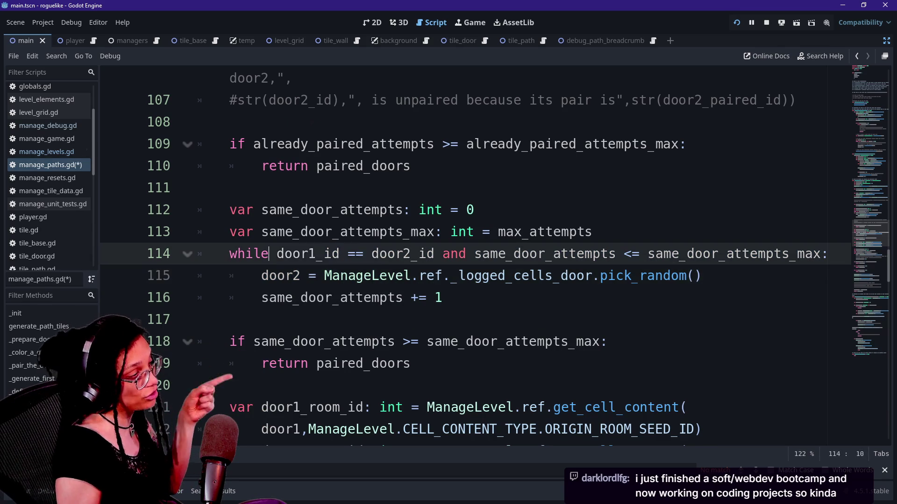
pyautogui.moveTo(206, 341)
pyautogui.mouseDown()
pyautogui.moveTo(260, 408)
pyautogui.moveTo(332, 429)
pyautogui.mouseUp()
pyautogui.click(332, 429)
pyautogui.click(435, 254)
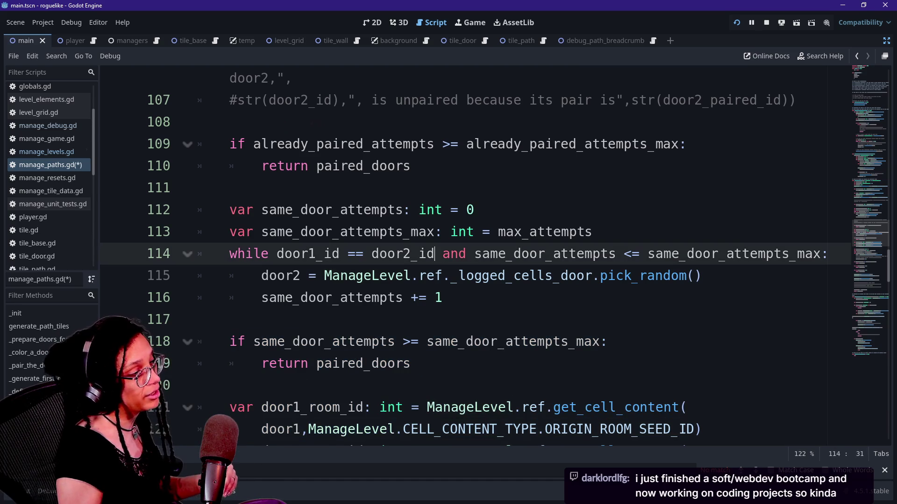
pyautogui.doubleClick(537, 253)
pyautogui.click(609, 254)
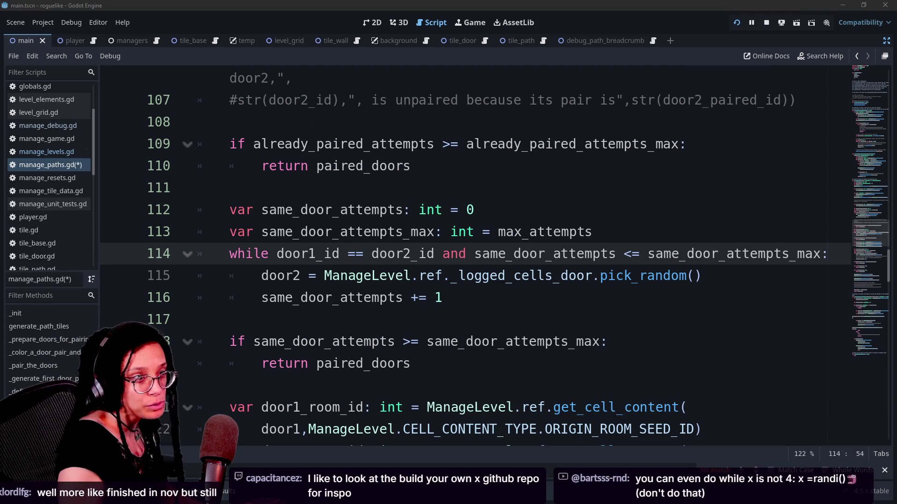
# - Search YouTube for 'glitchedcode' and open the Glitched Code channel page
pyautogui.hotkey('alt', 'Tab')
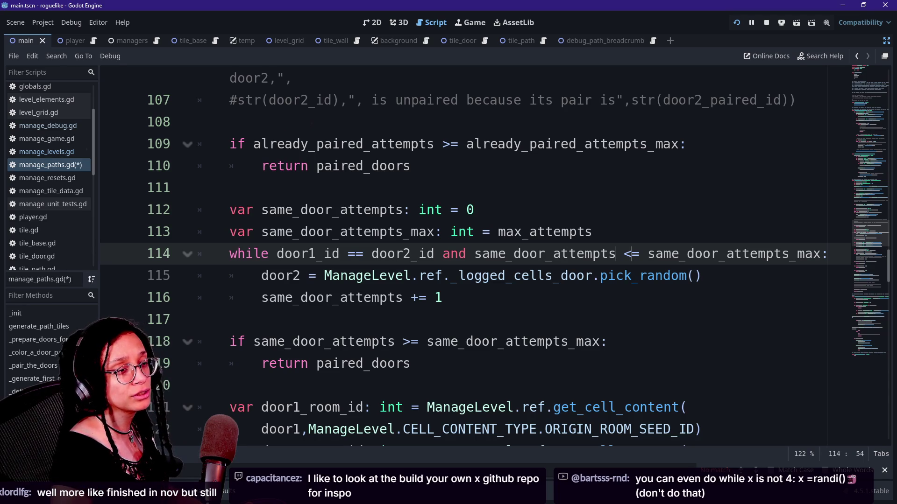
pyautogui.hotkey('alt', 'Tab')
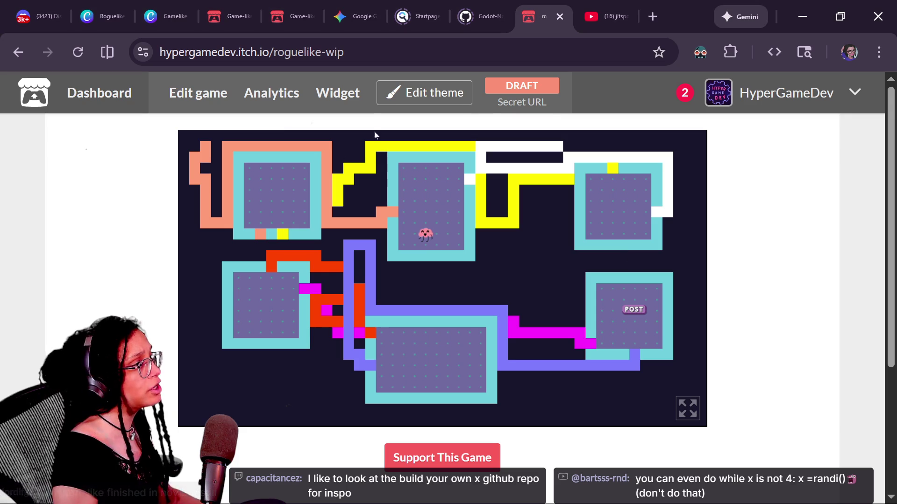
pyautogui.hotkey('ctrl', 'Tab')
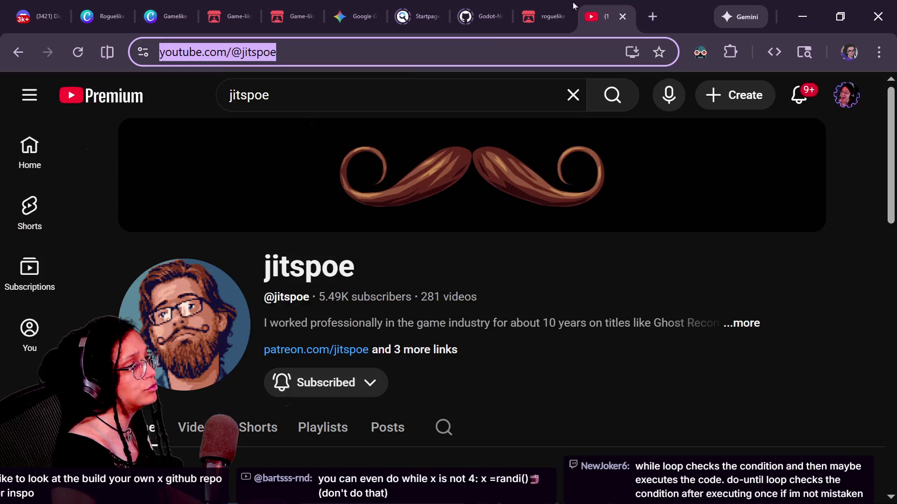
pyautogui.press('/')
pyautogui.write('ne')
pyautogui.press('BackSpace')
pyautogui.press('BackSpace')
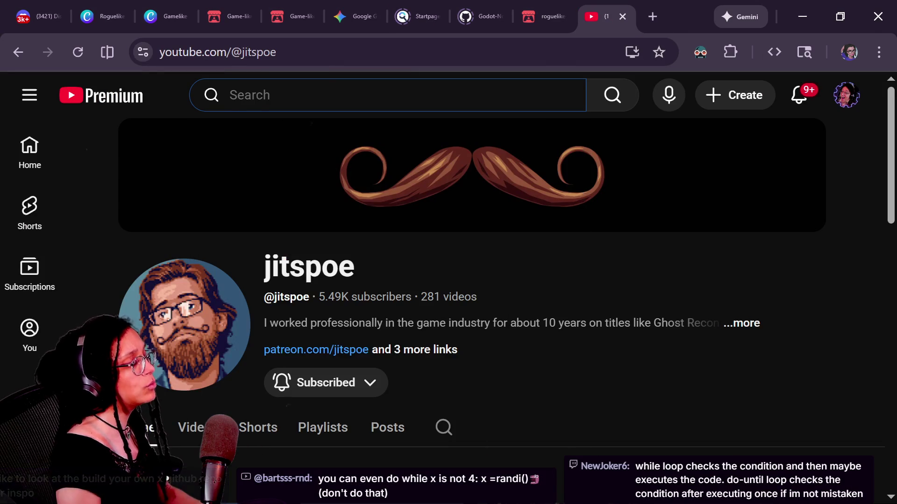
pyautogui.write('glitchedcode')
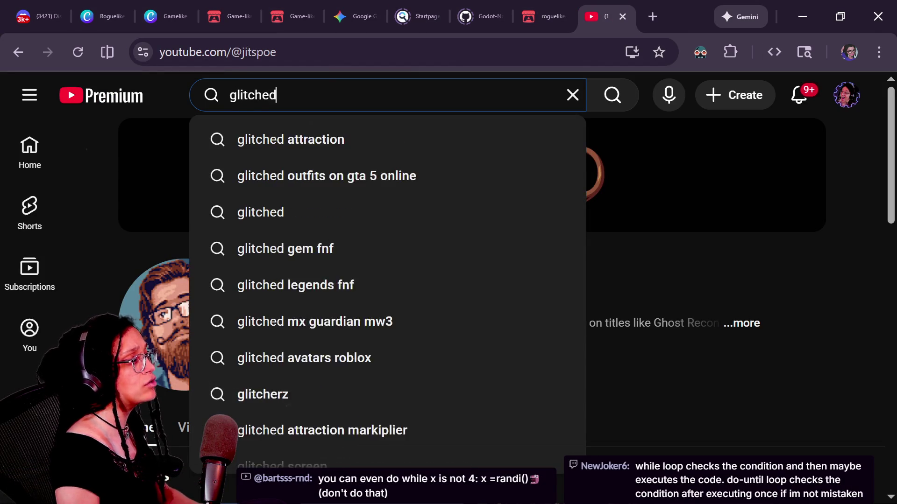
pyautogui.press('Return')
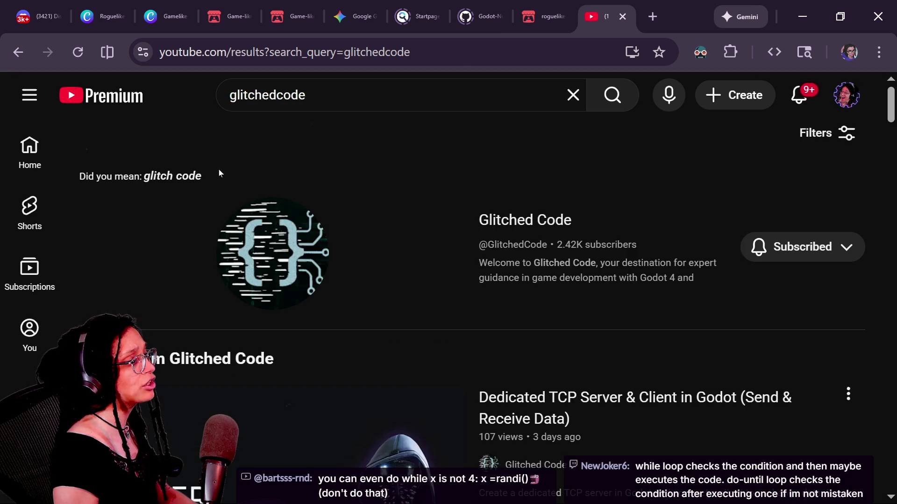
pyautogui.scroll(-2, 474, 296)
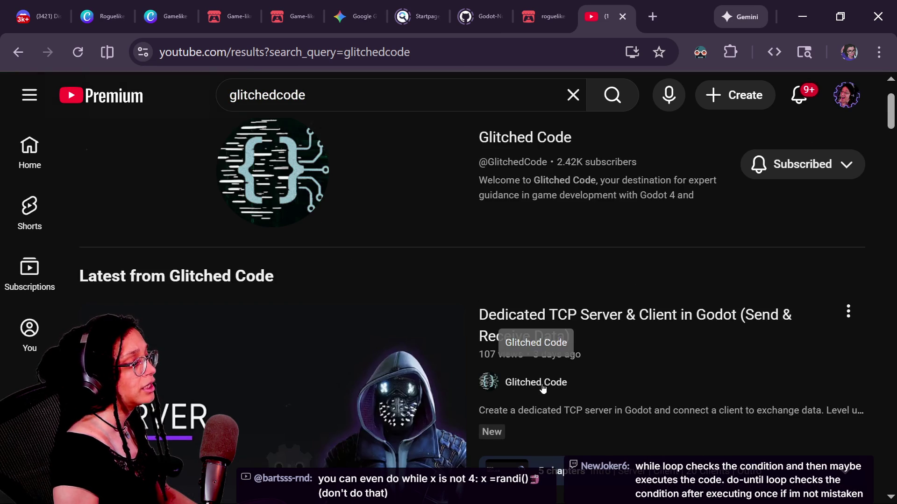
pyautogui.click(535, 382)
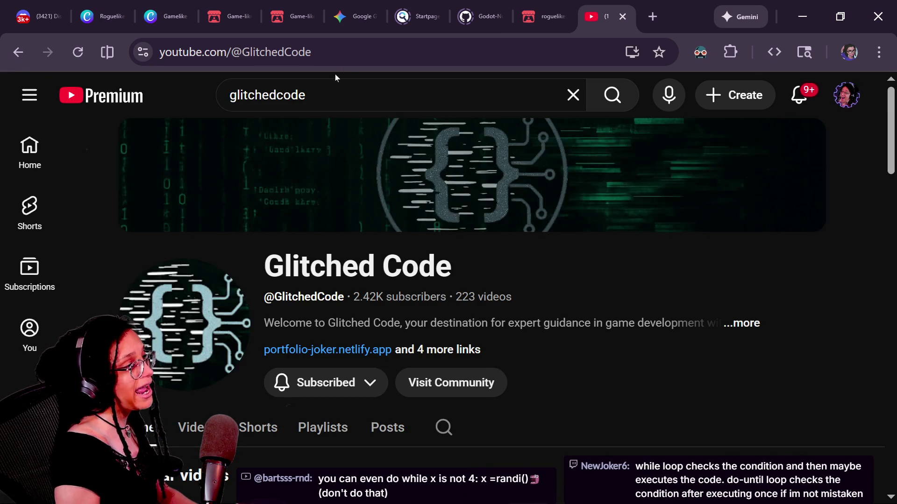
# - Copy the Glitched Code channel URL and post it in the Twitch chat
pyautogui.click(341, 53)
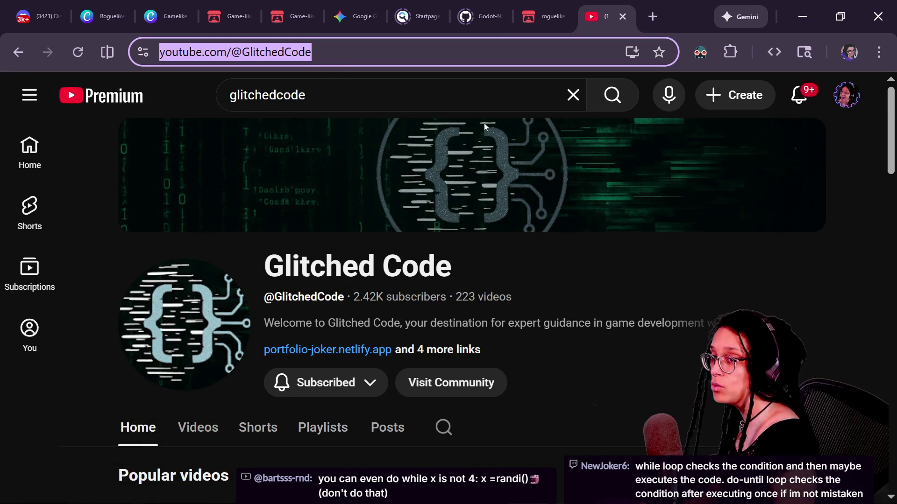
pyautogui.scroll(-5, 569, 236)
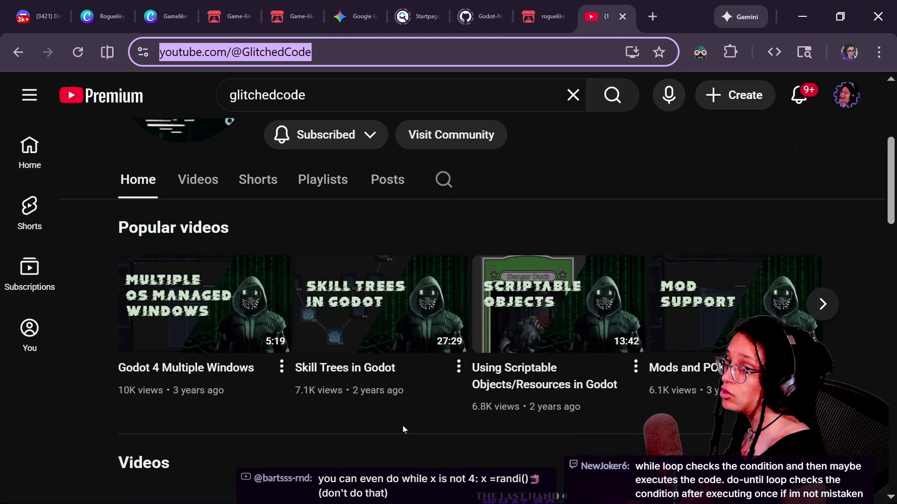
pyautogui.hotkey('alt', 'Tab')
pyautogui.click(262, 449)
pyautogui.hotkey('ctrl', 'v')
pyautogui.press('Return')
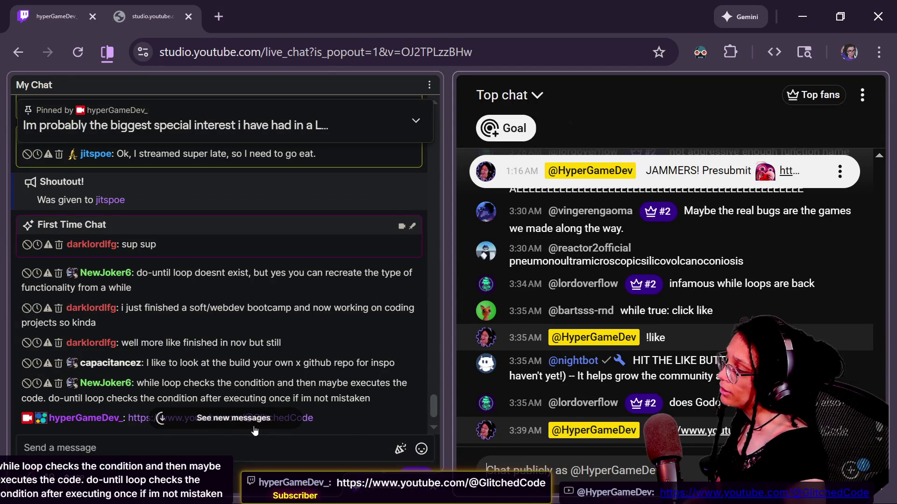
# - Jump to the newest chat messages, zoom the Twitch chat in, and highlight the do-until loop explanation
pyautogui.click(584, 470)
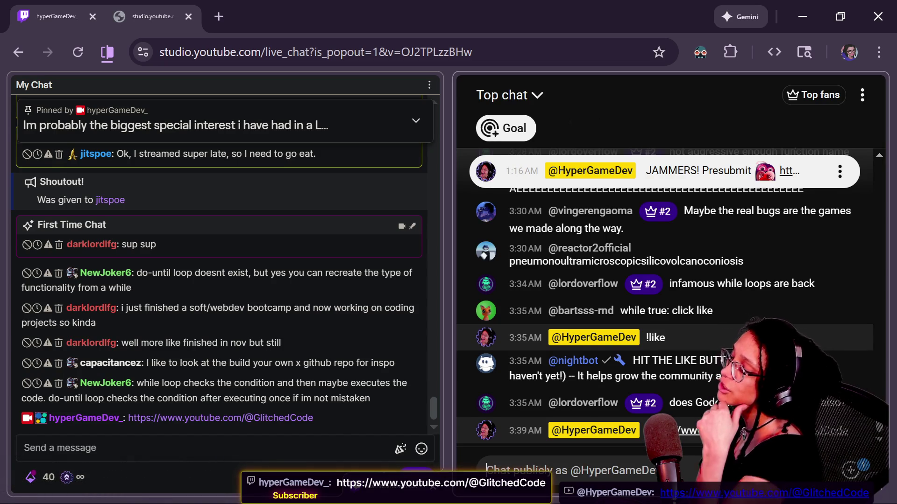
pyautogui.click(319, 358)
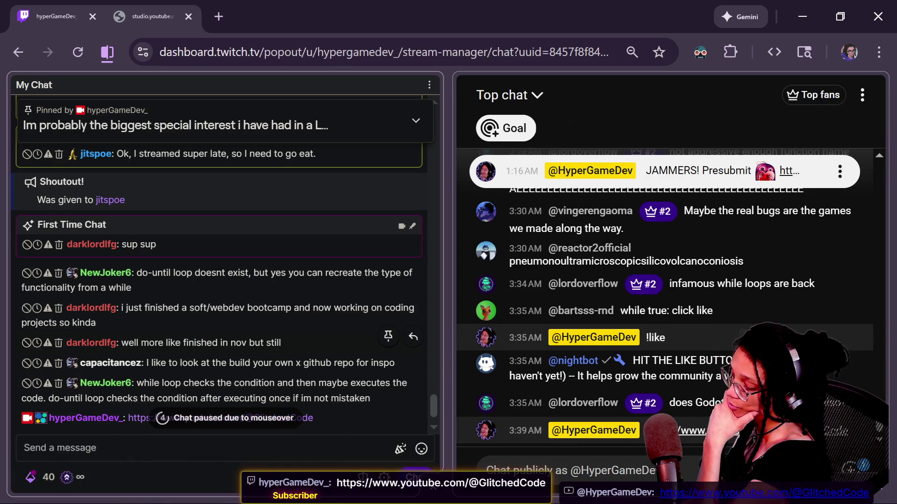
pyautogui.hotkey('ctrl', '=')
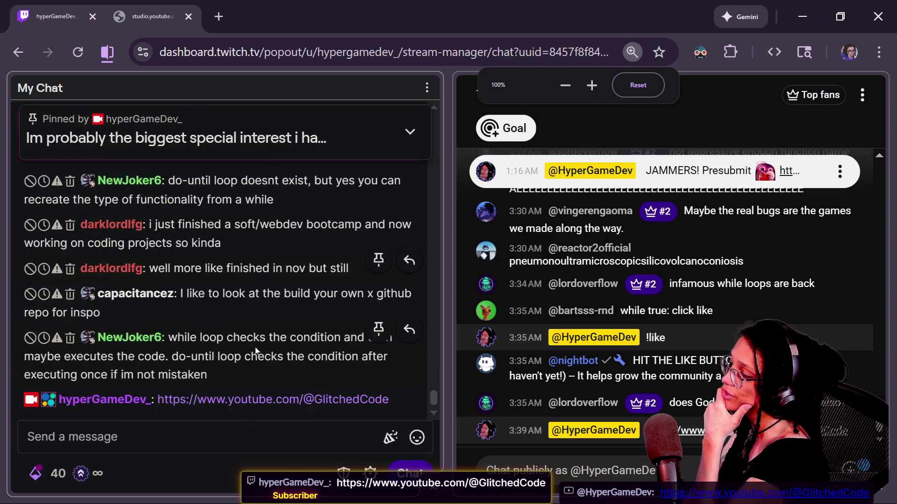
pyautogui.moveTo(179, 357); pyautogui.dragTo(229, 375)
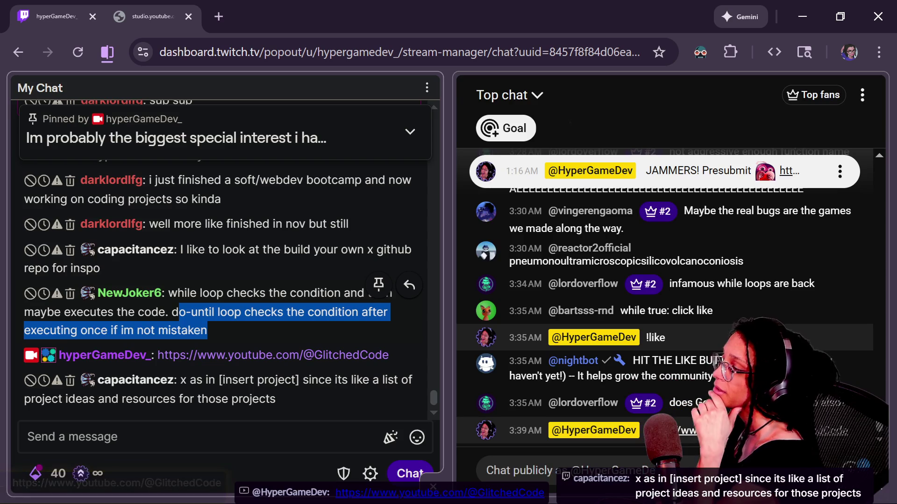
pyautogui.click(312, 415)
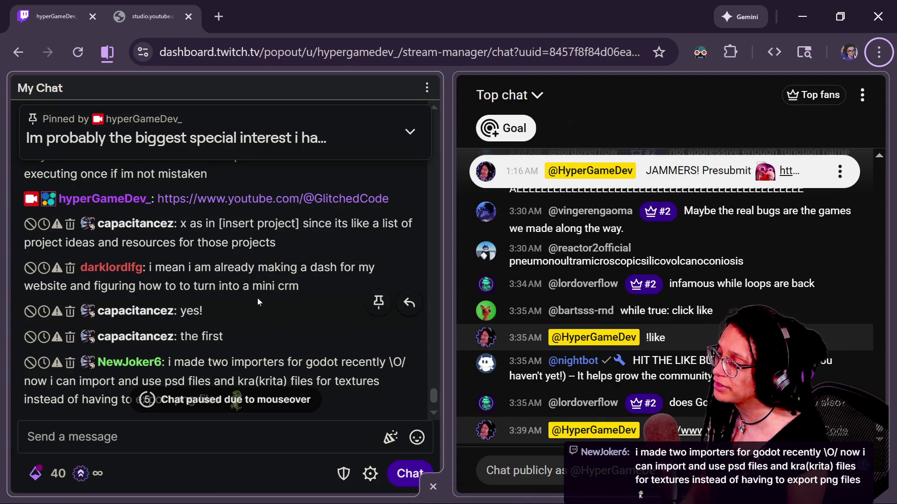
# - Highlight part of a viewer's dashboard message, clear it, and return to the Glitched Code YouTube window
pyautogui.moveTo(272, 285); pyautogui.dragTo(328, 275)
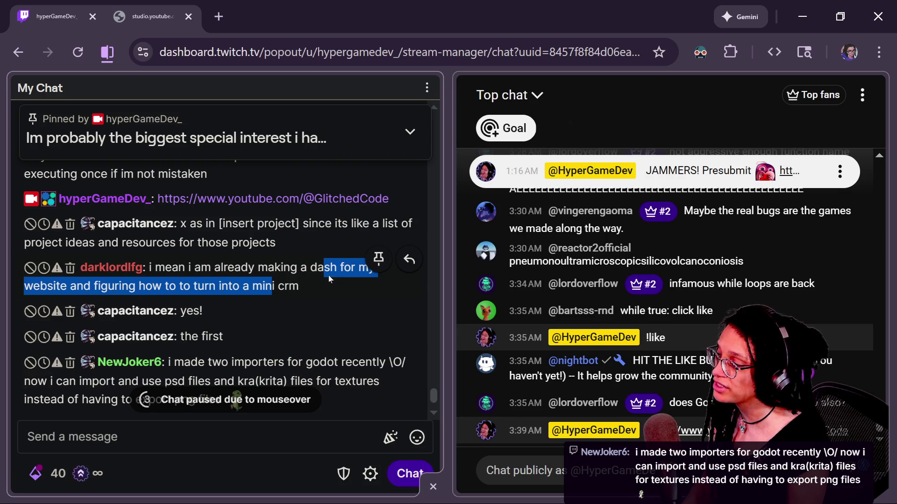
pyautogui.click(307, 314)
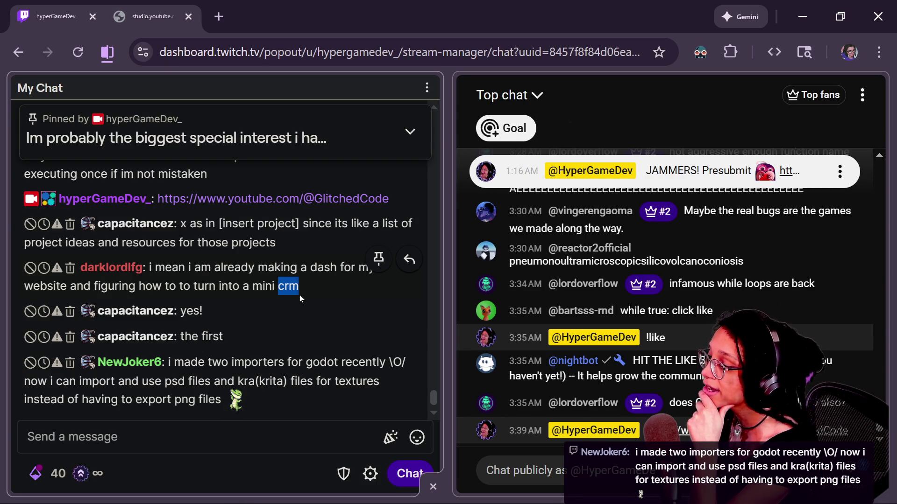
pyautogui.hotkey('alt', 'Tab')
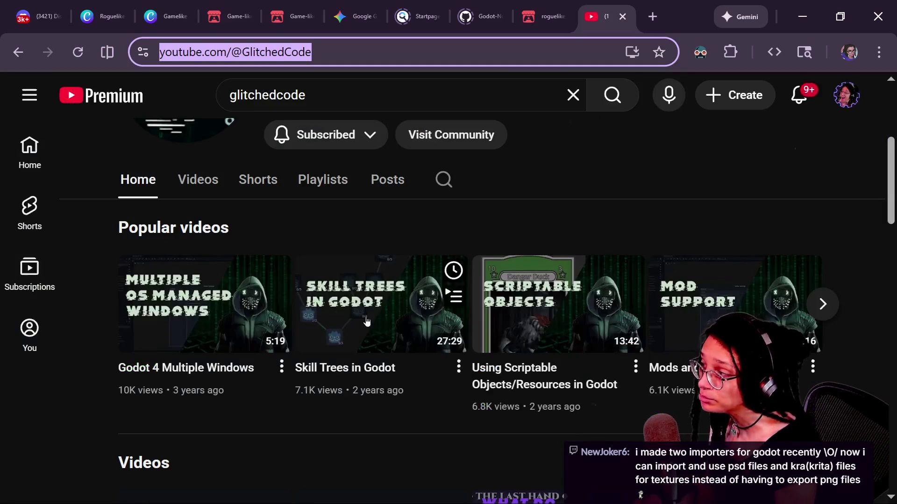
# - Scroll through the Glitched Code Videos tab's uploads, then return to the Twitch chat window
pyautogui.click(225, 182)
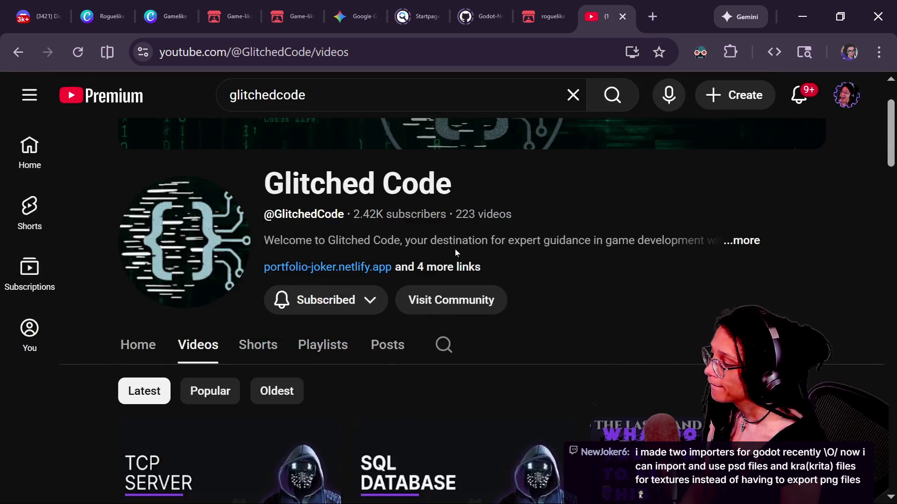
pyautogui.scroll(-3, 456, 253)
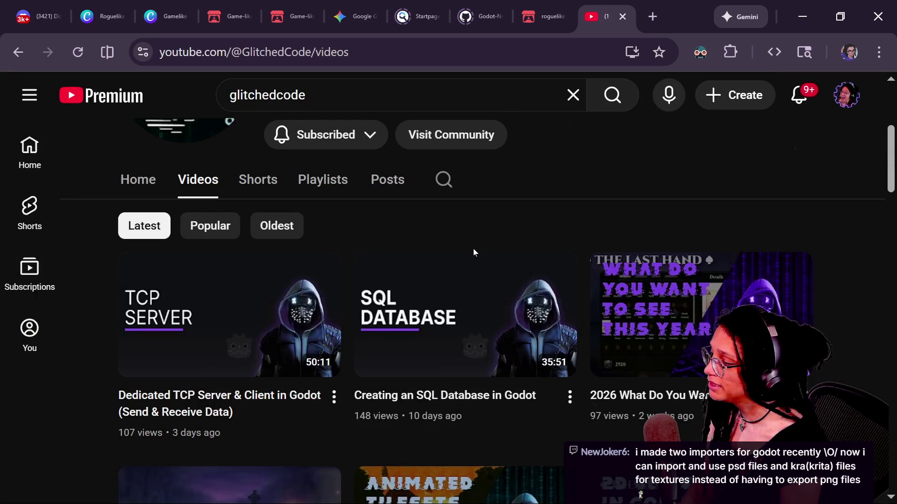
pyautogui.scroll(-3, 473, 251)
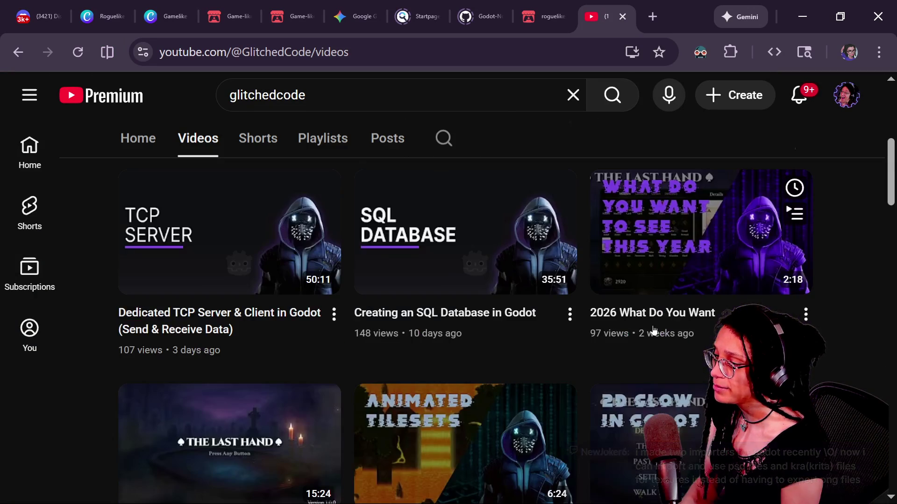
pyautogui.scroll(-1, 536, 395)
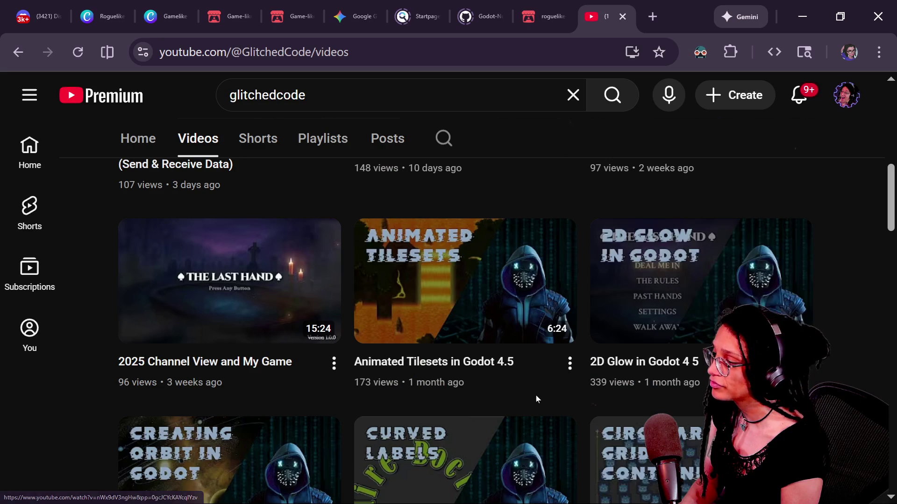
pyautogui.scroll(-3, 536, 395)
pyautogui.scroll(-1, 536, 395)
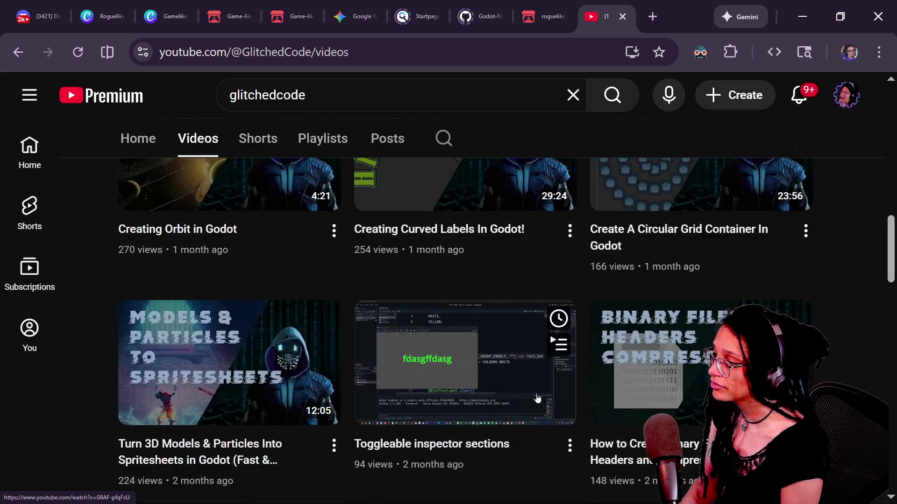
pyautogui.scroll(-1, 561, 400)
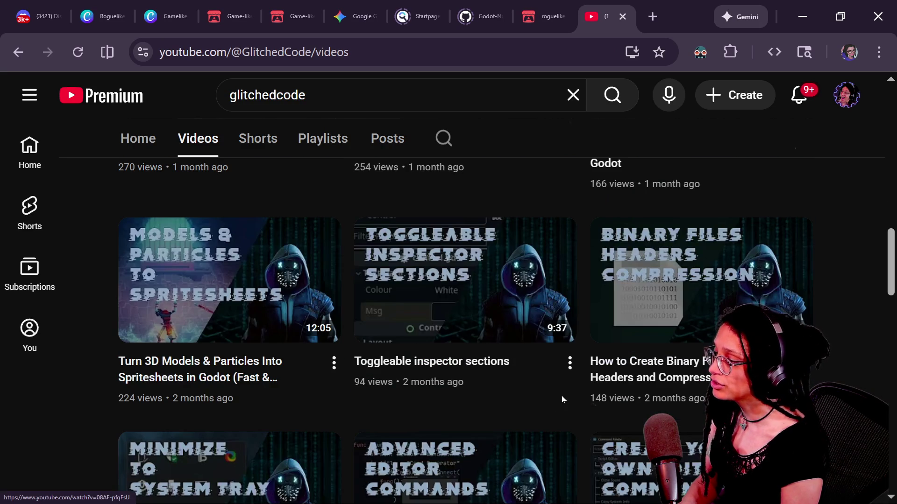
pyautogui.hotkey('alt', 'Tab')
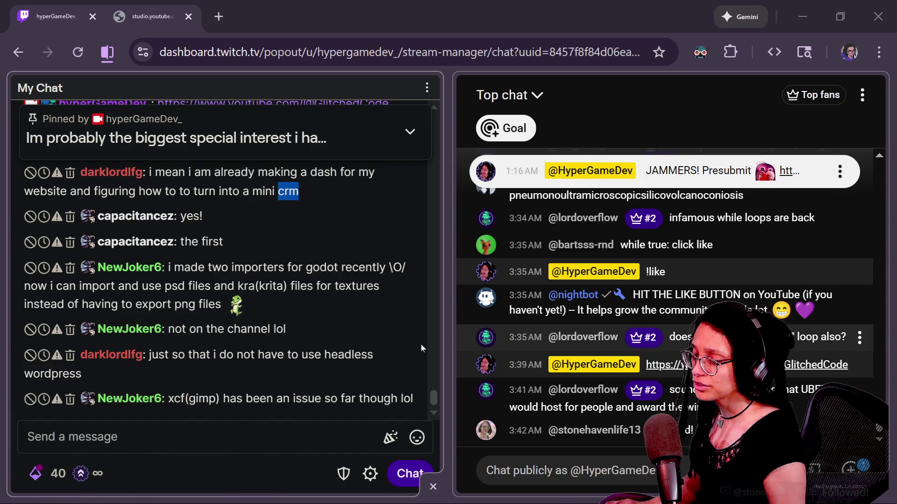
# - Draft the search 'build your own x github' in a new tab, then cut it from the field
pyautogui.hotkey('alt', 'Tab')
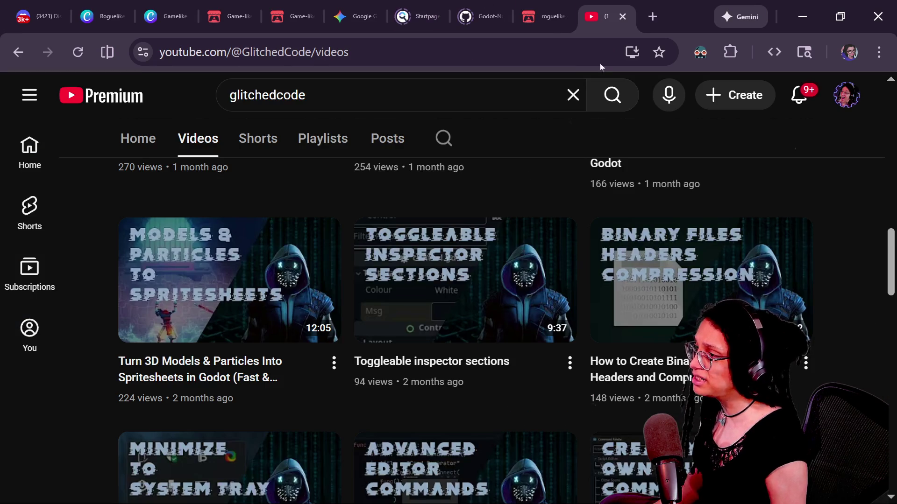
pyautogui.click(662, 14)
pyautogui.write('build a')
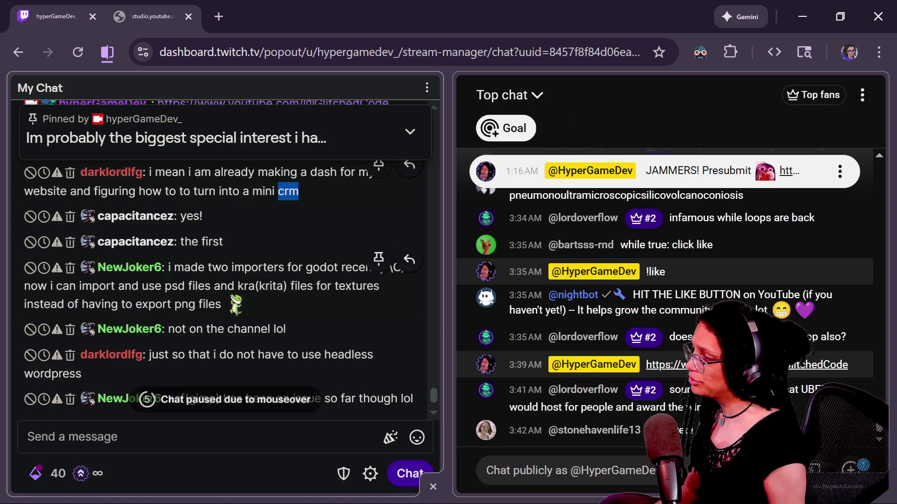
pyautogui.write(' youro')
pyautogui.press('BackSpace')
pyautogui.write('own x githu')
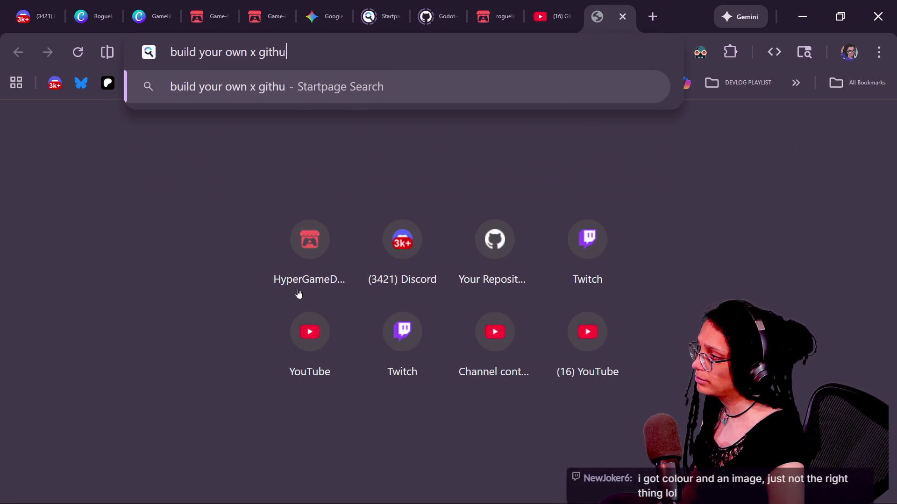
pyautogui.hotkey('ctrl', 'a')
pyautogui.press('BackSpace')
# - Paste and run the 'build your own x github' search in the other browser window, scrolling to the GitHub result
pyautogui.hotkey('alt', 'Tab')
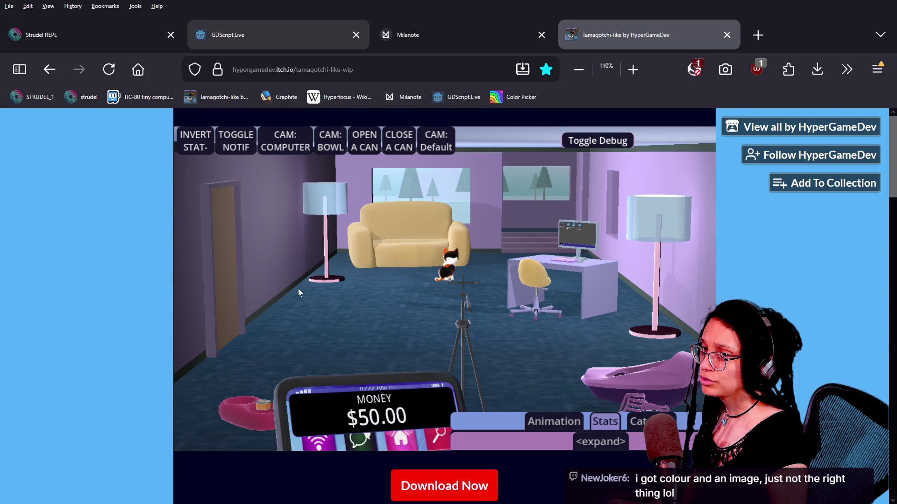
pyautogui.click(750, 30)
pyautogui.hotkey('ctrl', 'v')
pyautogui.press('Return')
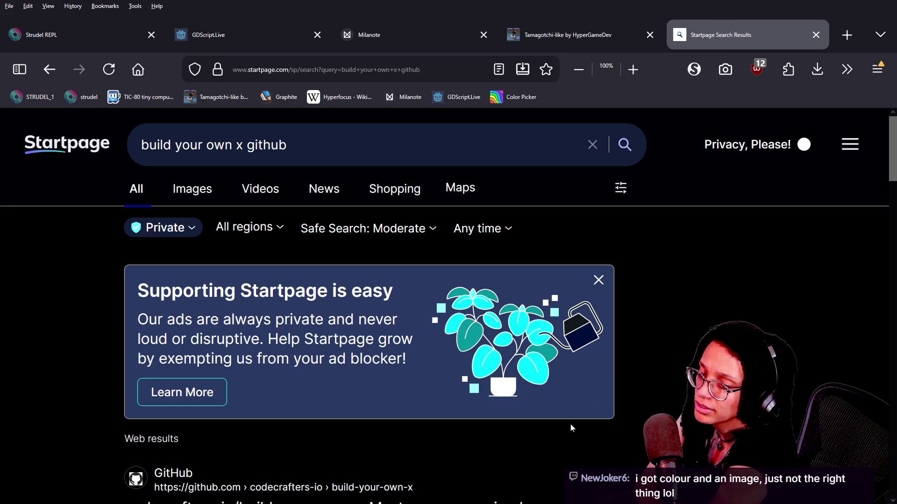
pyautogui.scroll(-1, 571, 428)
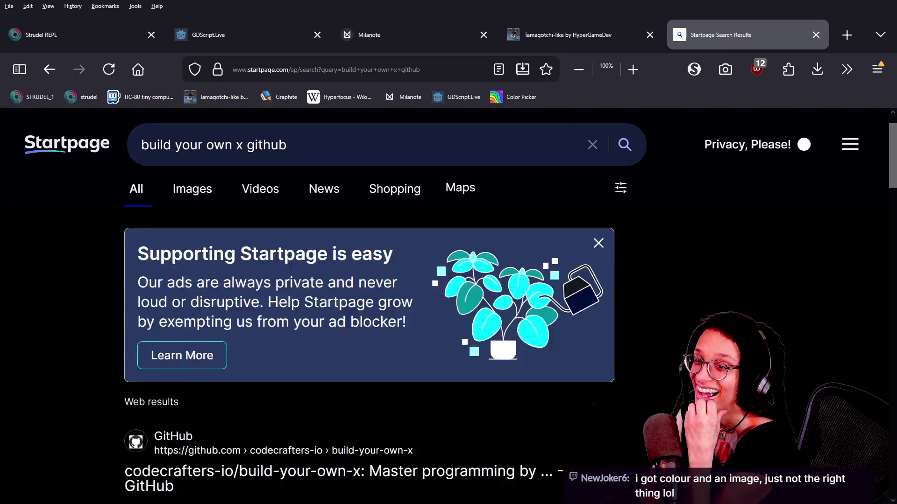
pyautogui.scroll(-4, 216, 255)
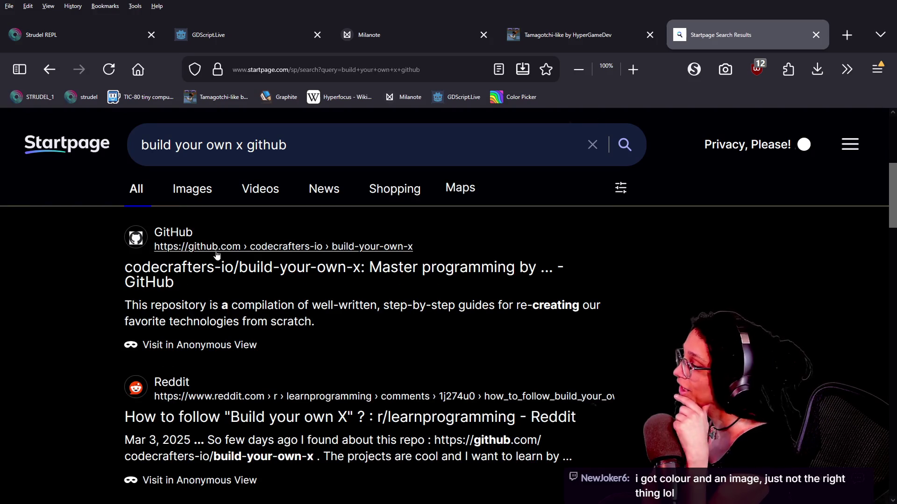
# - Open the build-your-own-x GitHub repository and read through its README
pyautogui.click(270, 286)
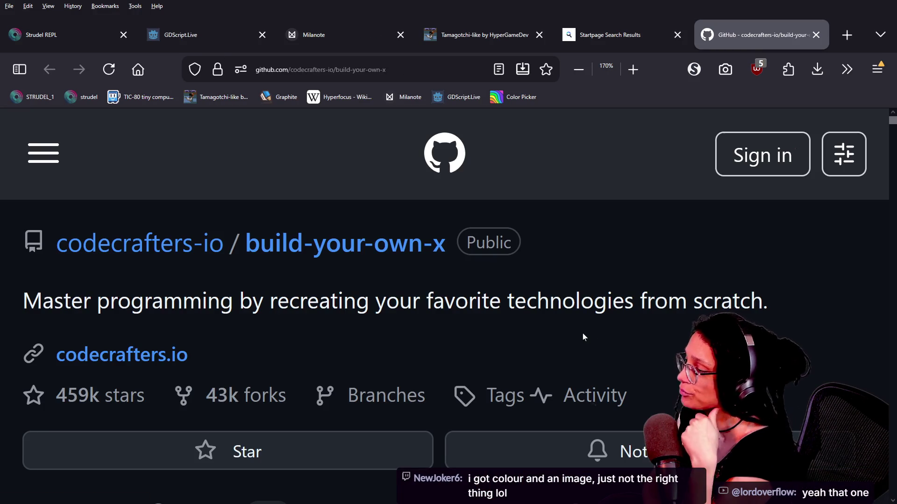
pyautogui.scroll(-15, 583, 335)
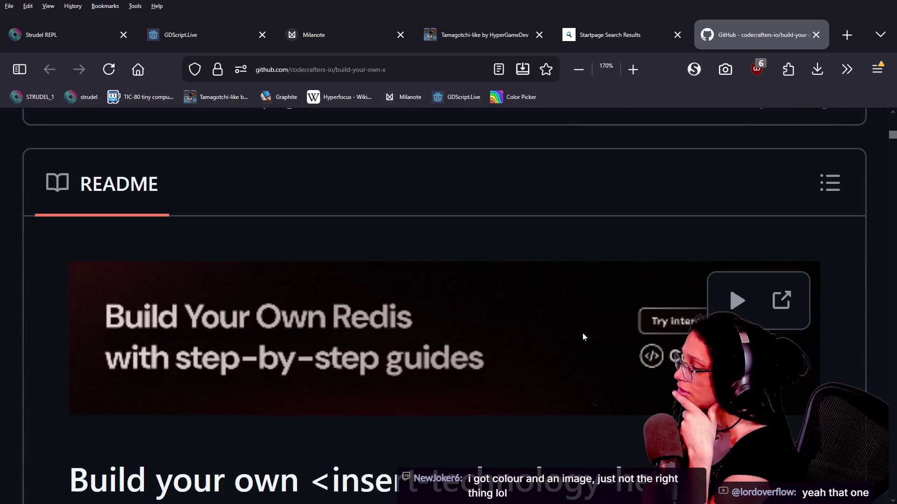
pyautogui.scroll(-2, 582, 336)
pyautogui.scroll(3, 582, 336)
pyautogui.scroll(12, 583, 335)
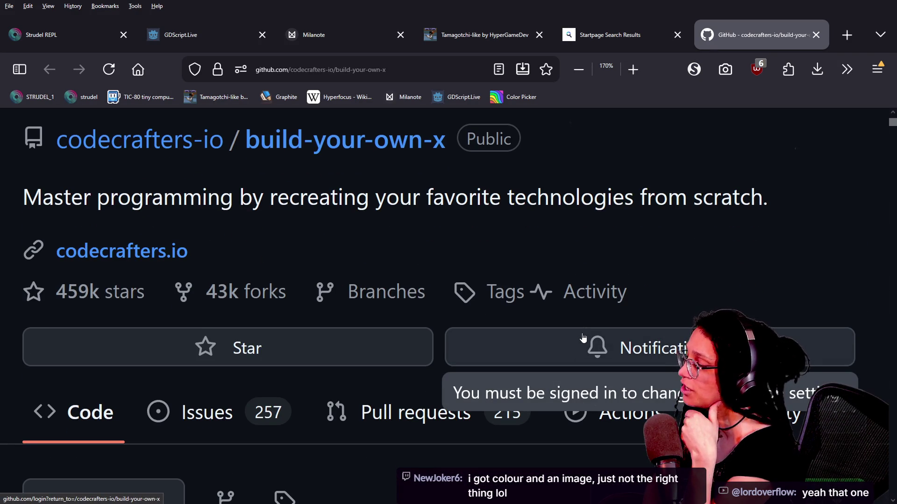
pyautogui.scroll(-12, 583, 337)
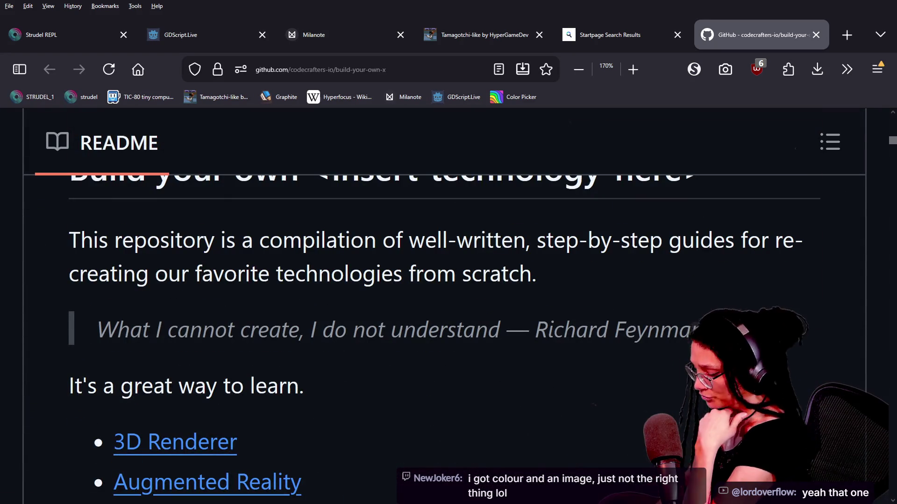
pyautogui.hotkey('ctrl', '-')
pyautogui.hotkey('ctrl', '-')
pyautogui.hotkey('ctrl', '-')
pyautogui.hotkey('ctrl', '+')
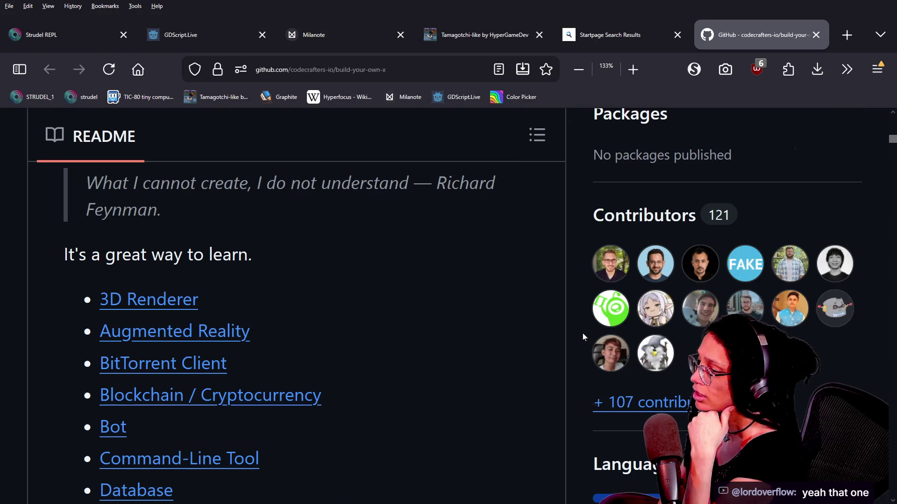
pyautogui.scroll(5, 474, 344)
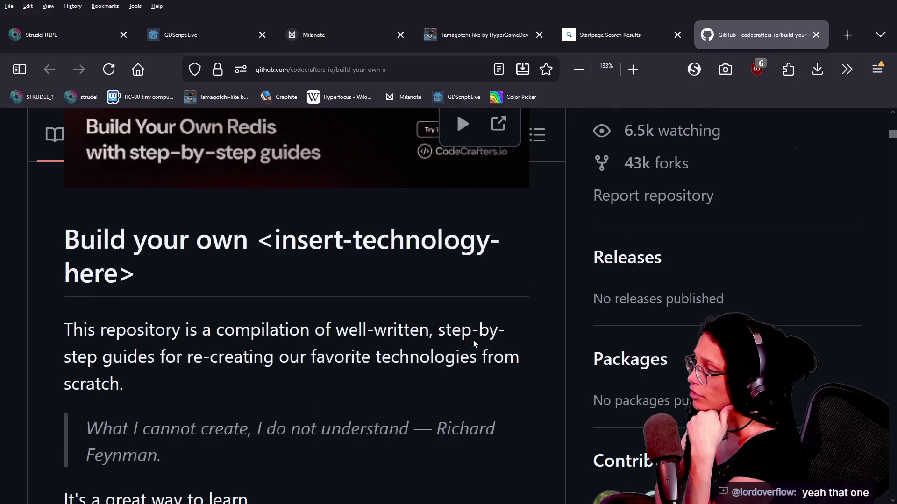
pyautogui.scroll(-1, 474, 344)
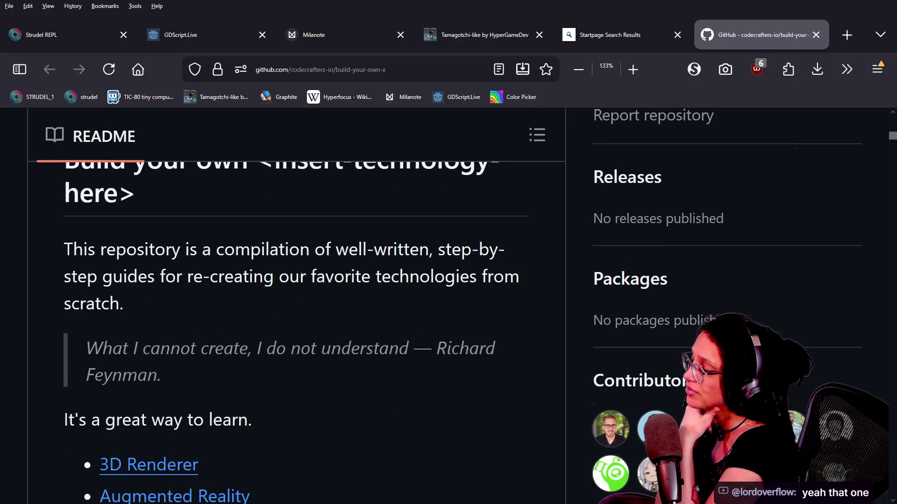
pyautogui.scroll(-3, 473, 344)
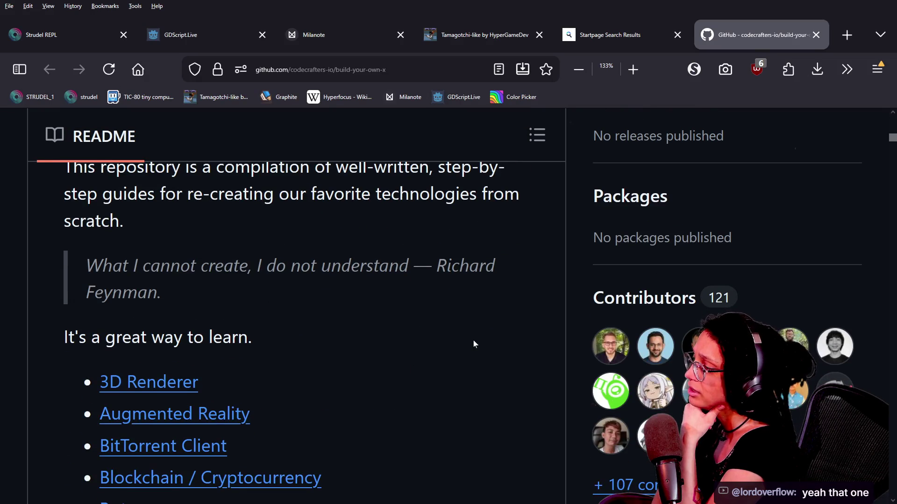
pyautogui.scroll(-3, 473, 344)
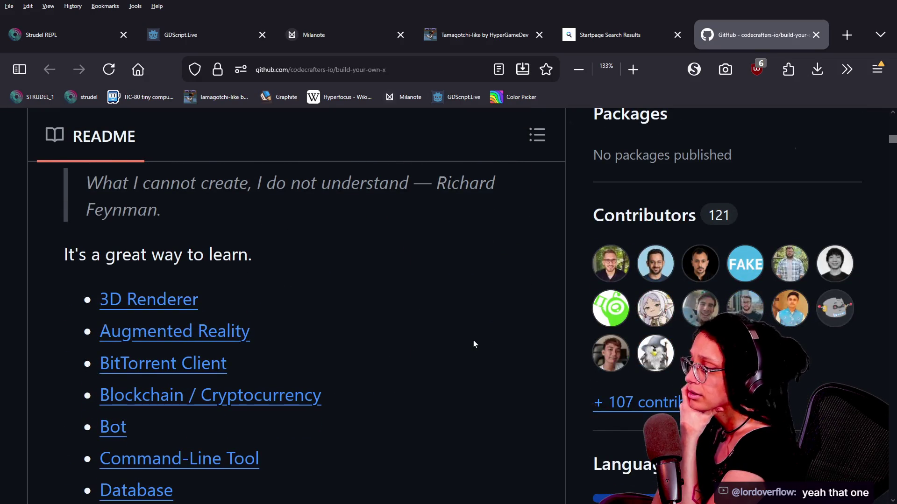
pyautogui.scroll(-3, 474, 344)
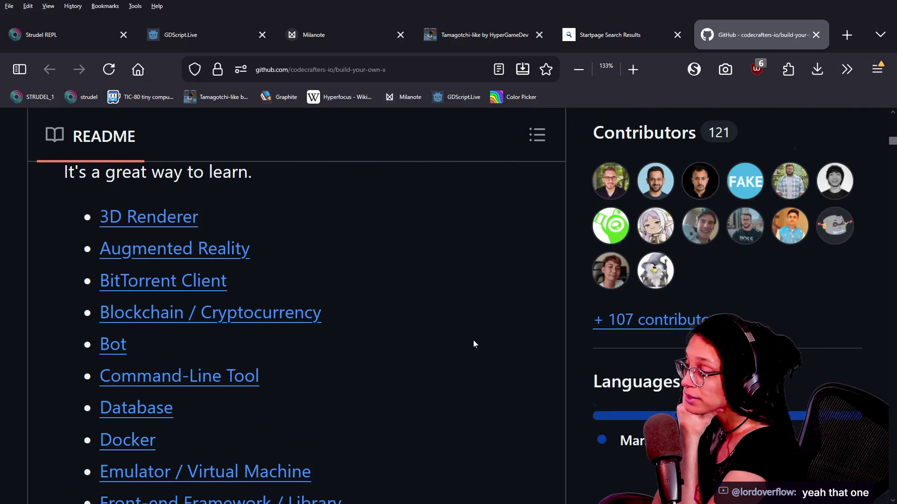
pyautogui.scroll(-3, 474, 344)
pyautogui.scroll(-3, 473, 345)
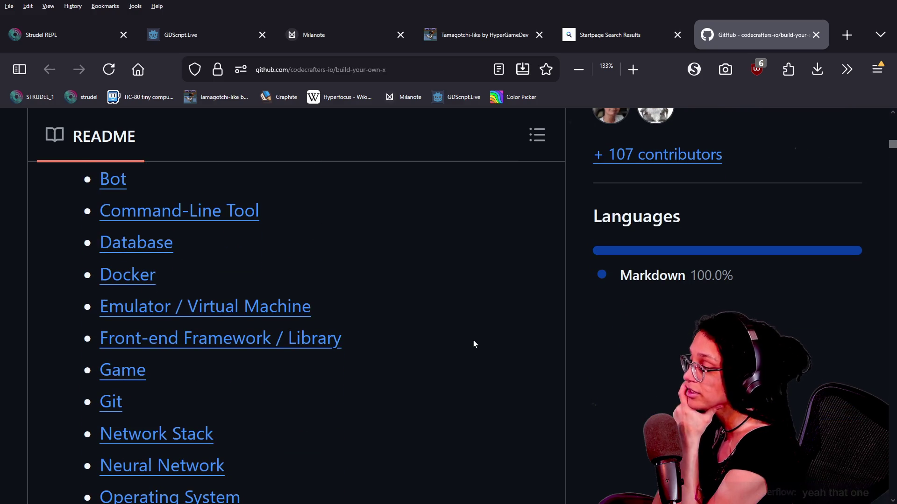
pyautogui.scroll(-3, 474, 344)
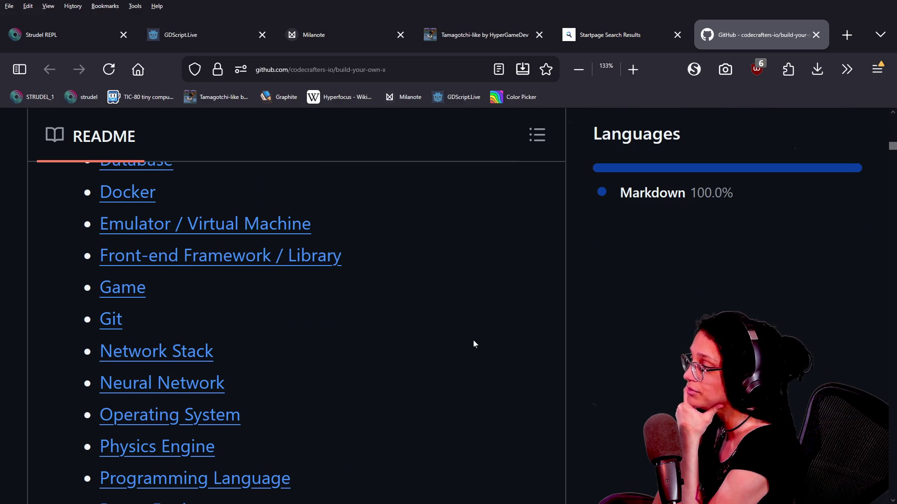
pyautogui.scroll(-6, 474, 342)
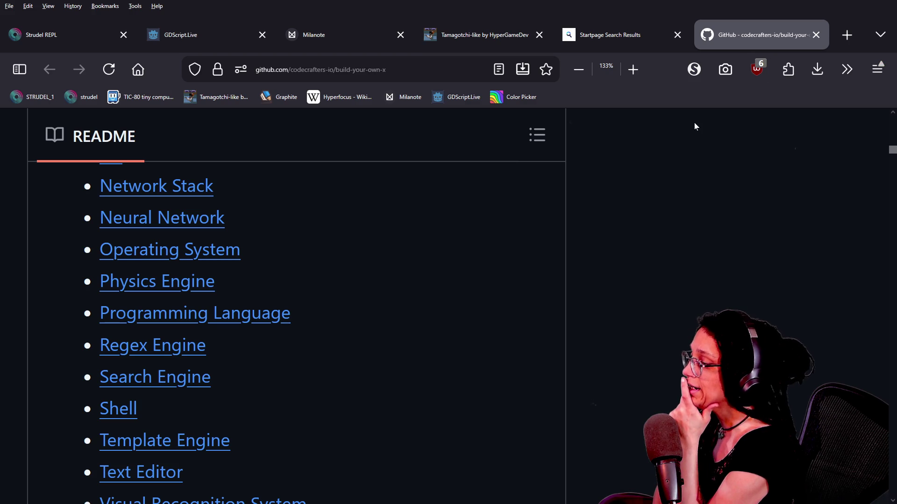
# - Copy the build-your-own-x repository link and post it in the stream chat
pyautogui.hotkey('ctrl', 'l')
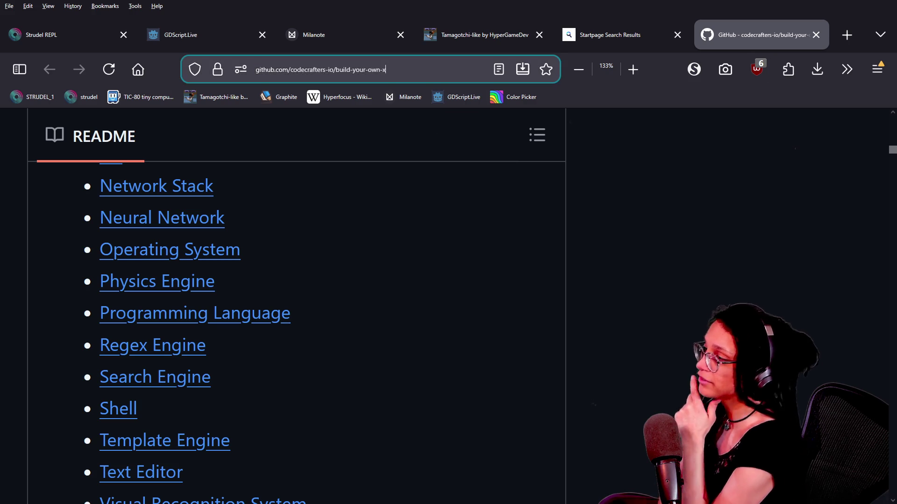
pyautogui.press('BackSpace')
pyautogui.hotkey('alt', 'Tab')
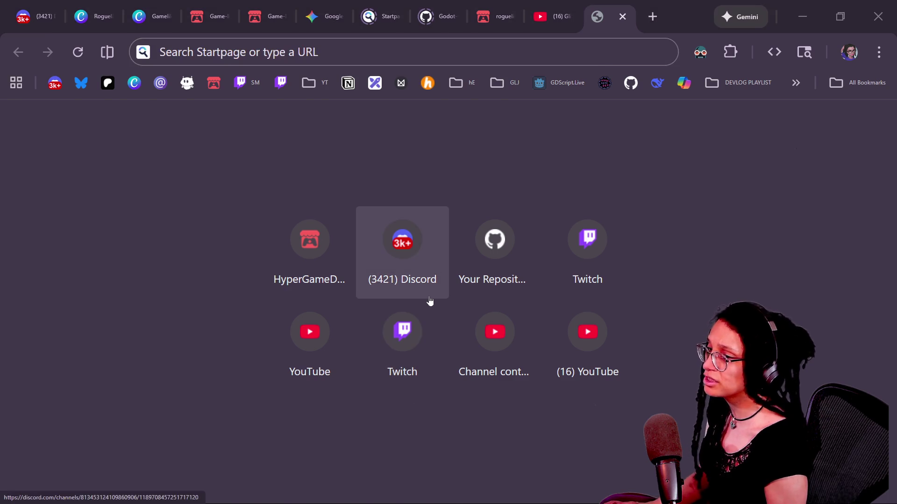
pyautogui.hotkey('alt', 'Tab')
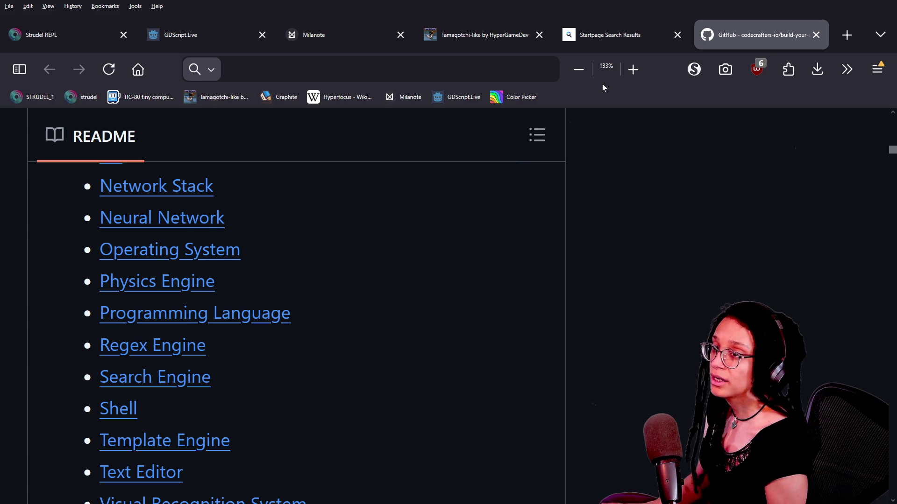
pyautogui.hotkey('alt', 'Tab')
pyautogui.write('https://github.com/codecrafters-io/build-your-own-x')
pyautogui.press('Return')
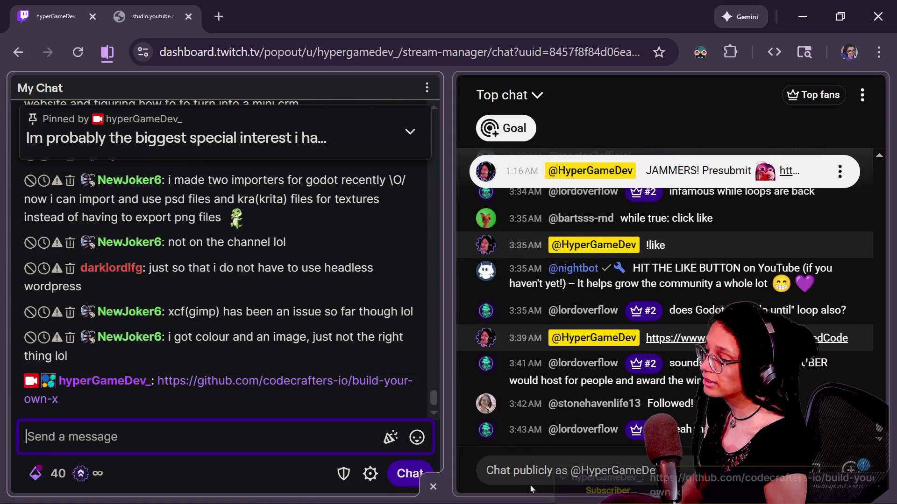
pyautogui.hotkey('alt', 'Tab')
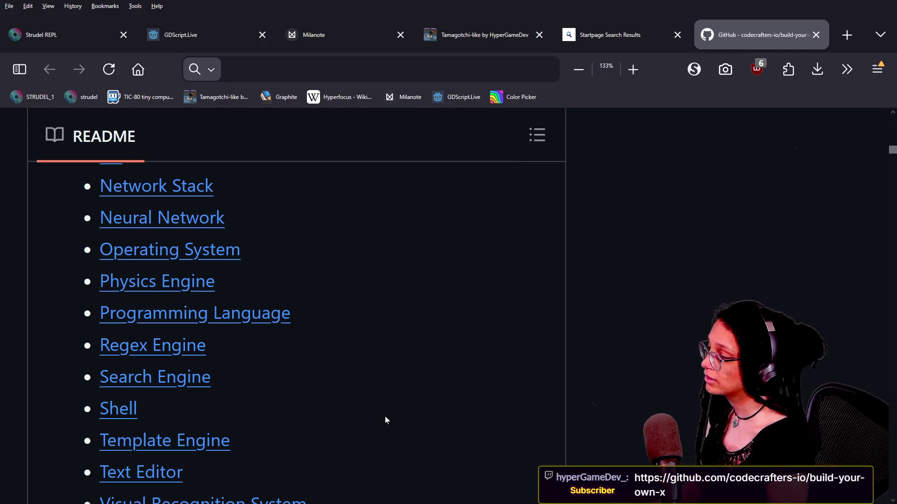
# - Jump to the README's Build your own Web Server tutorials and scan the list
pyautogui.scroll(-3, 384, 420)
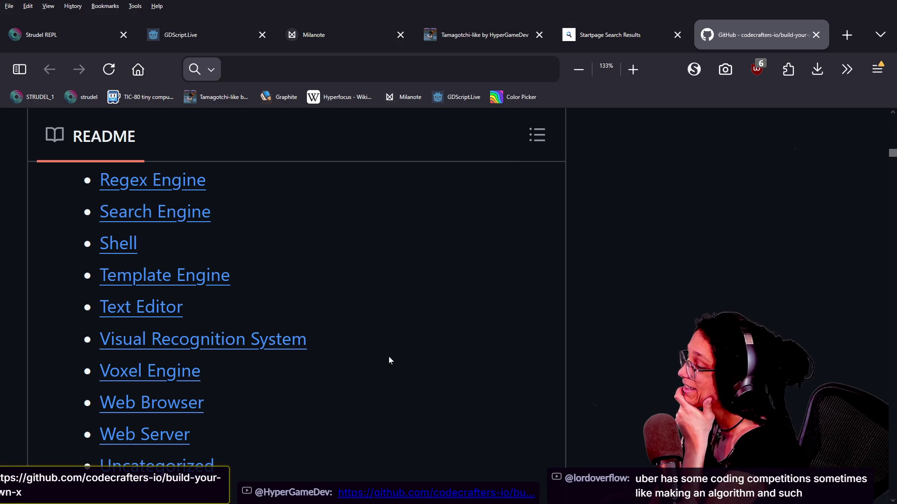
pyautogui.scroll(-2, 389, 357)
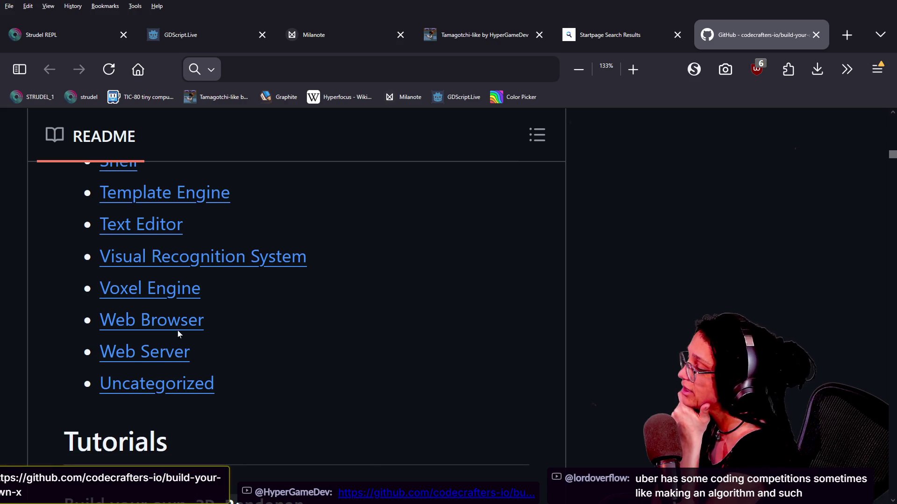
pyautogui.click(132, 344)
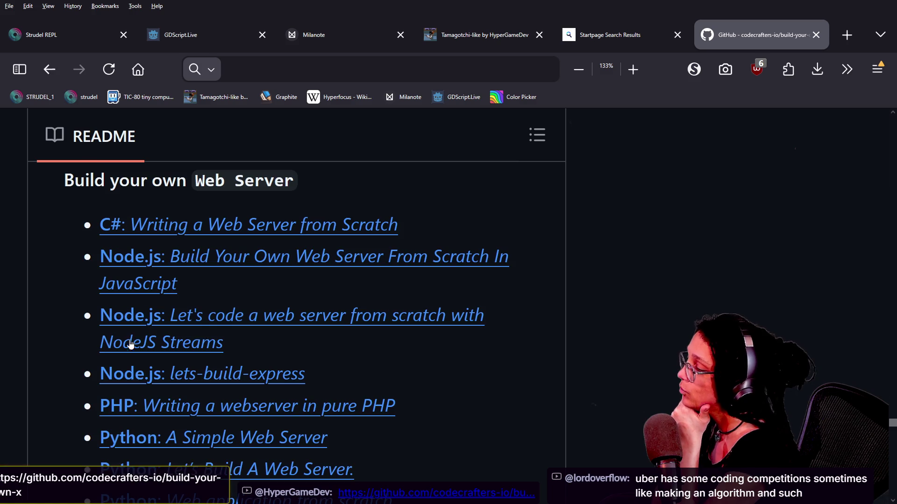
pyautogui.scroll(-5, 583, 335)
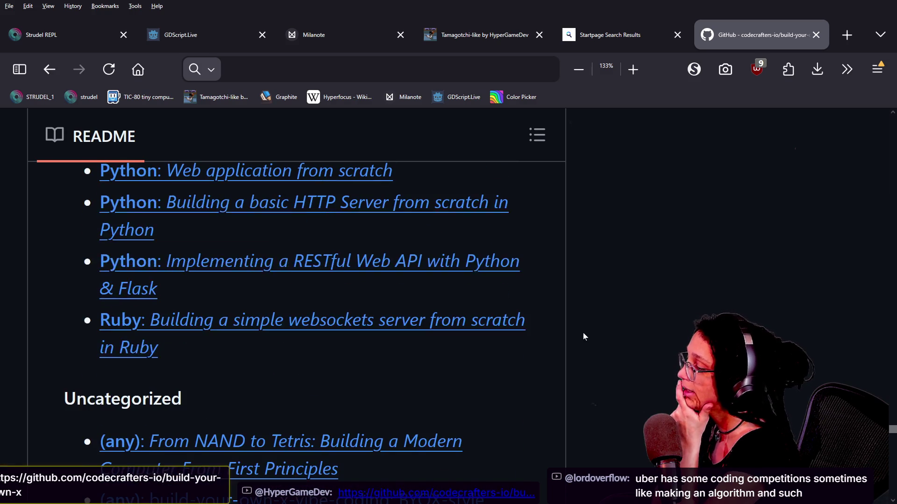
pyautogui.scroll(5, 584, 334)
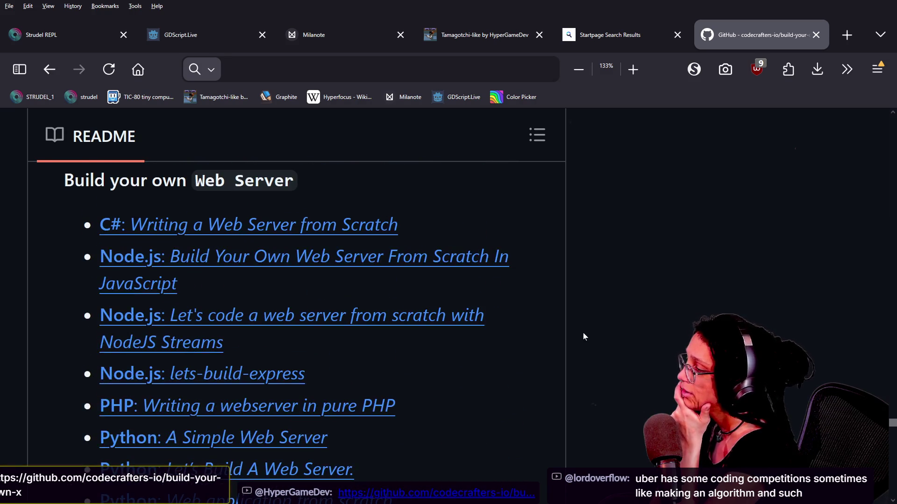
pyautogui.scroll(-5, 583, 336)
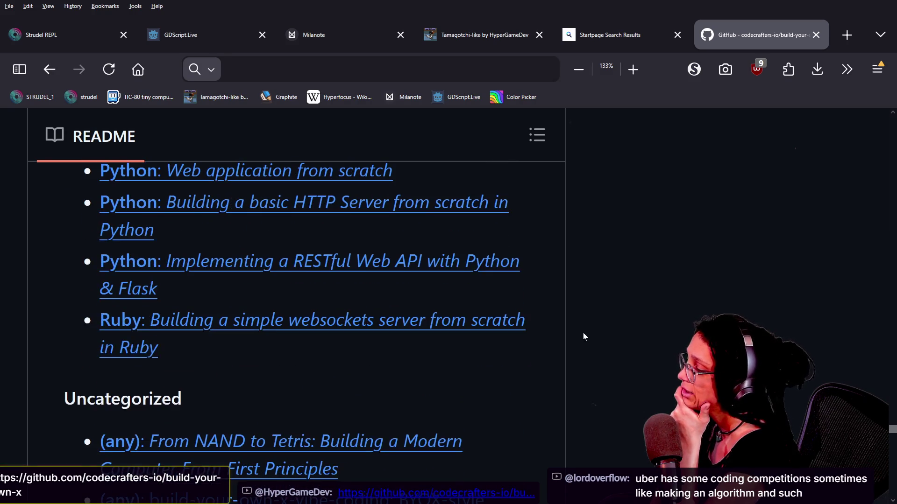
pyautogui.scroll(-7, 583, 332)
pyautogui.scroll(-10, 583, 336)
pyautogui.scroll(-8, 583, 336)
pyautogui.scroll(-8, 583, 337)
pyautogui.scroll(-8, 583, 334)
pyautogui.scroll(3, 583, 337)
pyautogui.scroll(-1, 583, 337)
pyautogui.scroll(1, 582, 337)
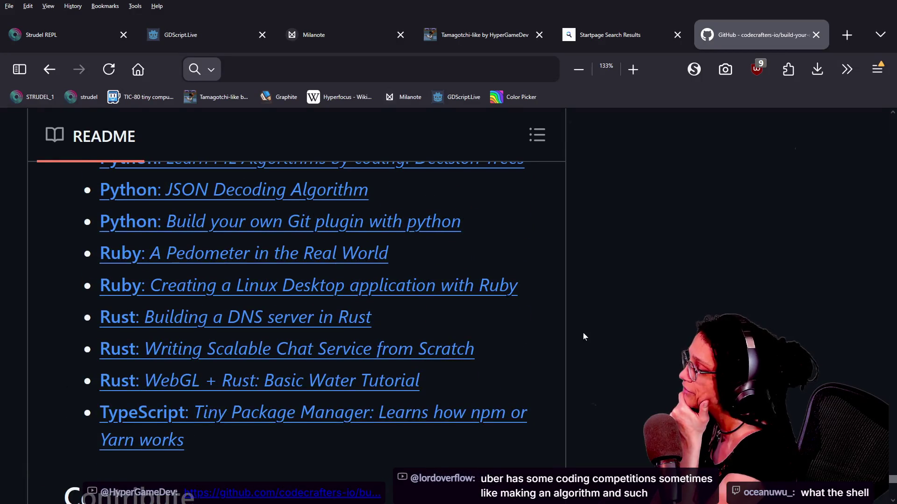
pyautogui.scroll(-3, 583, 335)
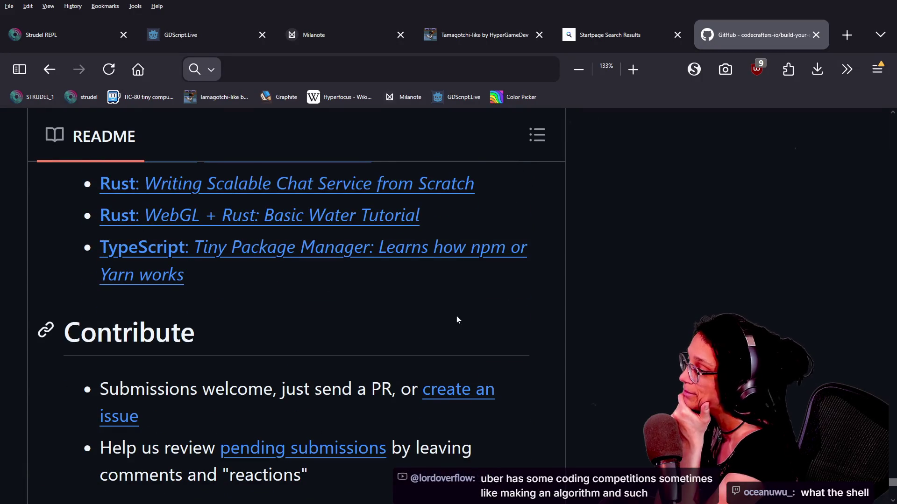
pyautogui.scroll(4, 565, 304)
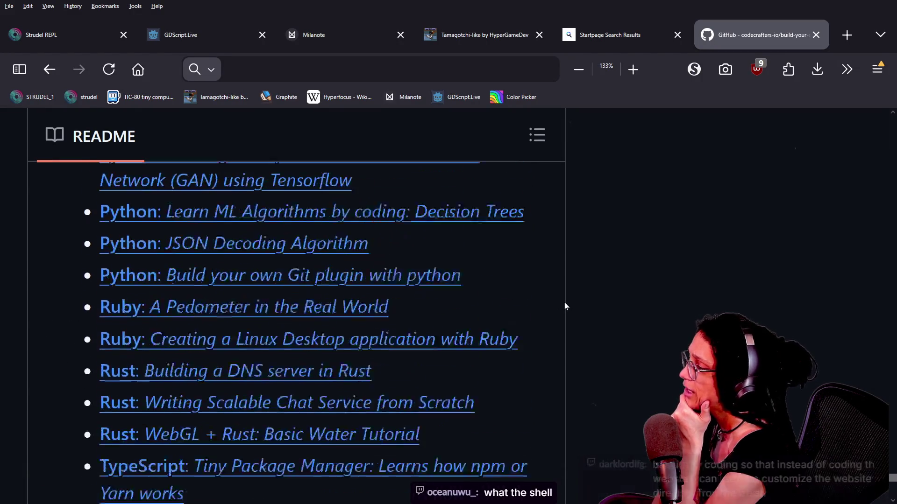
pyautogui.scroll(15, 565, 304)
pyautogui.scroll(9, 564, 307)
pyautogui.scroll(-3, 564, 307)
pyautogui.scroll(15, 564, 307)
pyautogui.scroll(-20, 564, 306)
pyautogui.scroll(-5, 564, 306)
# - Open the TypeScript Tiny Package Manager tutorial repo and read its introduction
pyautogui.click(482, 248)
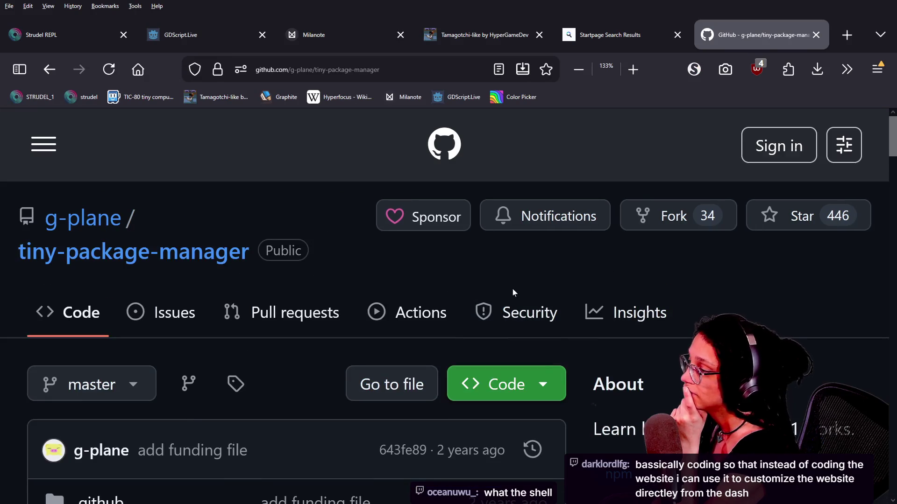
pyautogui.scroll(-10, 512, 292)
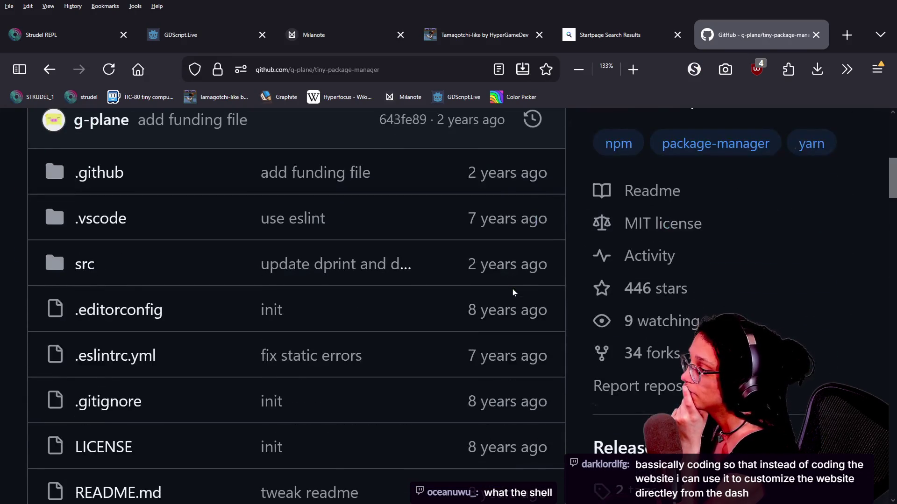
pyautogui.scroll(-2, 512, 293)
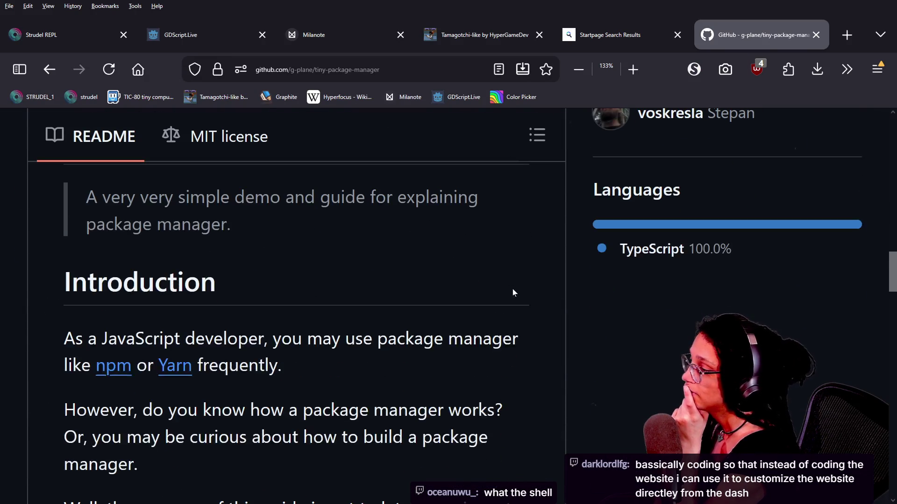
pyautogui.scroll(-2, 512, 292)
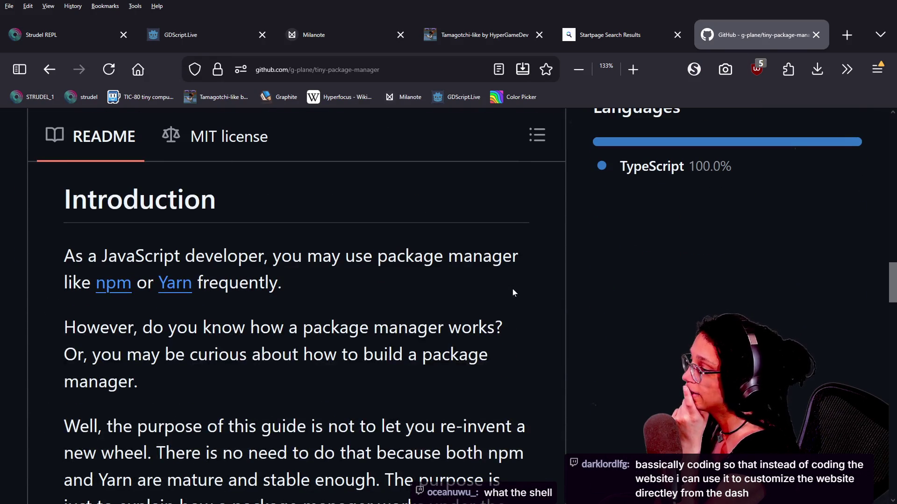
pyautogui.scroll(-2, 512, 293)
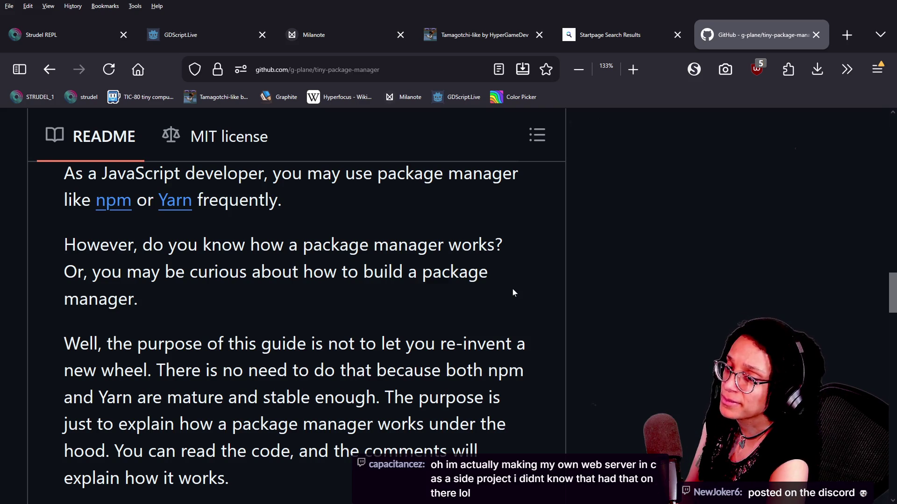
# - Go back to the build-your-own-x README, then open Discord in the other browser window
pyautogui.rightClick(512, 293)
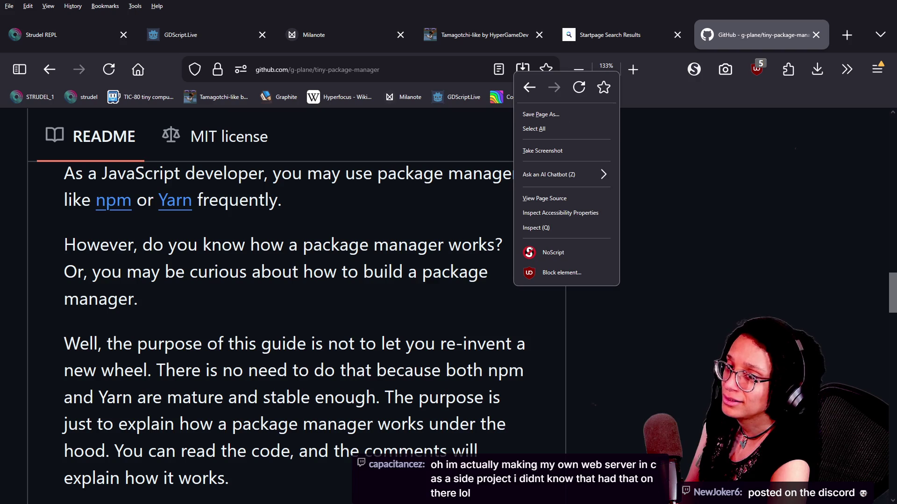
pyautogui.press('Escape')
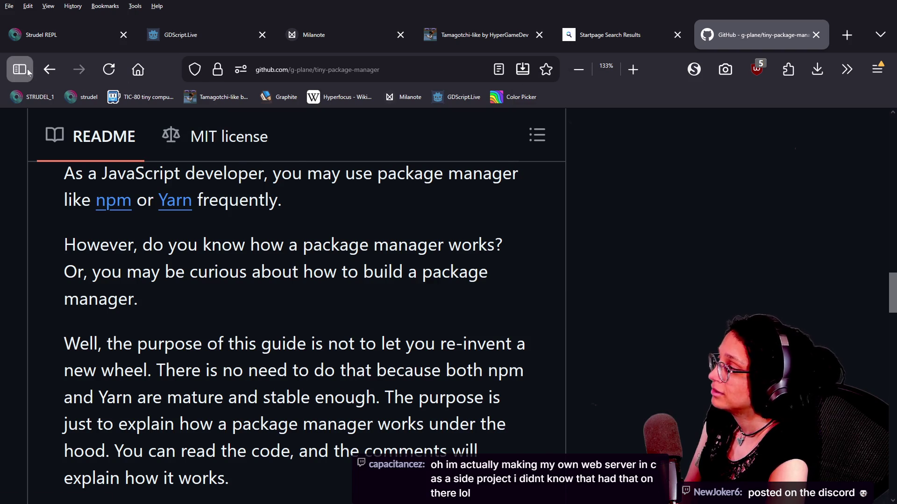
pyautogui.click(27, 70)
pyautogui.click(49, 69)
pyautogui.click(19, 69)
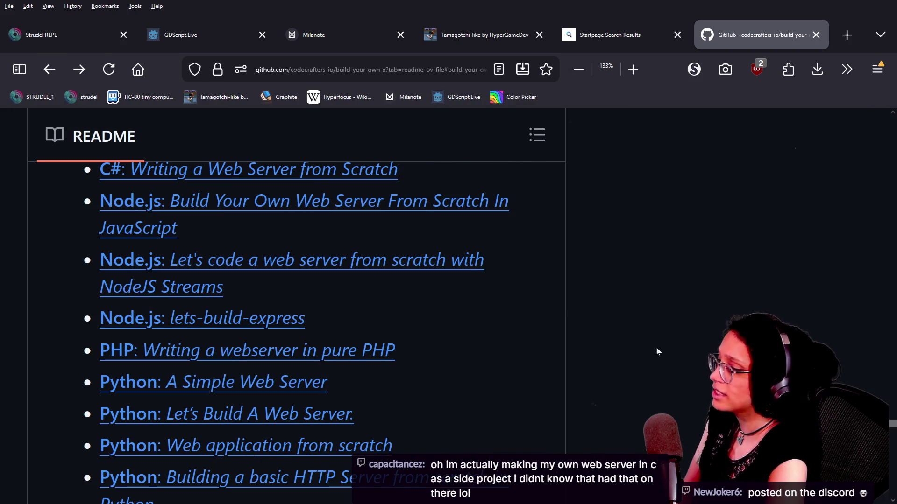
pyautogui.scroll(15, 657, 351)
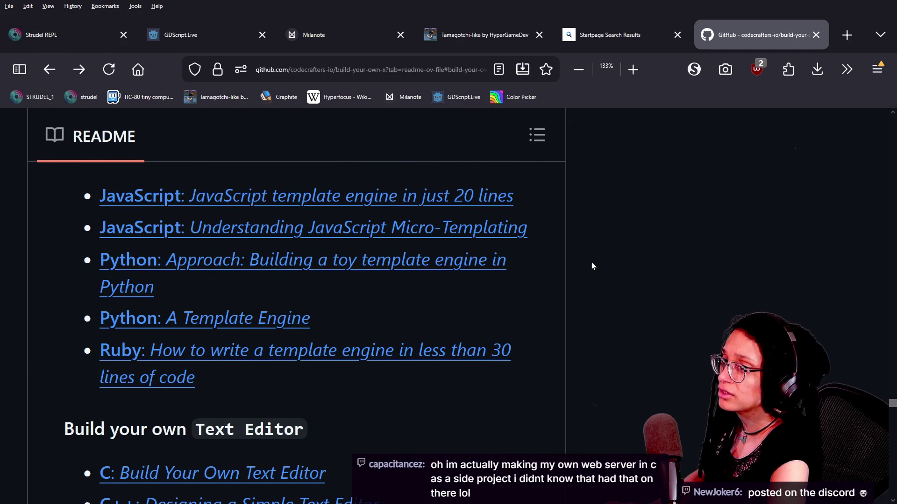
pyautogui.hotkey('alt', 'Tab')
pyautogui.click(28, 17)
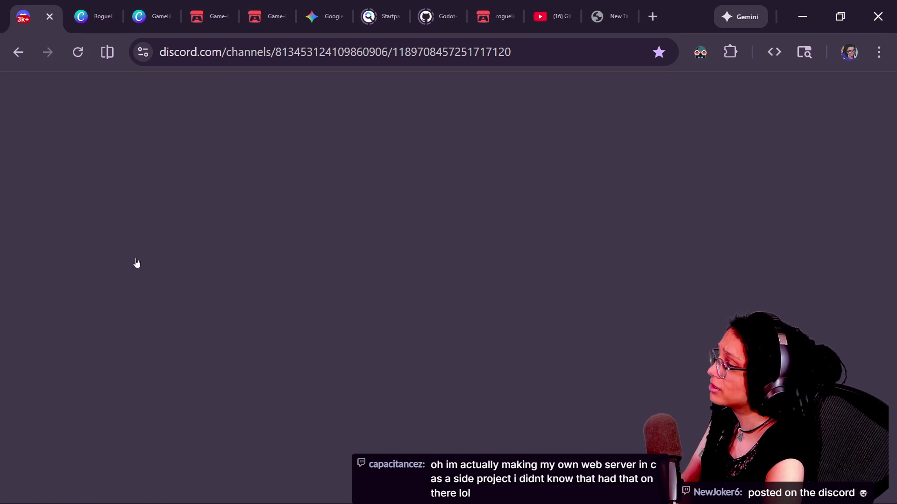
# - Find Casual Corner in the Discord sidebar and open the #general channel
pyautogui.scroll(-5, 182, 317)
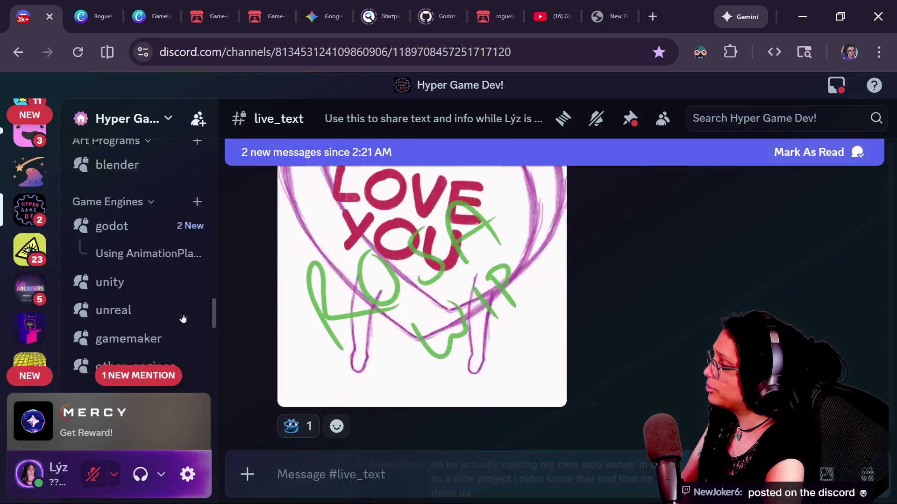
pyautogui.scroll(-10, 183, 318)
pyautogui.moveTo(158, 297)
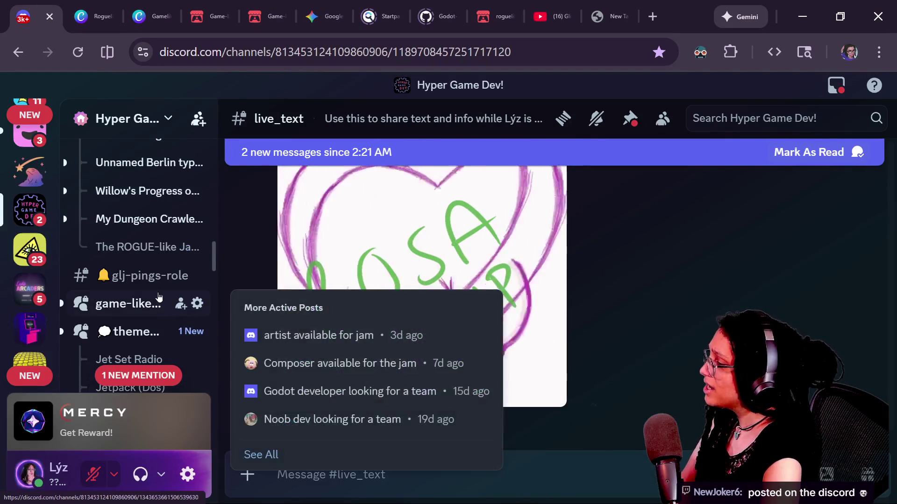
pyautogui.scroll(8, 158, 295)
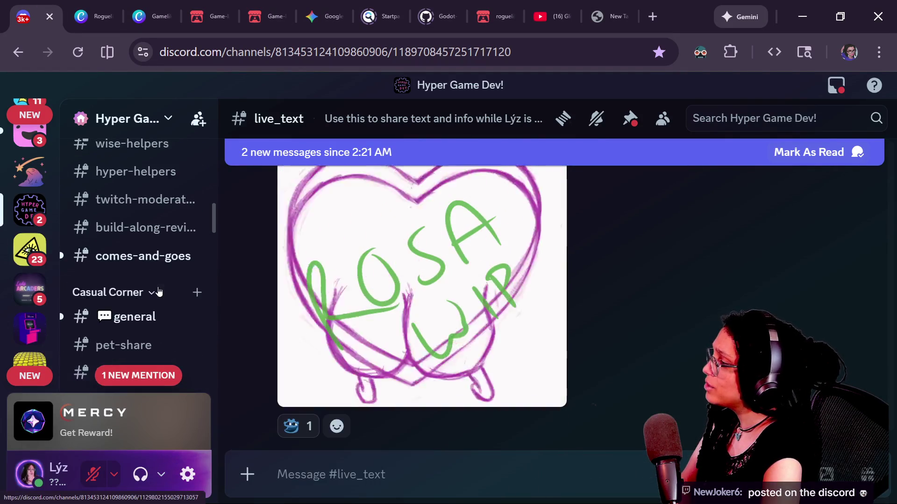
pyautogui.scroll(2, 160, 286)
pyautogui.scroll(-4, 168, 290)
pyautogui.click(144, 234)
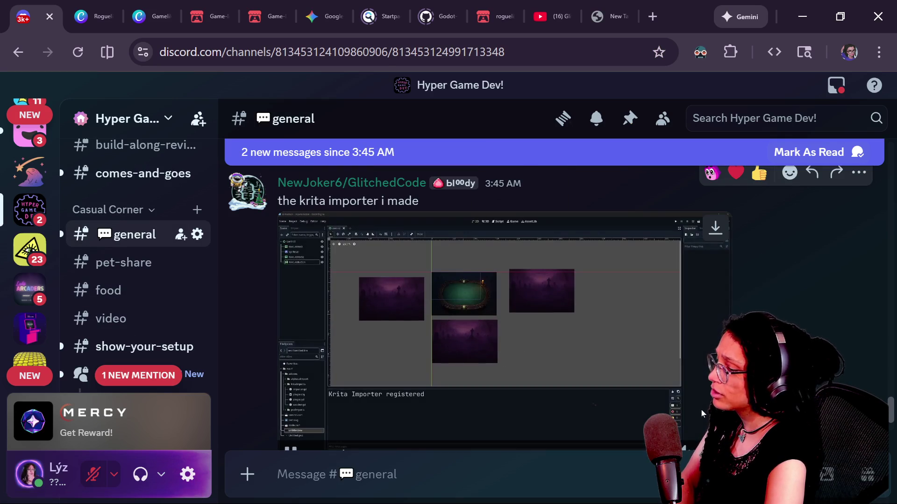
# - Watch the Krita importer clip full screen, replaying from 0:18 and rewinding to the Krita drawing part
pyautogui.click(720, 441)
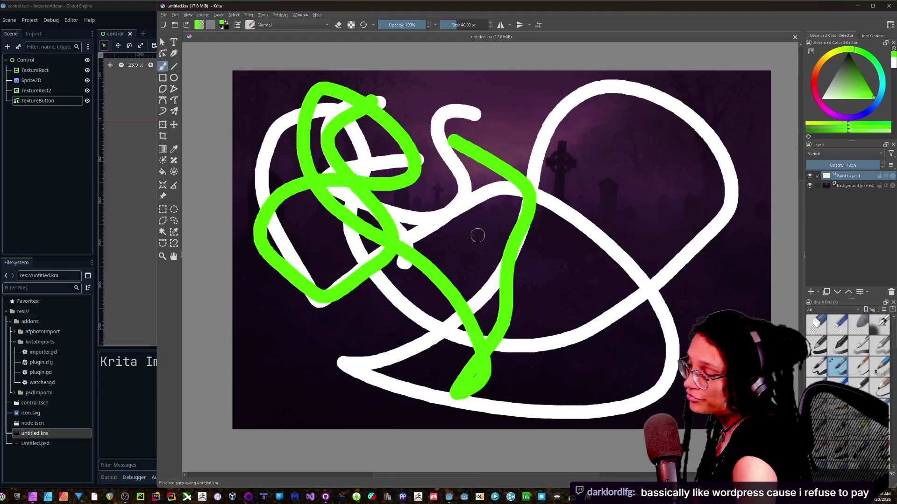
pyautogui.hotkey('alt', 'Tab')
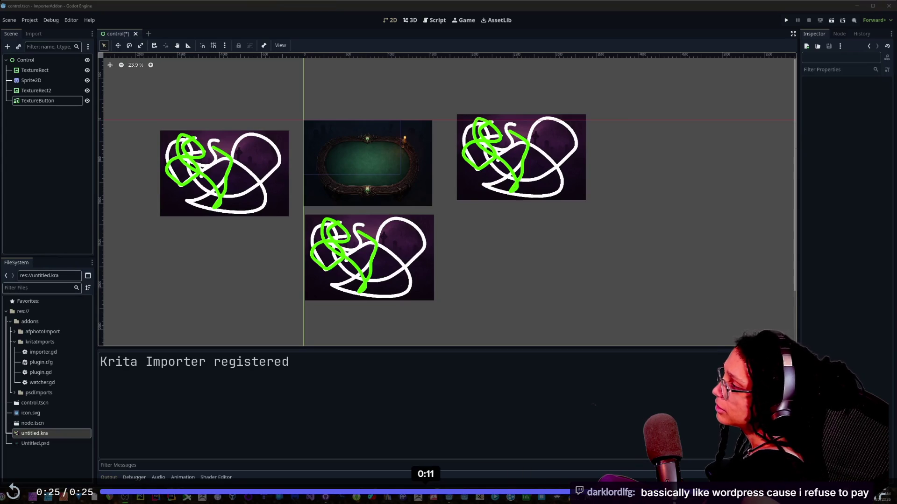
pyautogui.click(632, 492)
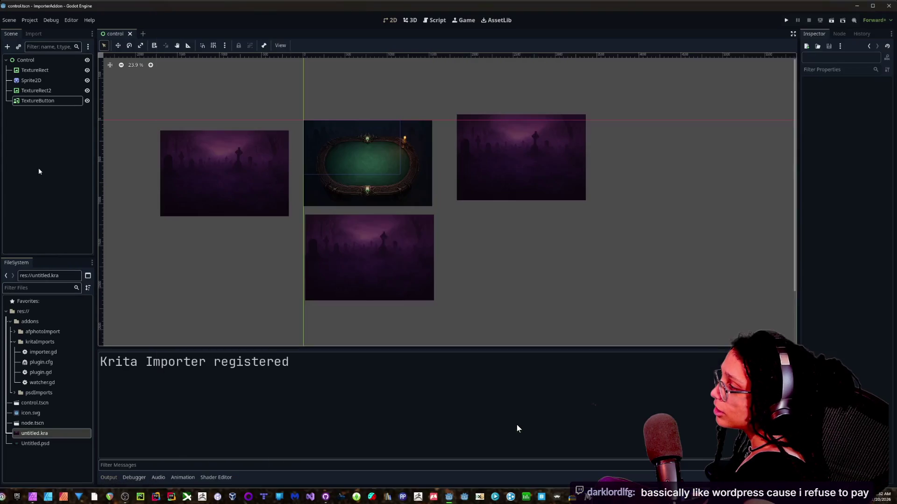
pyautogui.click(517, 428)
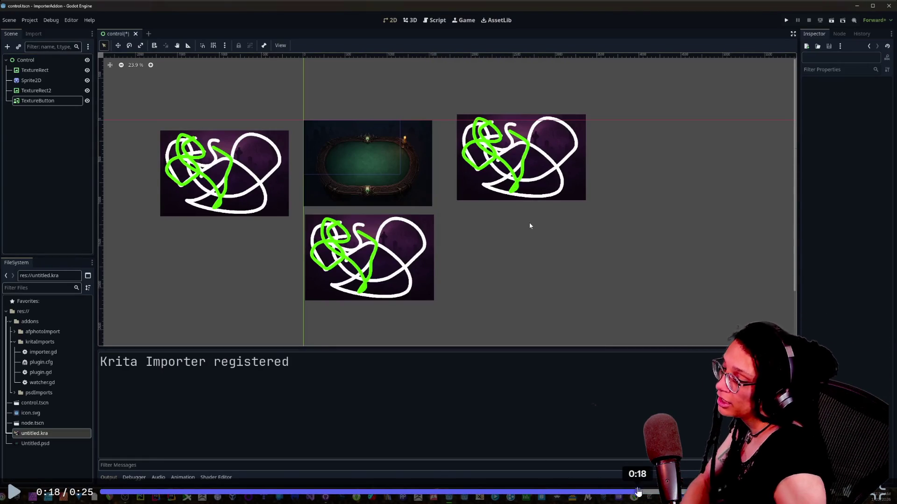
pyautogui.moveTo(638, 492); pyautogui.dragTo(635, 488)
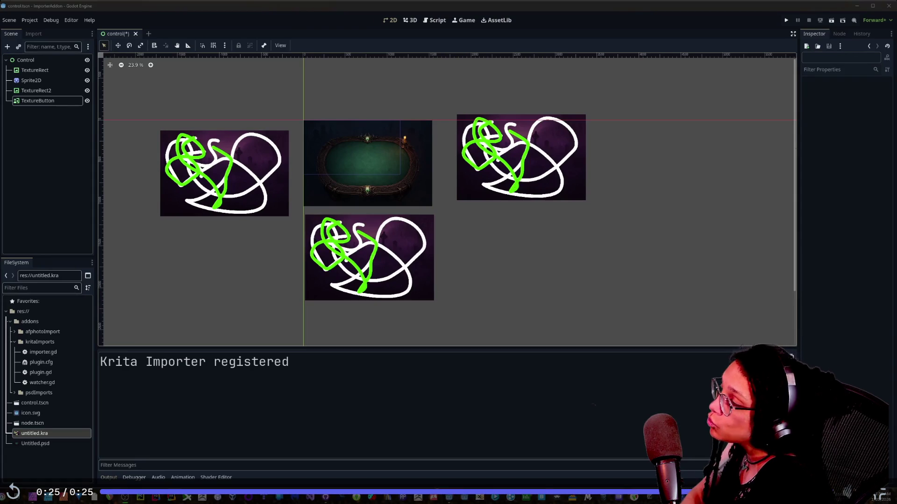
# - Seek the Krita clip to around 0:10, then scroll to the 'and the psd importer' video
pyautogui.click(472, 491)
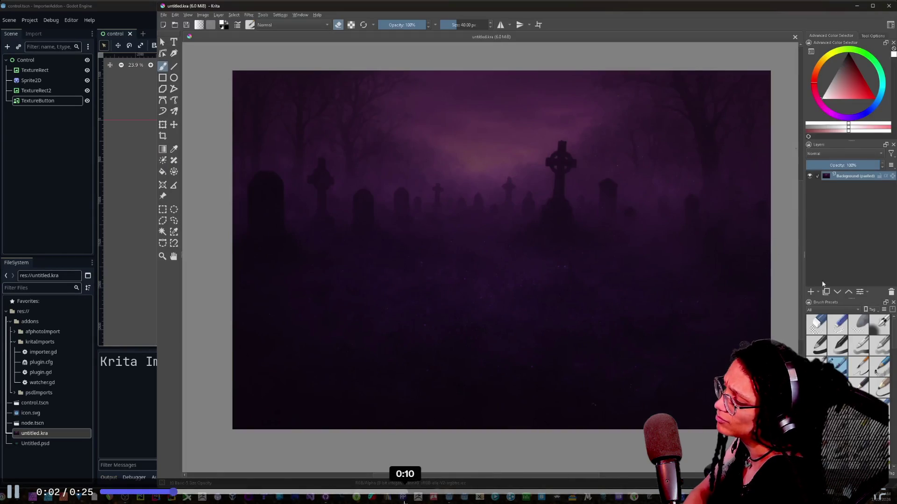
pyautogui.click(405, 502)
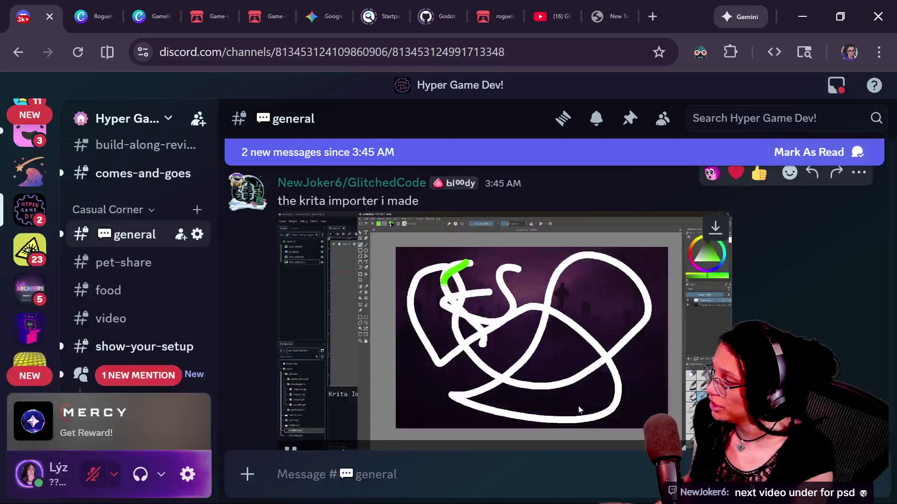
pyautogui.scroll(-5, 578, 405)
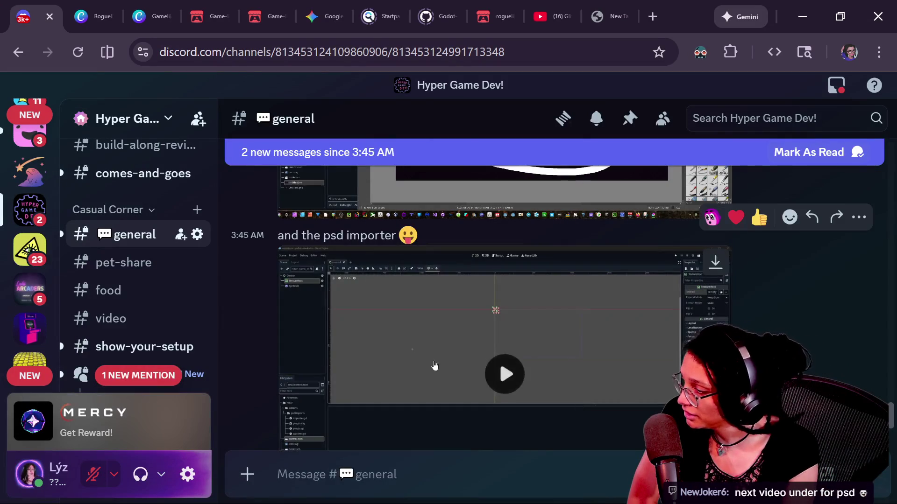
# - Play the psd importer video full screen, rewinding it to about 0:06
pyautogui.click(560, 382)
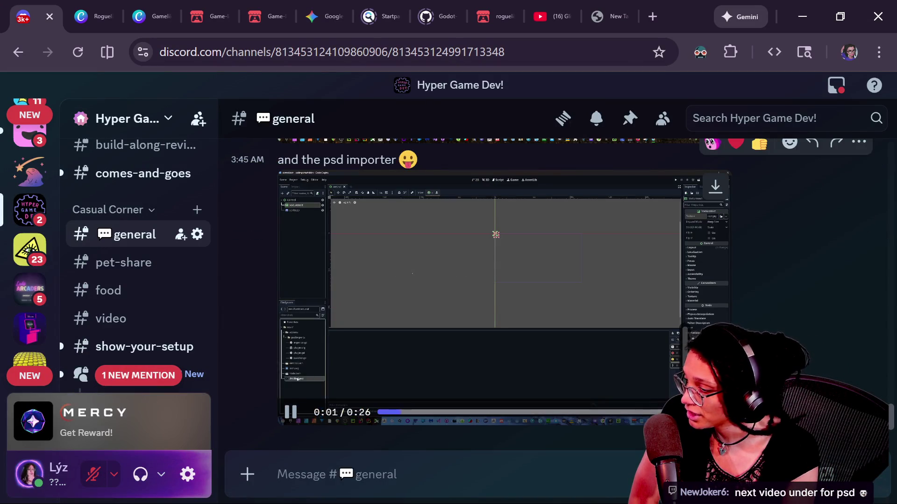
pyautogui.doubleClick(560, 382)
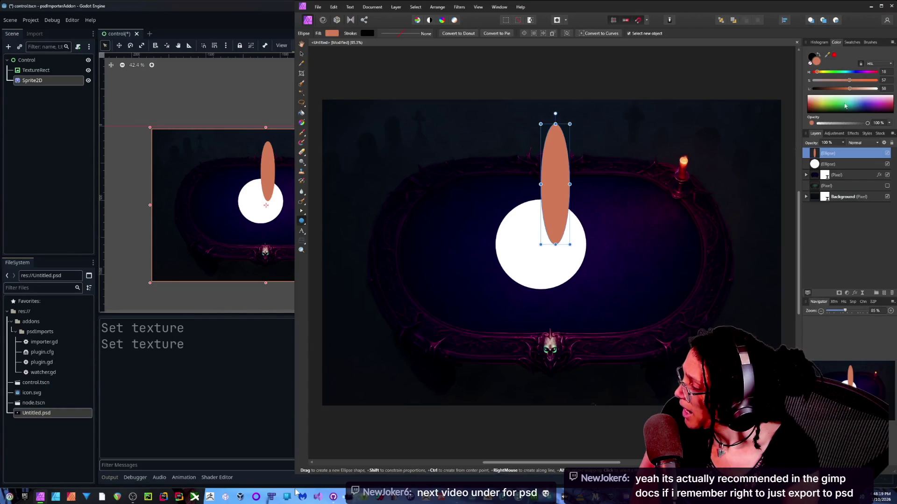
pyautogui.moveTo(141, 495)
pyautogui.click(377, 493)
pyautogui.click(283, 493)
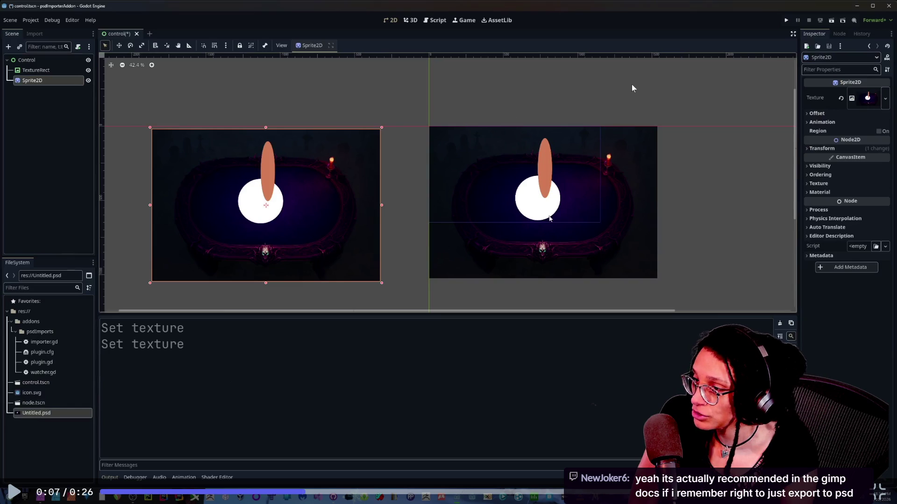
# - Let the psd importer clip run to 0:26, then exit fullscreen back to the chat
pyautogui.hotkey('ctrl', 's')
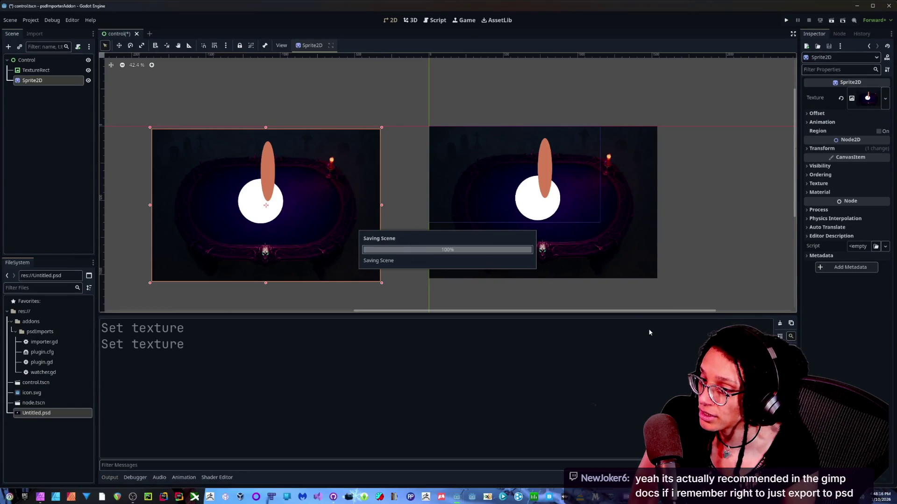
pyautogui.click(40, 501)
pyautogui.click(839, 72)
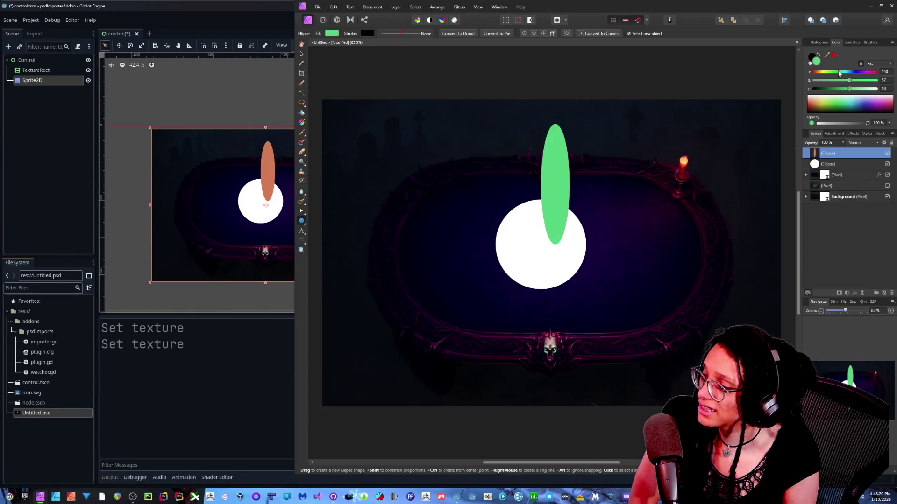
pyautogui.click(317, 7)
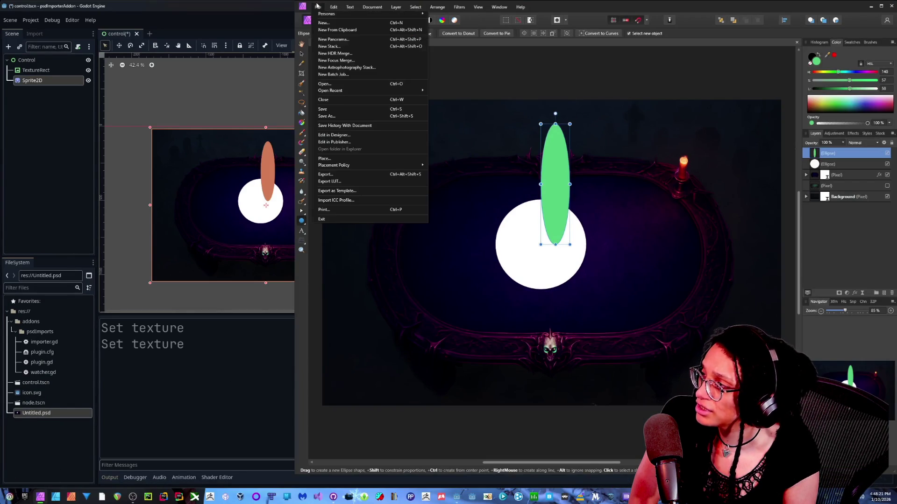
pyautogui.click(338, 176)
pyautogui.click(651, 281)
pyautogui.hotkey('alt', 'Tab')
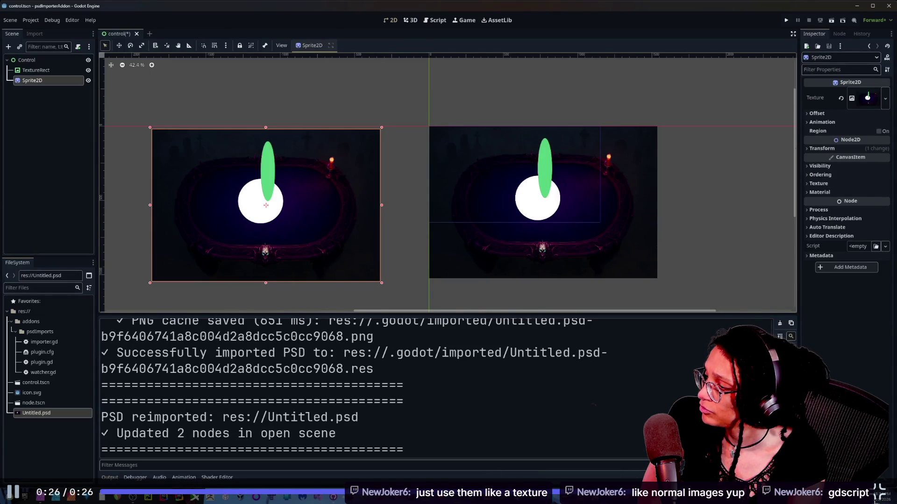
pyautogui.click(880, 492)
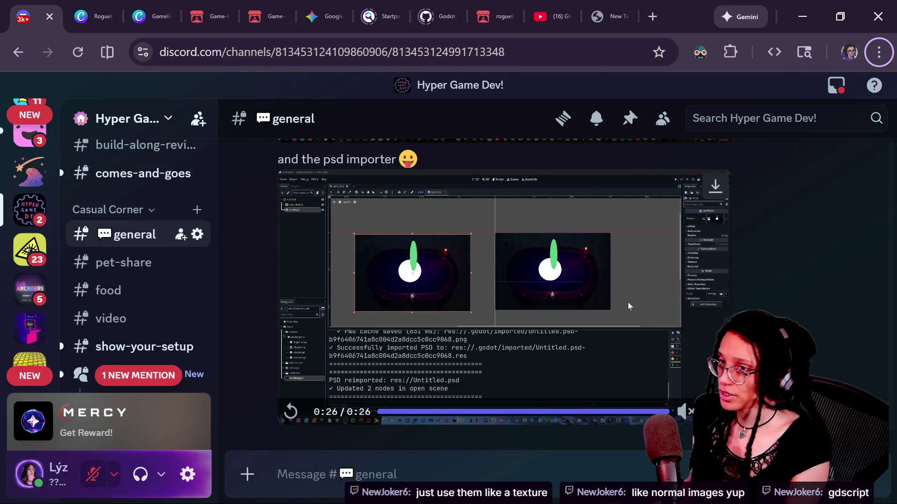
pyautogui.hotkey('alt', 'Tab')
pyautogui.hotkey('alt', 'Tab')
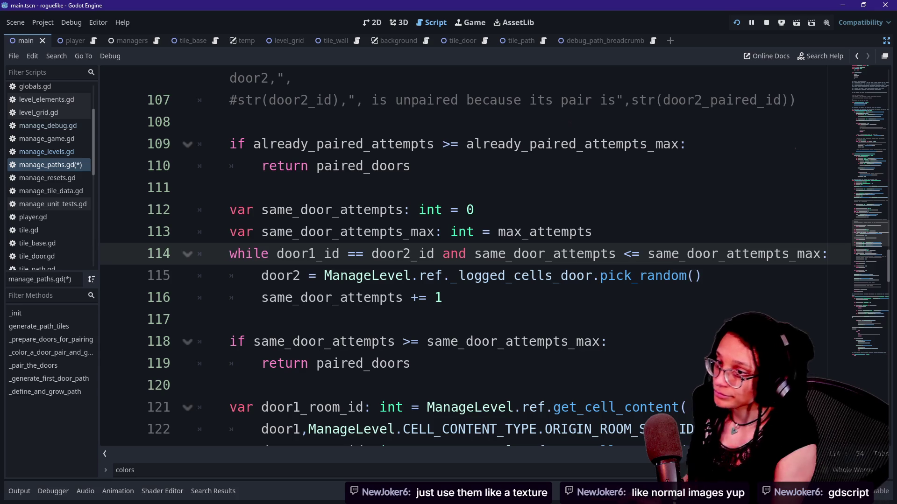
# - Bring up manage_paths.gd in Godot and look over the same-door re-pick loop
pyautogui.click(626, 144)
pyautogui.click(625, 297)
pyautogui.press('Down')
pyautogui.press('Down')
pyautogui.press('Down')
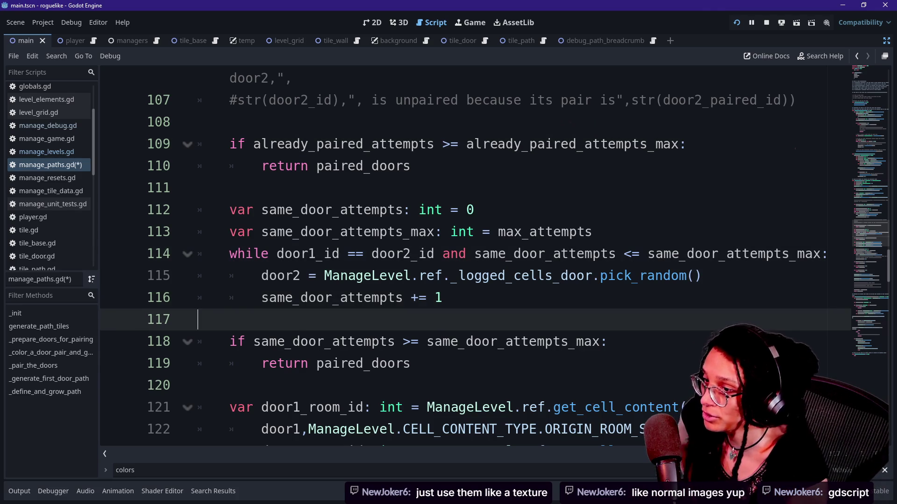
pyautogui.click(490, 276)
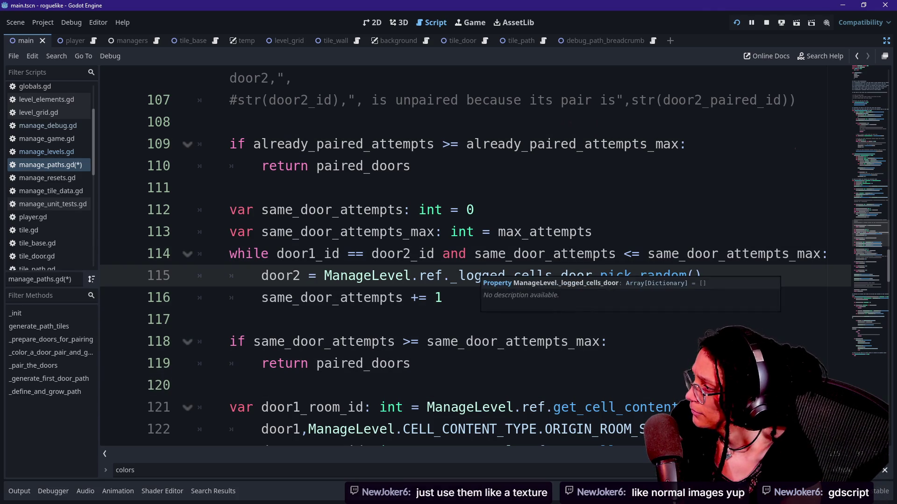
pyautogui.moveTo(460, 143); pyautogui.dragTo(448, 297)
pyautogui.click(521, 341)
pyautogui.scroll(-2, 475, 257)
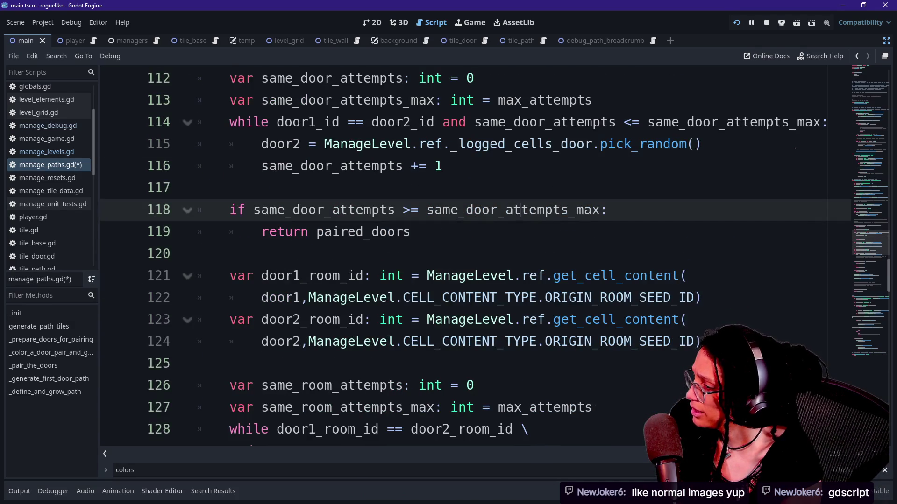
pyautogui.scroll(6, 475, 256)
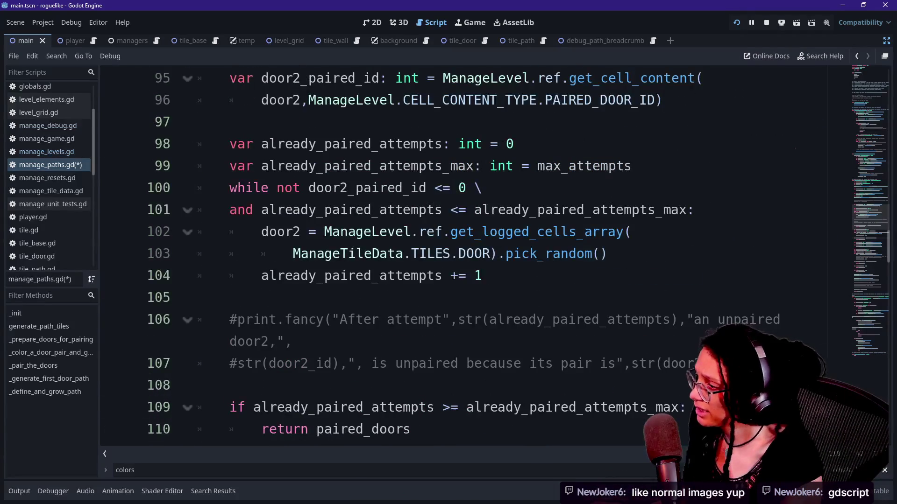
# - Select the get_logged_cells_array(ManageTileData.TILES.DOOR).pick_random() expression on lines 102–103
pyautogui.moveTo(324, 231)
pyautogui.mouseDown()
pyautogui.moveTo(538, 231)
pyautogui.moveTo(482, 254)
pyautogui.mouseUp()
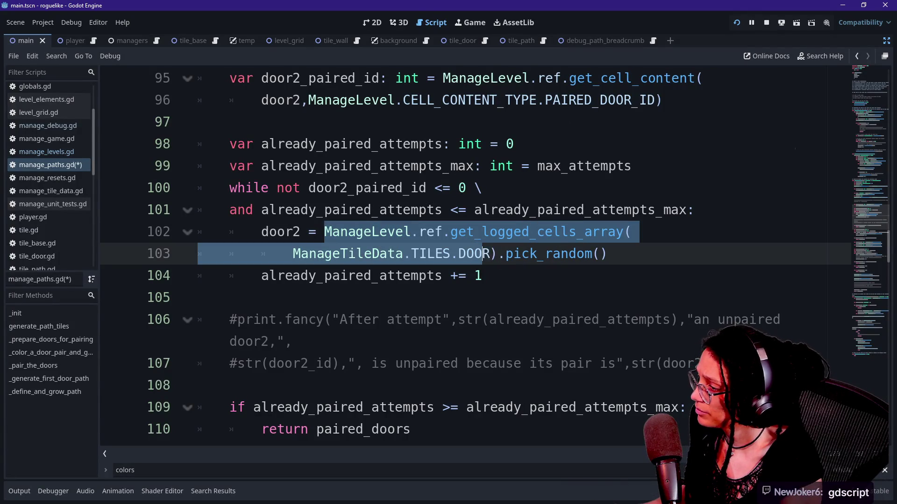
pyautogui.click(607, 253)
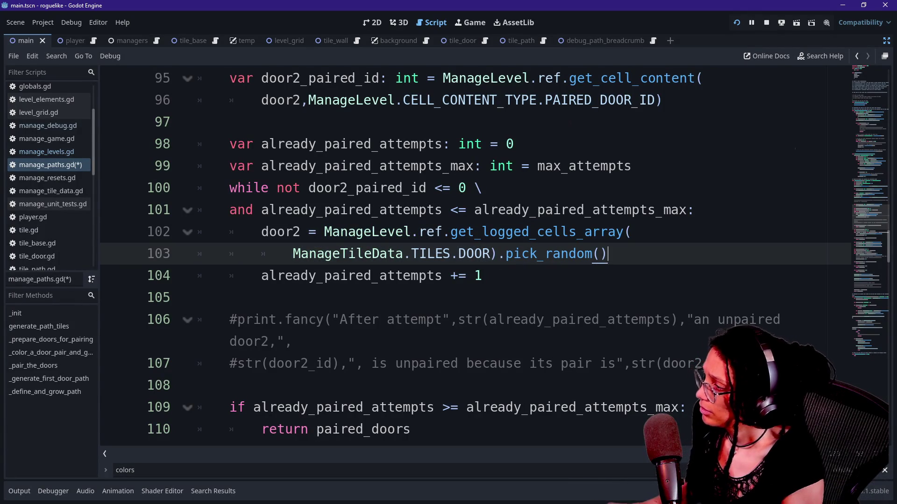
pyautogui.moveTo(607, 253); pyautogui.dragTo(317, 232)
pyautogui.hotkey('ctrl', 'c')
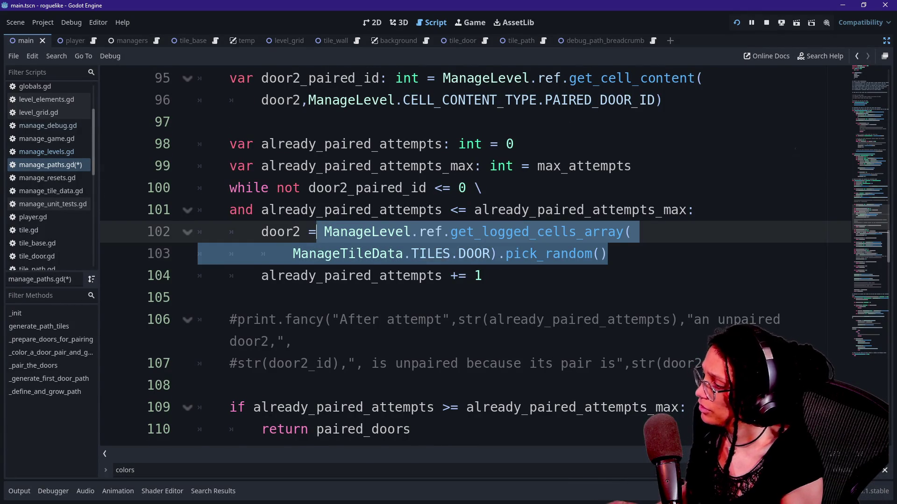
pyautogui.scroll(-4, 316, 232)
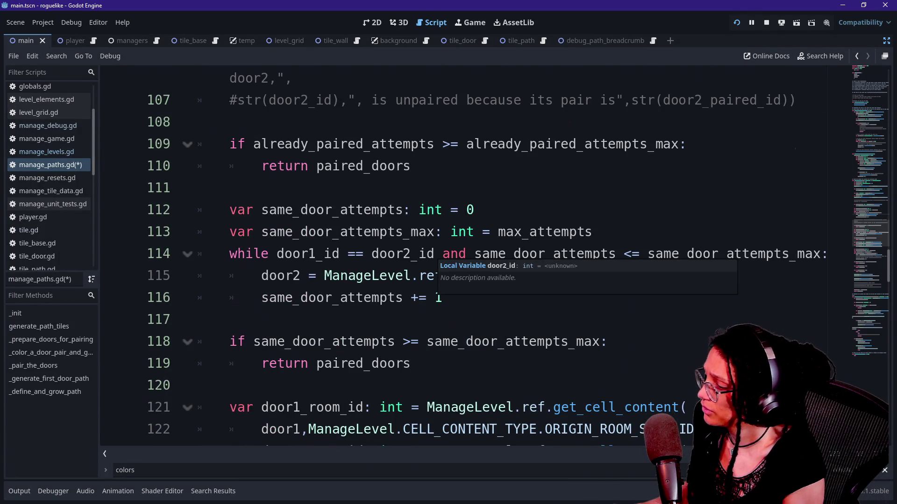
pyautogui.scroll(-2, 355, 276)
# - Paste that logged-cells lookup over the old door picks on lines 115 and 131
pyautogui.moveTo(700, 144)
pyautogui.mouseDown()
pyautogui.moveTo(292, 166)
pyautogui.moveTo(324, 144)
pyautogui.mouseUp()
pyautogui.hotkey('ctrl', 'v')
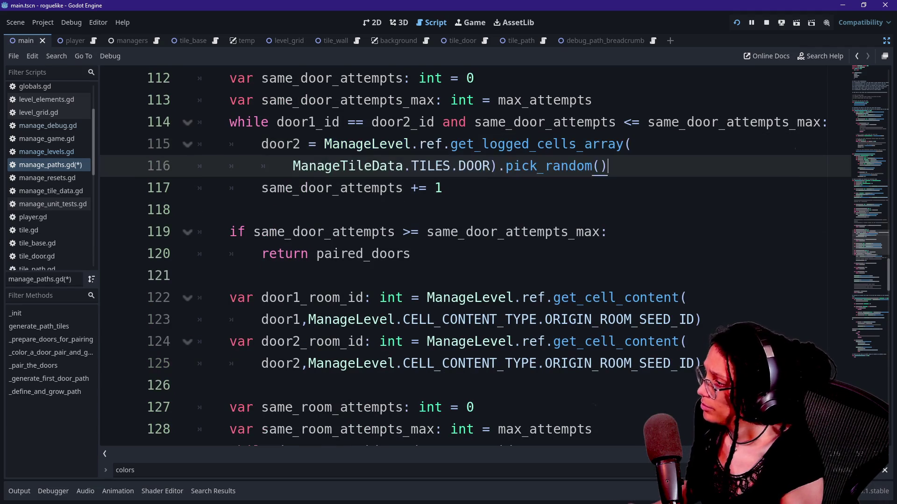
pyautogui.scroll(-5, 467, 256)
pyautogui.moveTo(701, 166)
pyautogui.mouseDown()
pyautogui.moveTo(261, 144)
pyautogui.moveTo(308, 166)
pyautogui.mouseUp()
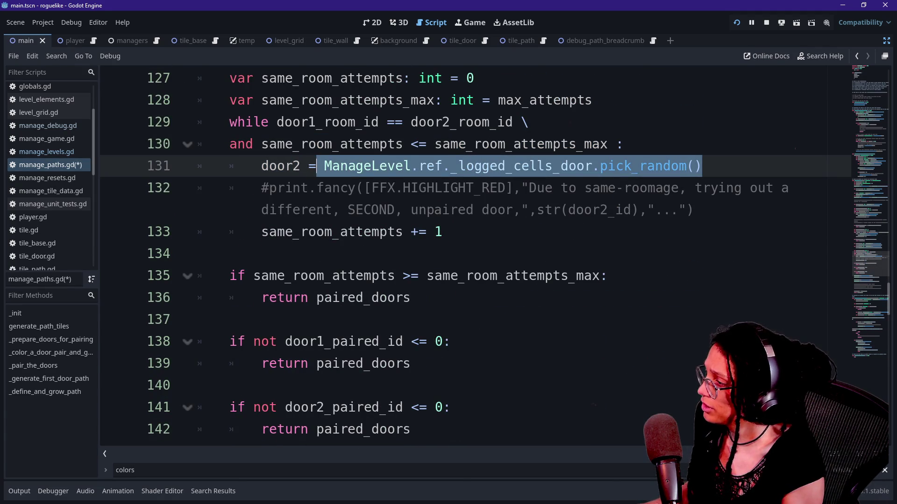
pyautogui.hotkey('ctrl', 'v')
pyautogui.scroll(-3, 467, 256)
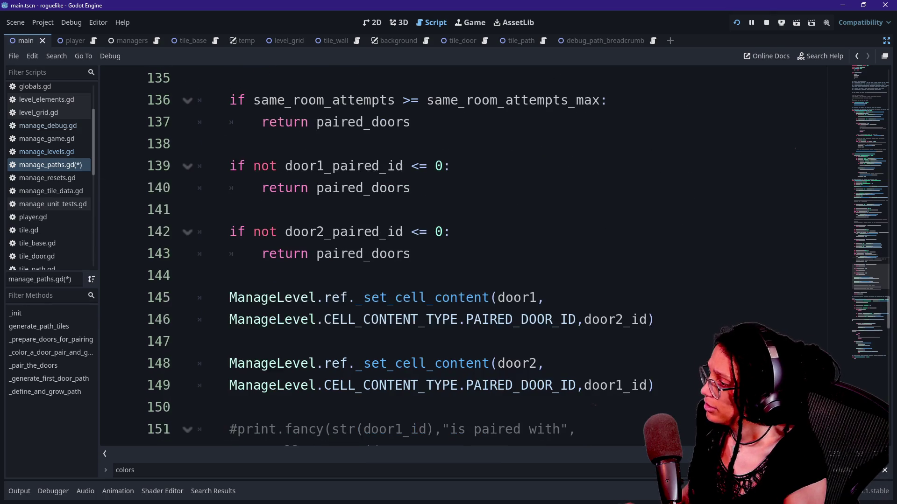
# - Save manage_paths.gd, scroll through its door-pairing code, then switch to the browser
pyautogui.click(467, 320)
pyautogui.hotkey('ctrl', 's')
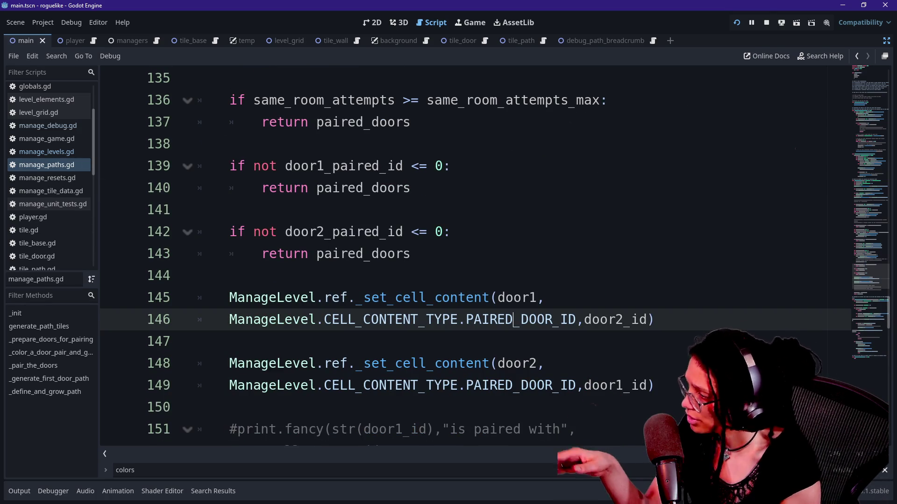
pyautogui.scroll(-3, 467, 257)
pyautogui.scroll(10, 467, 257)
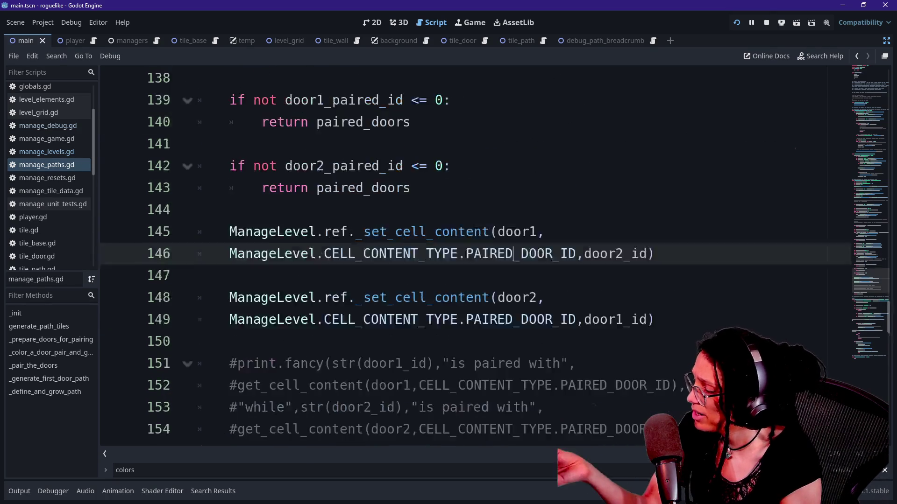
pyautogui.scroll(7, 467, 257)
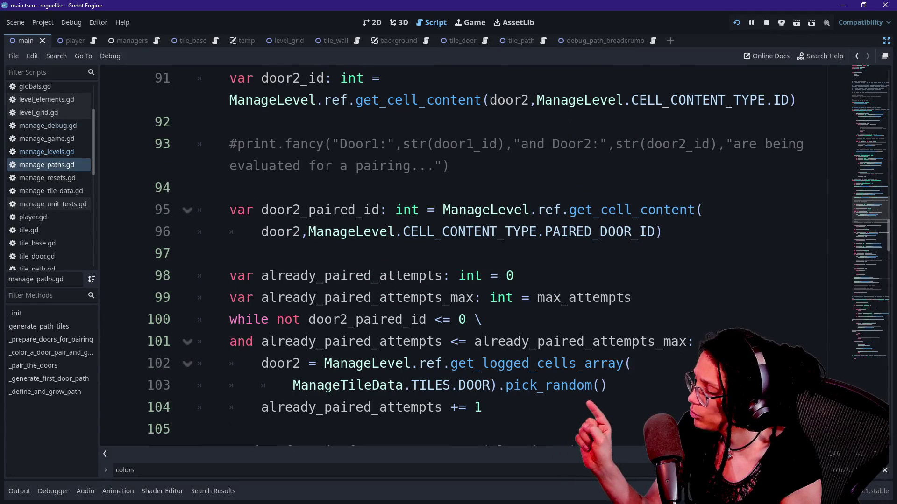
pyautogui.scroll(4, 467, 256)
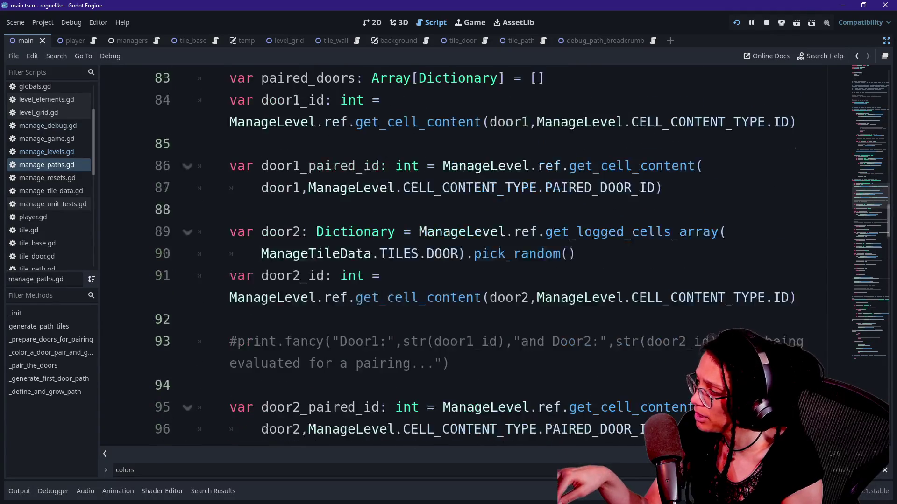
pyautogui.scroll(-3, 467, 257)
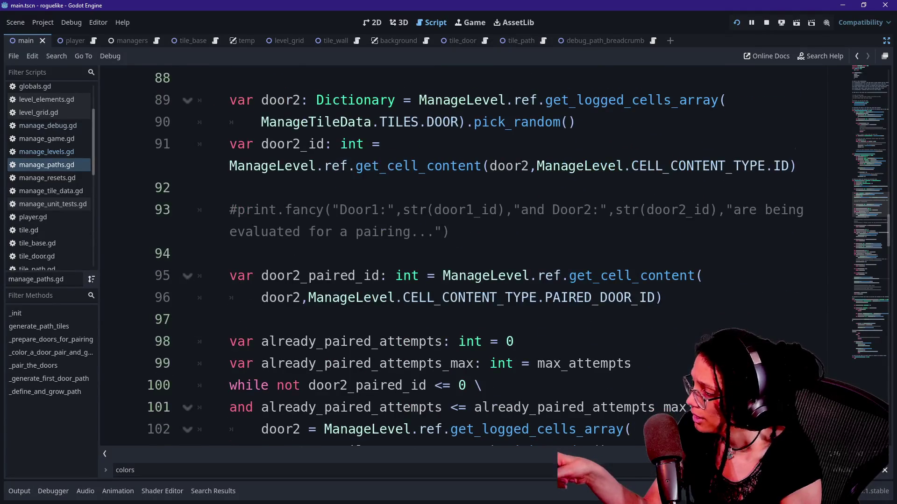
pyautogui.scroll(-3, 467, 257)
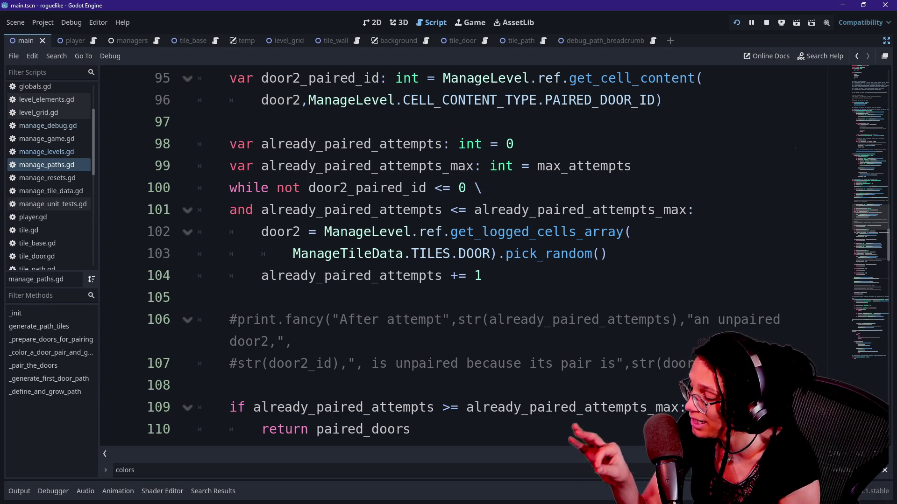
pyautogui.scroll(15, 467, 257)
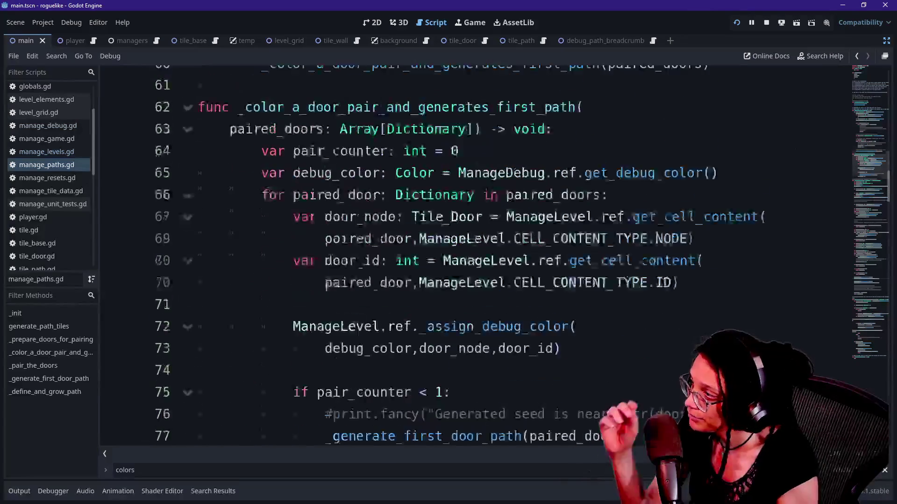
pyautogui.scroll(-7, 467, 257)
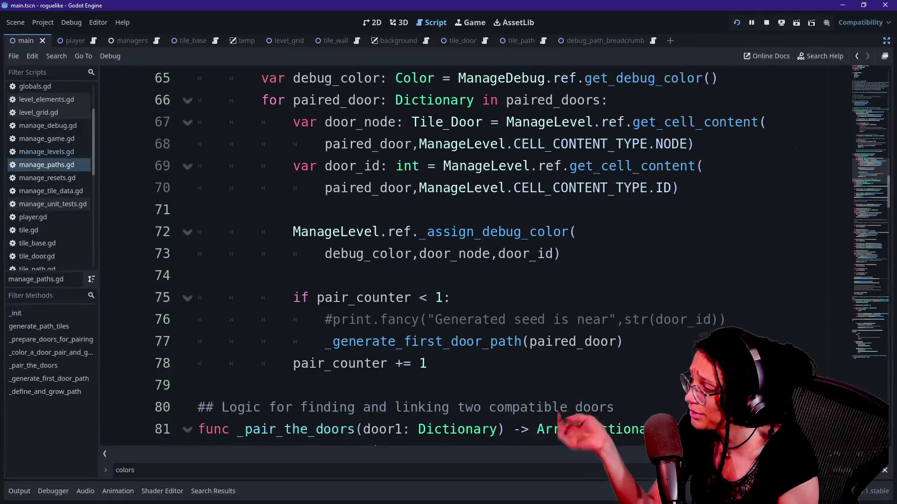
pyautogui.scroll(-3, 467, 257)
pyautogui.scroll(16, 467, 256)
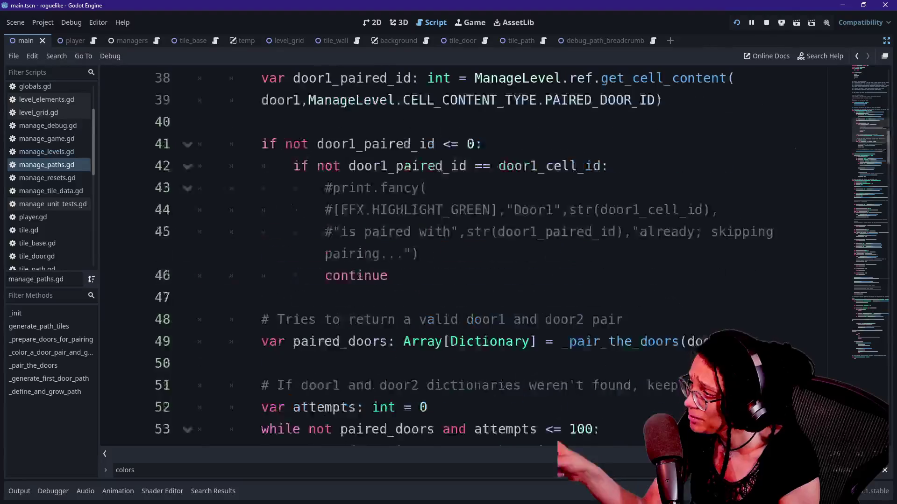
pyautogui.scroll(7, 467, 257)
pyautogui.hotkey('alt', 'Tab')
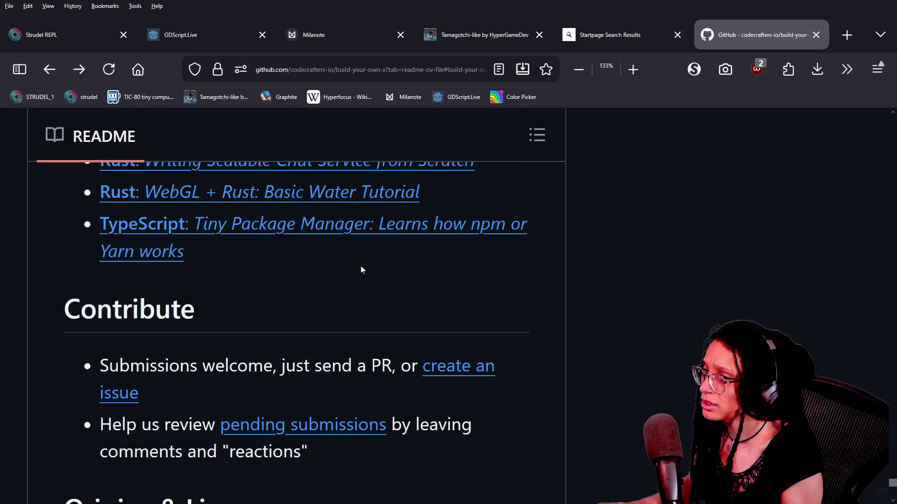
# - Load excalidraw.com in a new Chrome tab, scroll to empty canvas, and pick the Ellipse tool
pyautogui.hotkey('alt', 'Tab')
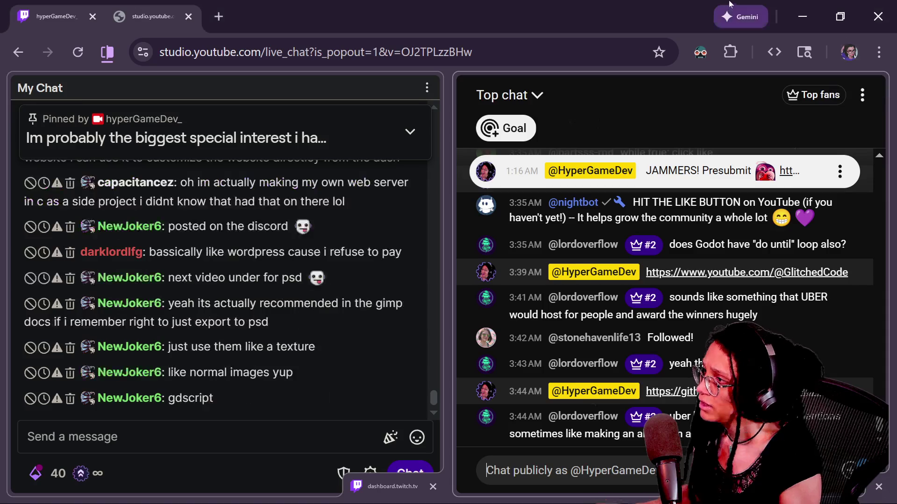
pyautogui.hotkey('alt', 'Tab')
pyautogui.click(652, 17)
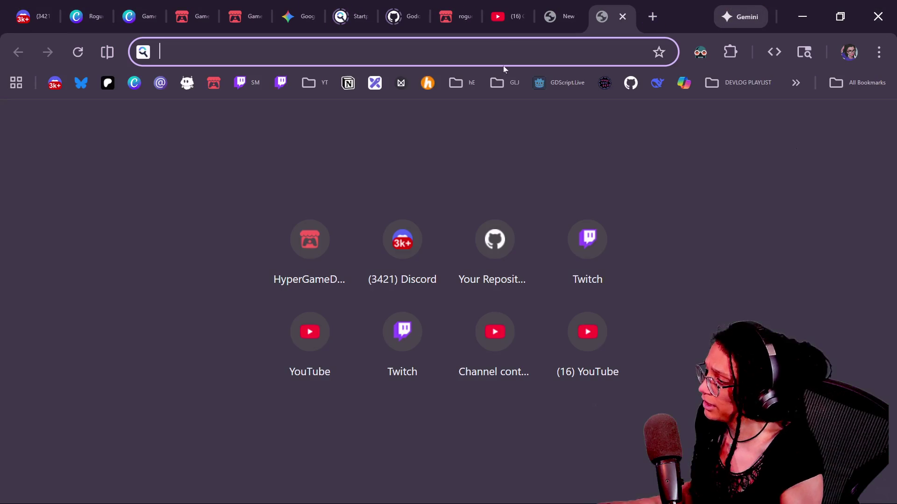
pyautogui.click(374, 83)
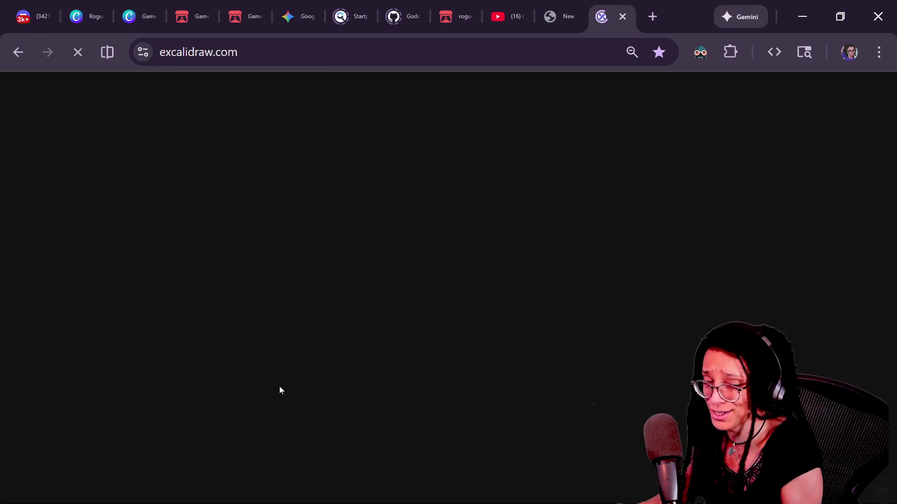
pyautogui.hscroll(-15, 415, 331)
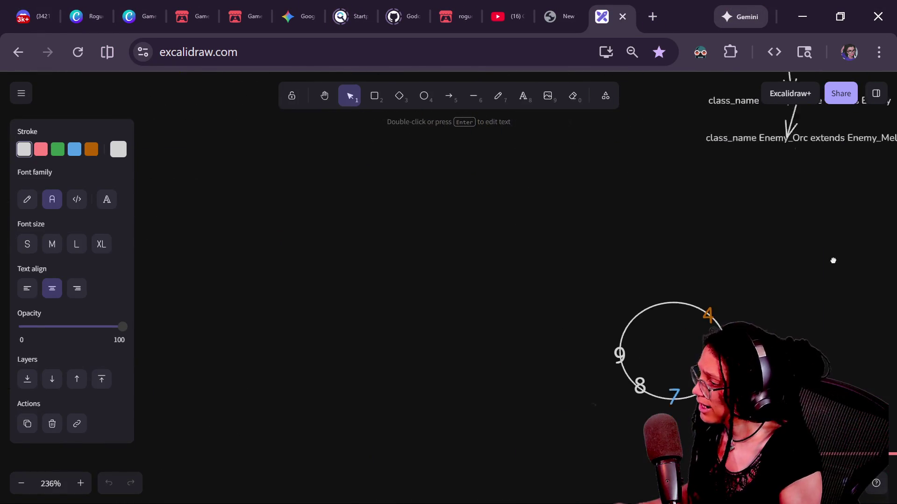
pyautogui.click(375, 98)
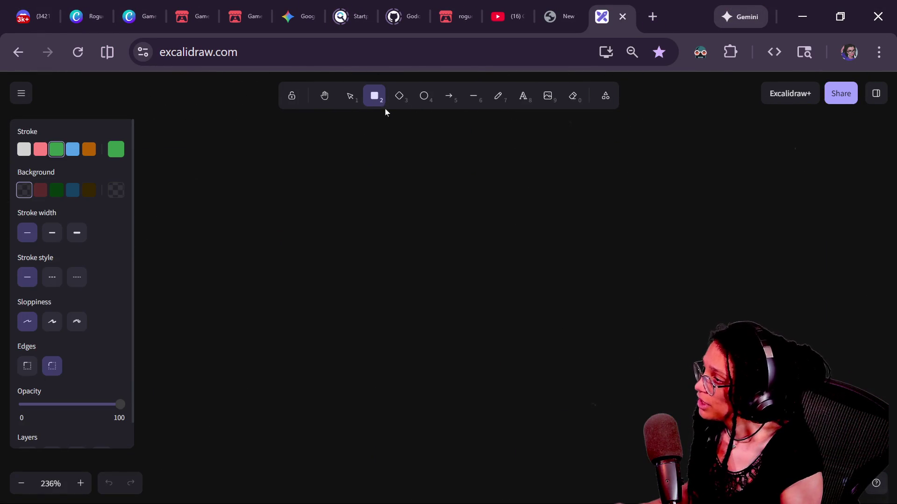
pyautogui.click(424, 98)
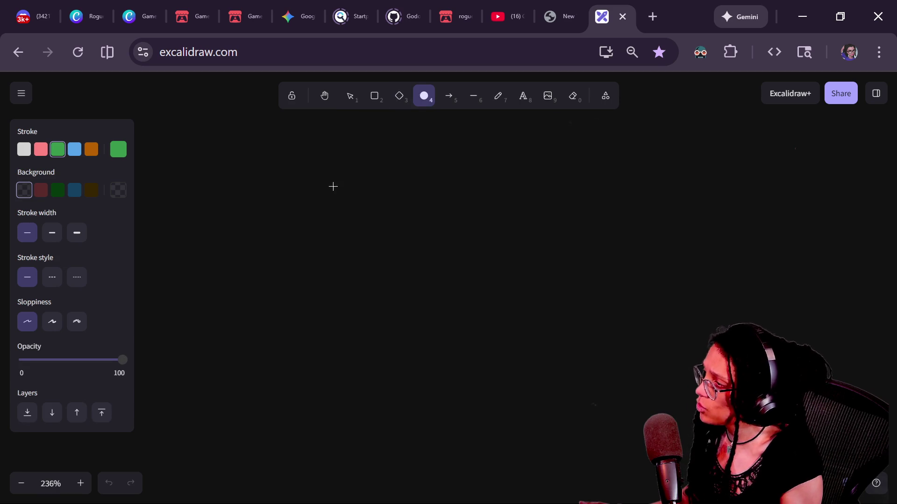
# - Draw a green rounded box near the canvas centre with a centred 'DOOR ARRAY' label
pyautogui.click(374, 95)
pyautogui.moveTo(343, 208); pyautogui.dragTo(528, 319)
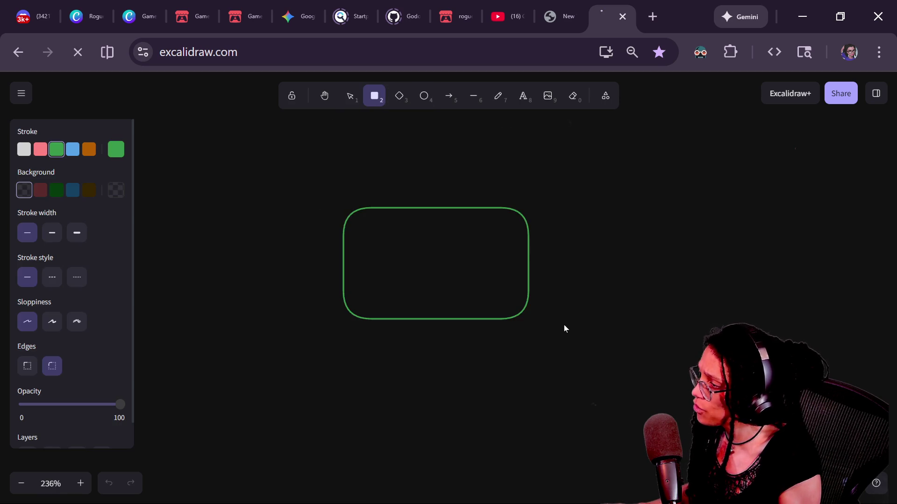
pyautogui.click(528, 103)
pyautogui.click(390, 261)
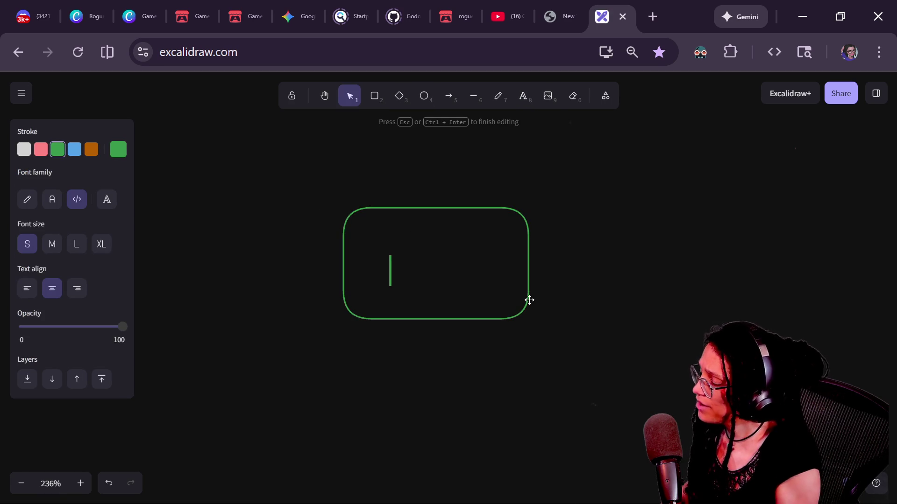
pyautogui.write('DOOR ARRAY')
pyautogui.click(381, 286)
pyautogui.moveTo(394, 270); pyautogui.dragTo(448, 262)
pyautogui.click(551, 261)
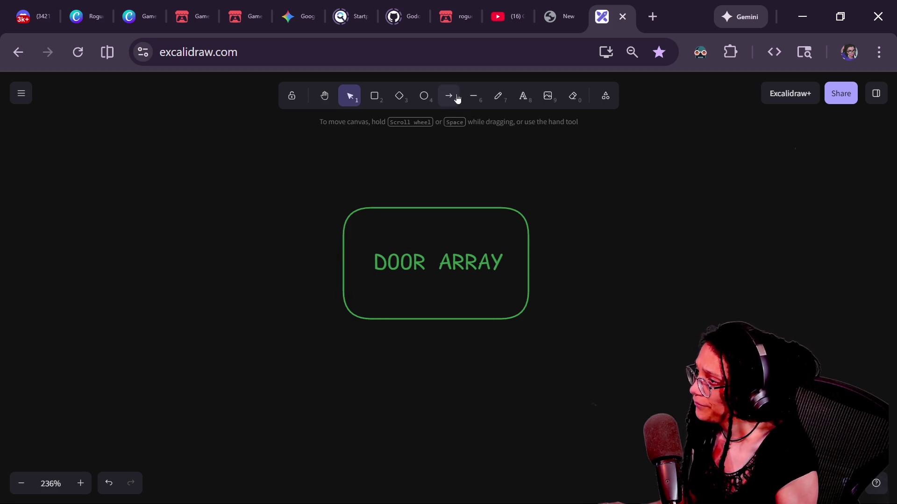
# - Draw an arrow pointing up into the DOOR ARRAY box
pyautogui.click(449, 96)
pyautogui.moveTo(316, 400); pyautogui.dragTo(397, 310)
pyautogui.click(274, 342)
pyautogui.moveTo(449, 386)
pyautogui.mouseDown()
pyautogui.moveTo(562, 326)
pyautogui.moveTo(543, 326)
pyautogui.mouseUp()
# - Add the note 'GIVE ME ANY DOOR AND SEE IF IT CAN PAIR WITH ANOTHER DOOR' beside the arrow
pyautogui.click(524, 97)
pyautogui.moveTo(279, 313); pyautogui.dragTo(399, 406)
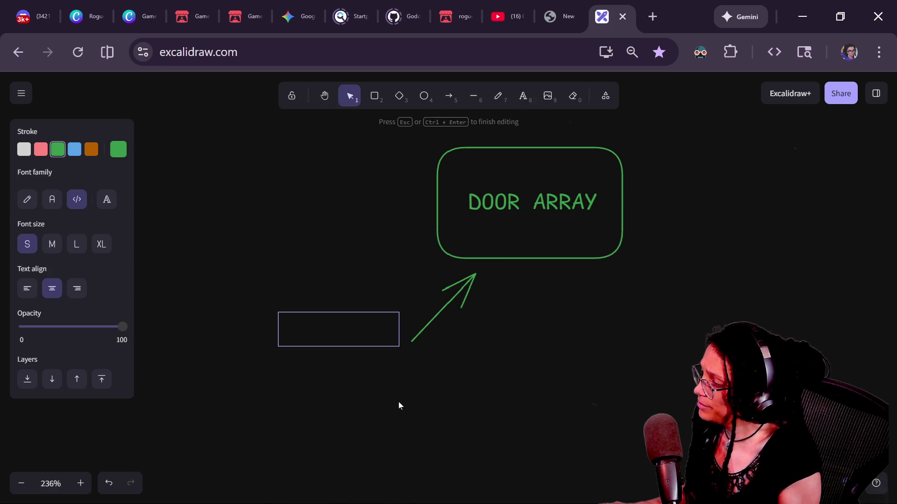
pyautogui.write('GIVE ME ANY D')
pyautogui.press('BackSpace')
pyautogui.press('BackSpace')
pyautogui.press('BackSpace')
pyautogui.write('NY DOOR AND SEE IF IT CAN PAIRT WITH ANOTHE')
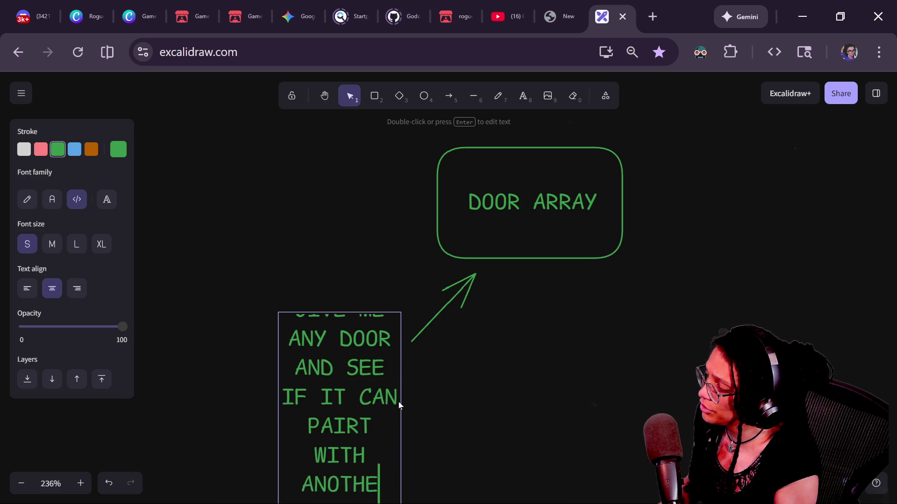
pyautogui.write('R DOOR')
pyautogui.click(373, 394)
pyautogui.press('BackSpace')
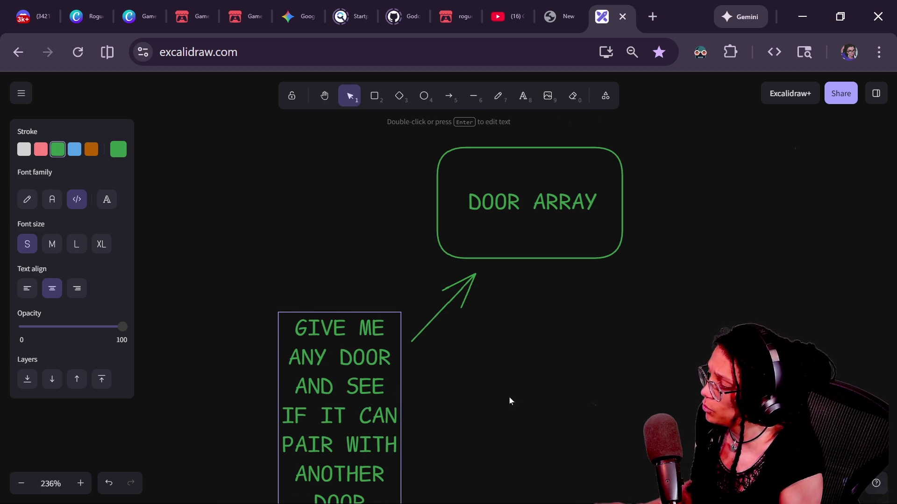
pyautogui.press('Escape')
# - Widen the note, move it beside the arrow's tail, then return to the running game
pyautogui.moveTo(277, 426); pyautogui.dragTo(135, 433)
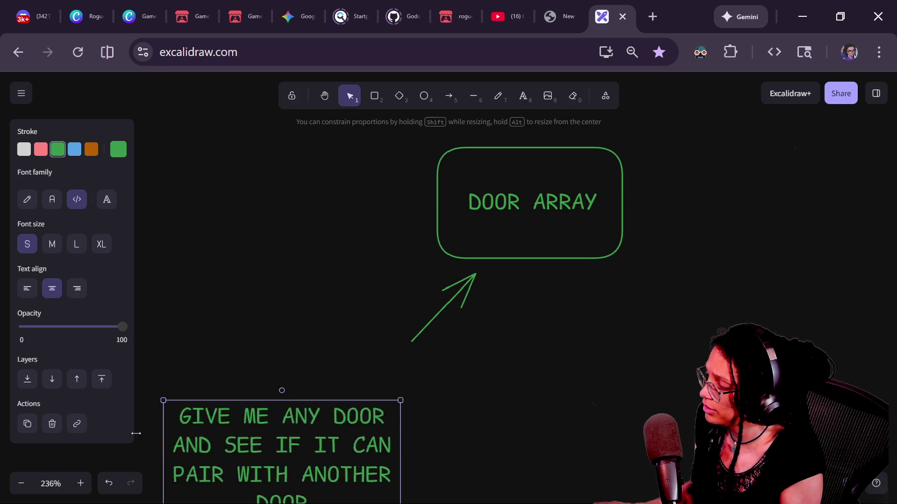
pyautogui.moveTo(236, 460)
pyautogui.mouseDown()
pyautogui.moveTo(327, 352)
pyautogui.moveTo(314, 380)
pyautogui.mouseUp()
pyautogui.hscroll(2, 527, 364)
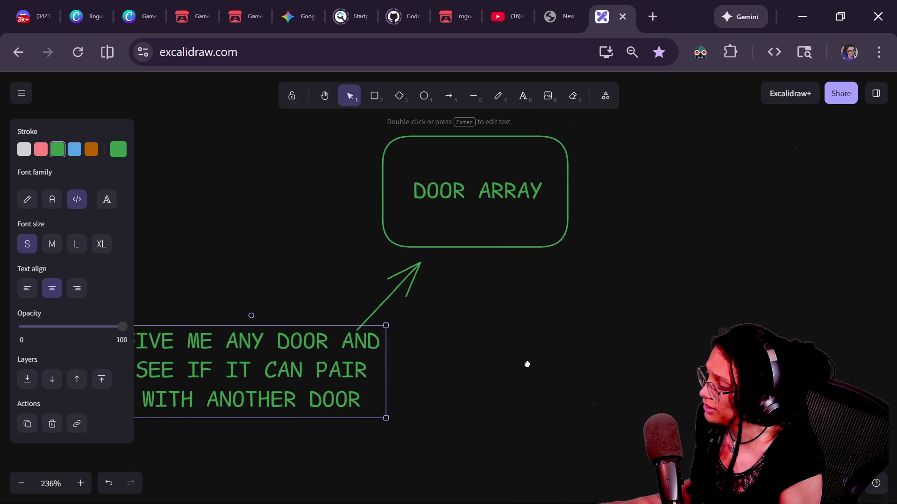
pyautogui.hscroll(-3, 527, 364)
pyautogui.hscroll(1, 601, 368)
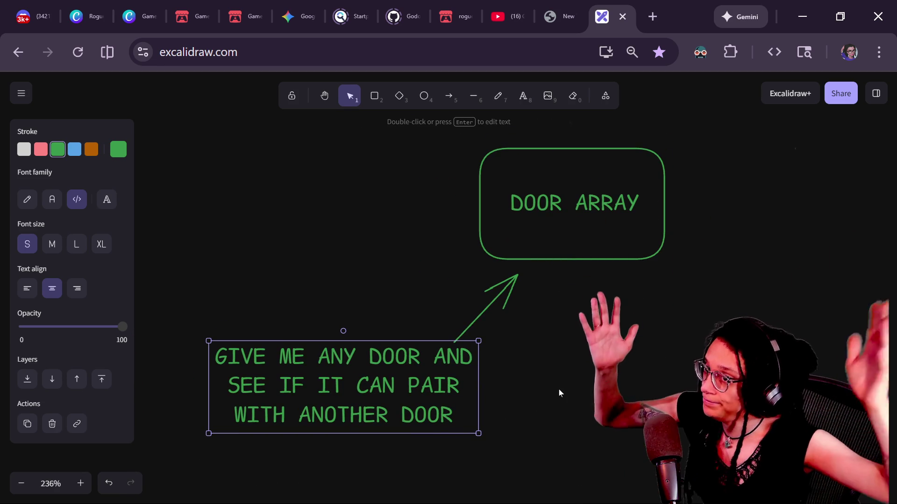
pyautogui.click(560, 383)
pyautogui.moveTo(504, 382); pyautogui.dragTo(420, 408)
pyautogui.hscroll(3, 420, 407)
pyautogui.hscroll(-1, 356, 398)
pyautogui.scroll(-1, 426, 374)
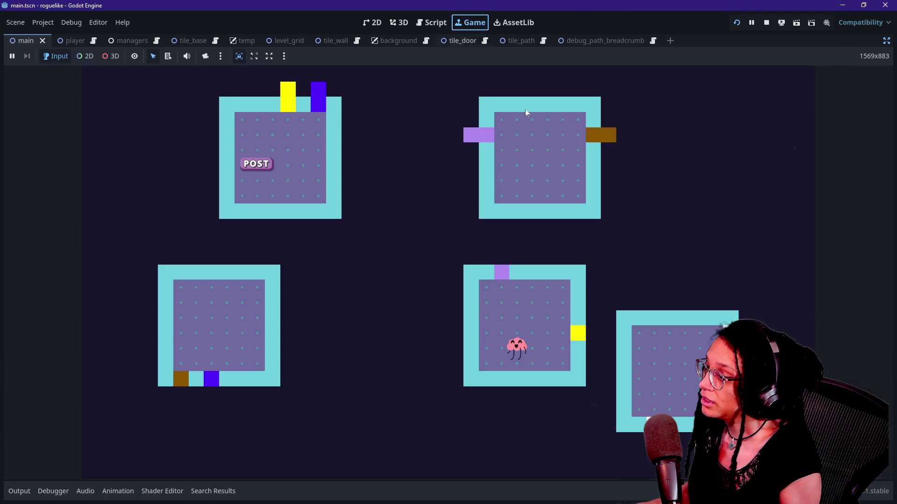
pyautogui.click(524, 112)
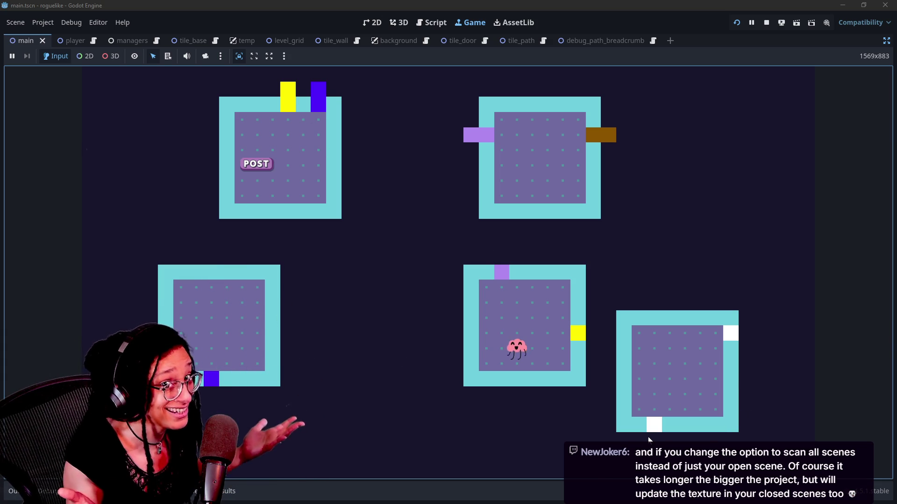
# - Switch from the running game to the live chat window
pyautogui.hotkey('alt', 'Tab')
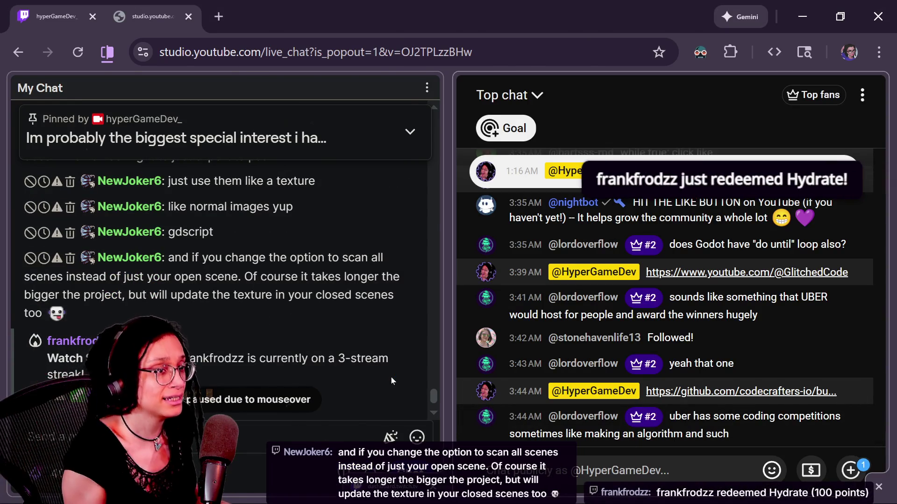
pyautogui.hotkey('alt', 'Tab')
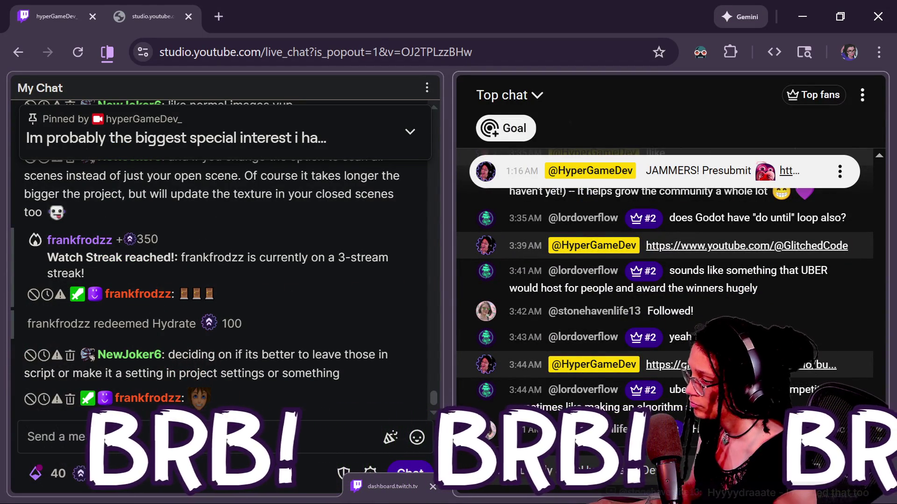
# - Read the chat messages about scanning all scenes and project settings, highlighting key parts
pyautogui.moveTo(433, 406)
pyautogui.scroll(1, 432, 401)
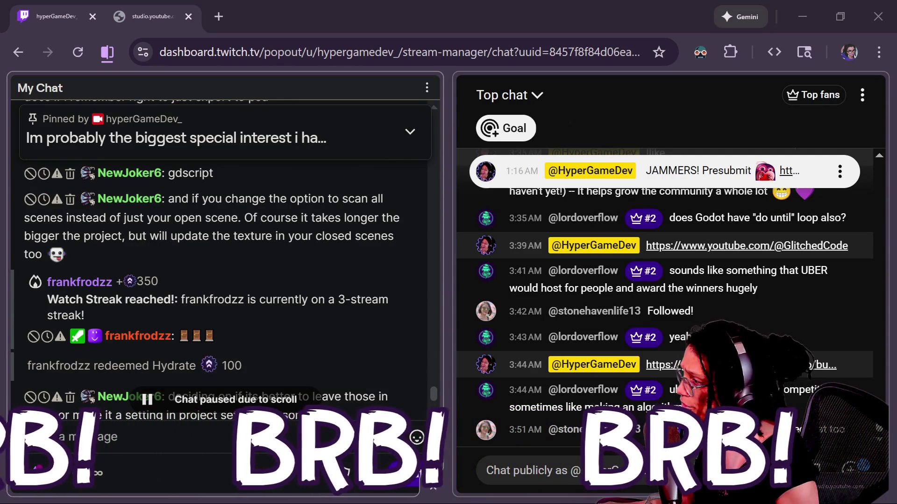
pyautogui.moveTo(280, 224)
pyautogui.moveTo(261, 218)
pyautogui.mouseDown()
pyautogui.moveTo(136, 217)
pyautogui.moveTo(261, 217)
pyautogui.moveTo(302, 253)
pyautogui.mouseUp()
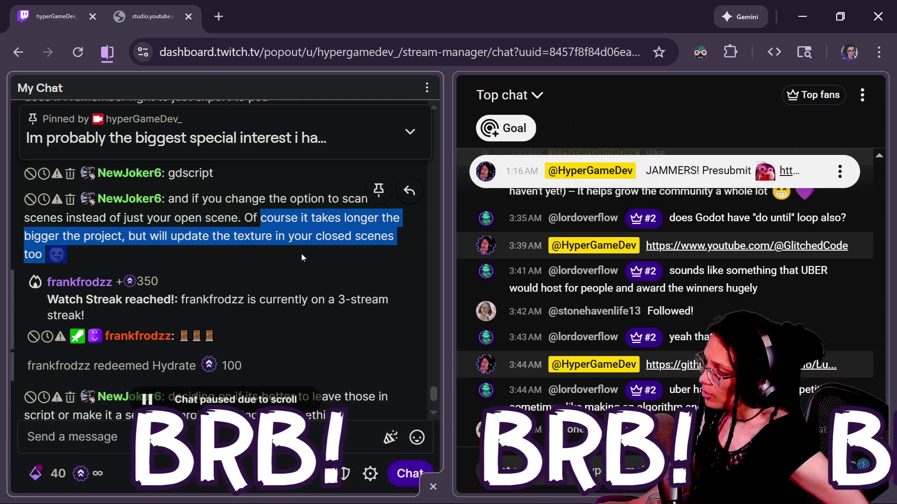
pyautogui.click(301, 253)
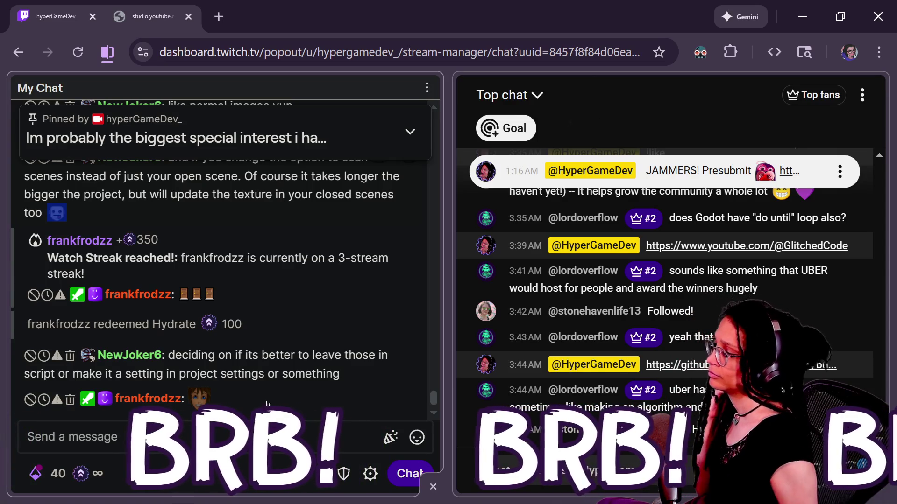
pyautogui.moveTo(327, 369)
pyautogui.moveTo(216, 355); pyautogui.dragTo(343, 374)
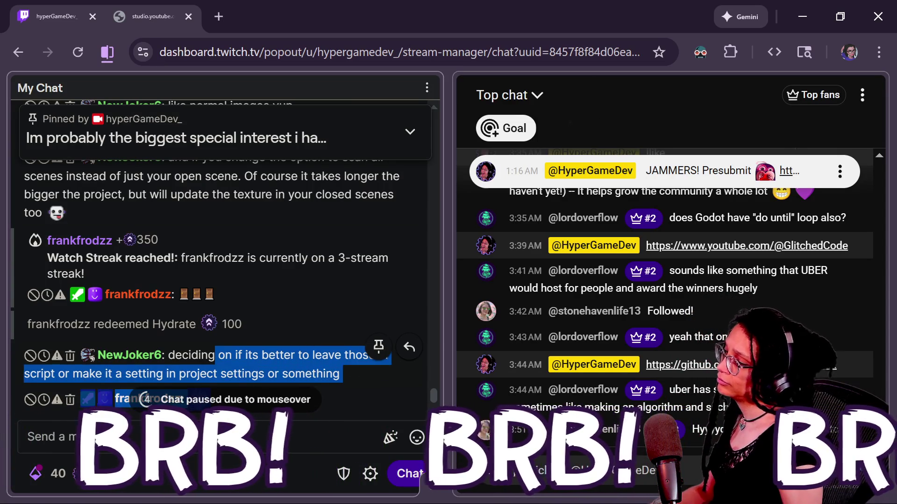
pyautogui.click(426, 344)
# - Go via Godot's manage_paths.gd script back to Excalidraw and pan to space below the note
pyautogui.hotkey('alt', 'Tab')
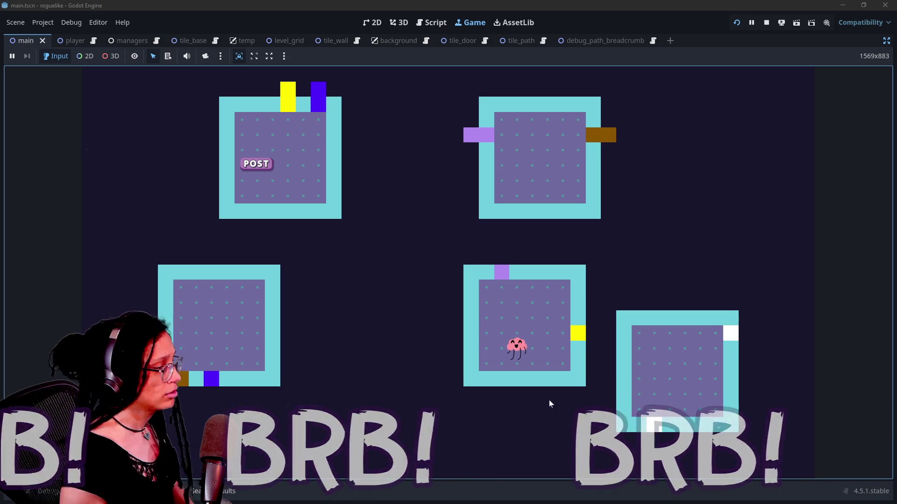
pyautogui.click(432, 23)
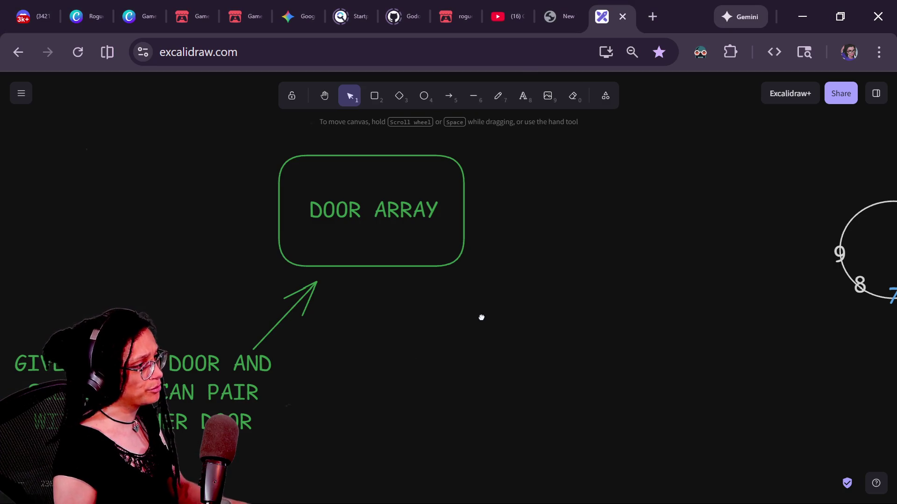
pyautogui.moveTo(482, 318)
pyautogui.mouseDown()
pyautogui.moveTo(546, 132)
pyautogui.moveTo(539, 126)
pyautogui.mouseUp()
pyautogui.click(375, 97)
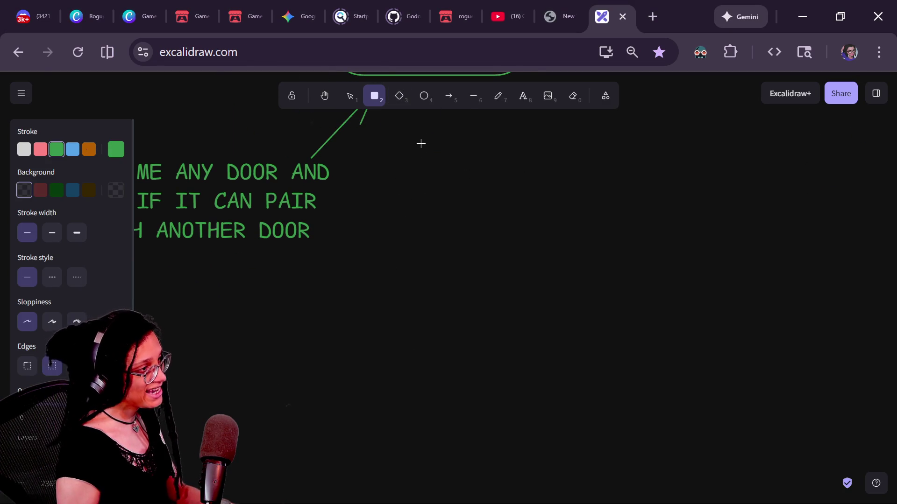
# - Draw a green rounded room box below the note and duplicate it
pyautogui.moveTo(431, 181); pyautogui.dragTo(559, 322)
pyautogui.hotkey('ctrl', 'd')
pyautogui.moveTo(566, 286); pyautogui.dragTo(728, 321)
pyautogui.scroll(-2, 728, 321)
pyautogui.hscroll(3, 727, 321)
pyautogui.hotkey('ctrl', 'd')
pyautogui.click(406, 408)
# - Reposition a room box and duplicate it into a fourth room
pyautogui.moveTo(557, 240); pyautogui.dragTo(464, 355)
pyautogui.click(569, 292)
pyautogui.moveTo(568, 293)
pyautogui.mouseDown()
pyautogui.moveTo(503, 324)
pyautogui.moveTo(442, 374)
pyautogui.mouseUp()
pyautogui.hotkey('ctrl', 'z')
pyautogui.moveTo(598, 279)
pyautogui.mouseDown()
pyautogui.moveTo(394, 396)
pyautogui.moveTo(579, 437)
pyautogui.mouseUp()
pyautogui.hotkey('ctrl', 'd')
pyautogui.hscroll(-3, 508, 418)
pyautogui.scroll(-2, 508, 419)
pyautogui.hscroll(-1, 519, 415)
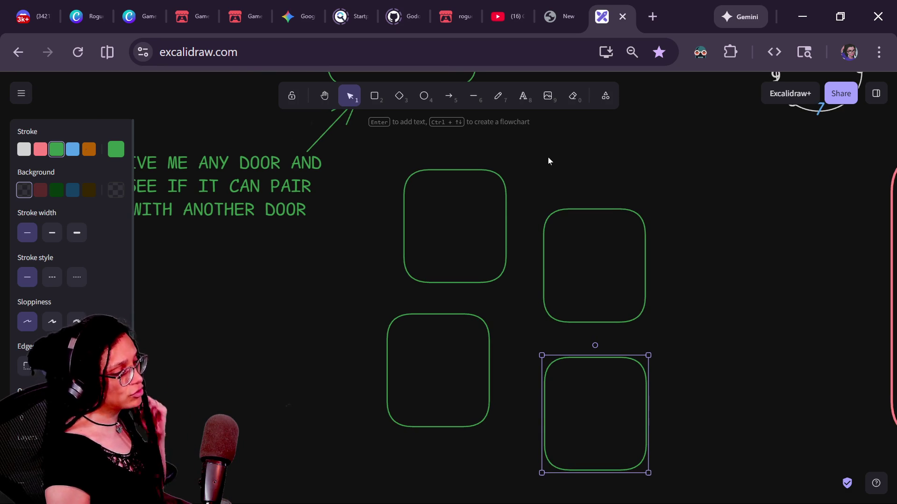
# - Move the door-pairing note up and left and rearrange the four room boxes
pyautogui.click(455, 171)
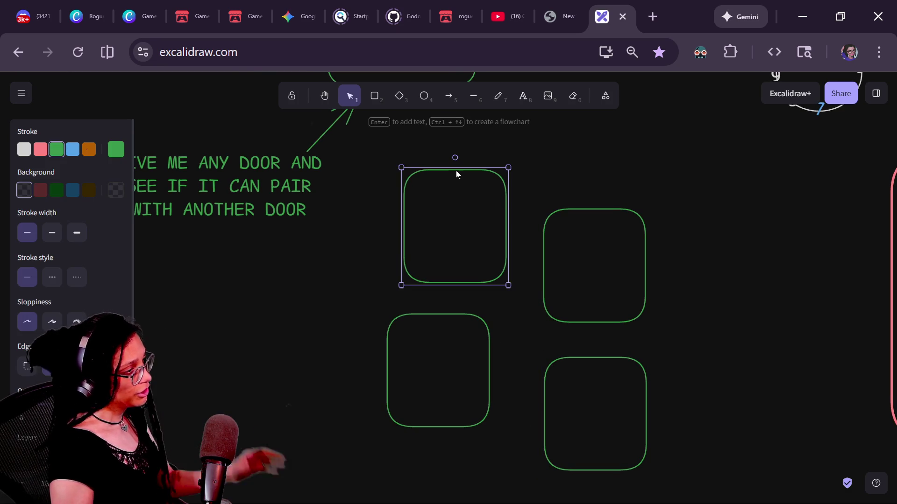
pyautogui.hscroll(-2, 603, 164)
pyautogui.scroll(-1, 604, 164)
pyautogui.moveTo(284, 169); pyautogui.dragTo(240, 142)
pyautogui.click(380, 147)
pyautogui.click(456, 188)
pyautogui.moveTo(456, 188); pyautogui.dragTo(445, 198)
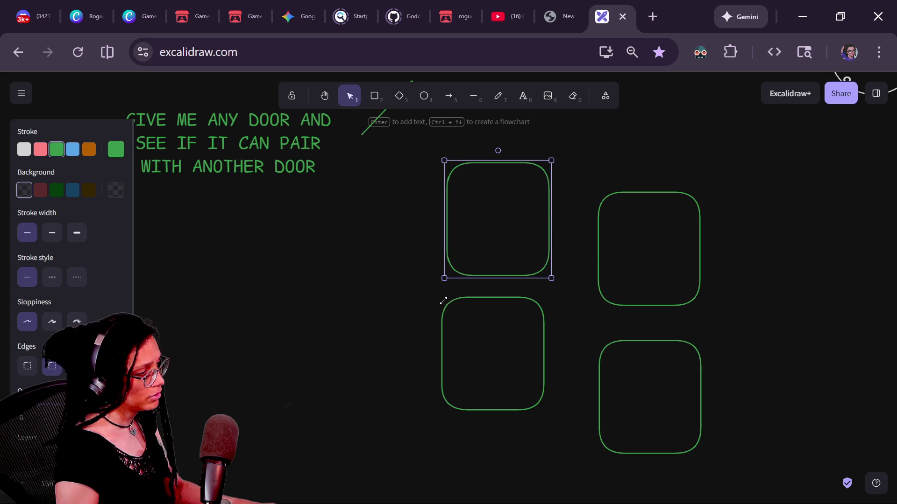
pyautogui.moveTo(449, 266)
pyautogui.mouseDown()
pyautogui.moveTo(305, 362)
pyautogui.moveTo(206, 363)
pyautogui.mouseUp()
pyautogui.moveTo(595, 246)
pyautogui.mouseDown()
pyautogui.moveTo(435, 336)
pyautogui.moveTo(331, 320)
pyautogui.mouseUp()
pyautogui.hscroll(-2, 539, 267)
pyautogui.moveTo(528, 284)
pyautogui.mouseDown()
pyautogui.moveTo(607, 275)
pyautogui.moveTo(637, 267)
pyautogui.moveTo(638, 254)
pyautogui.mouseUp()
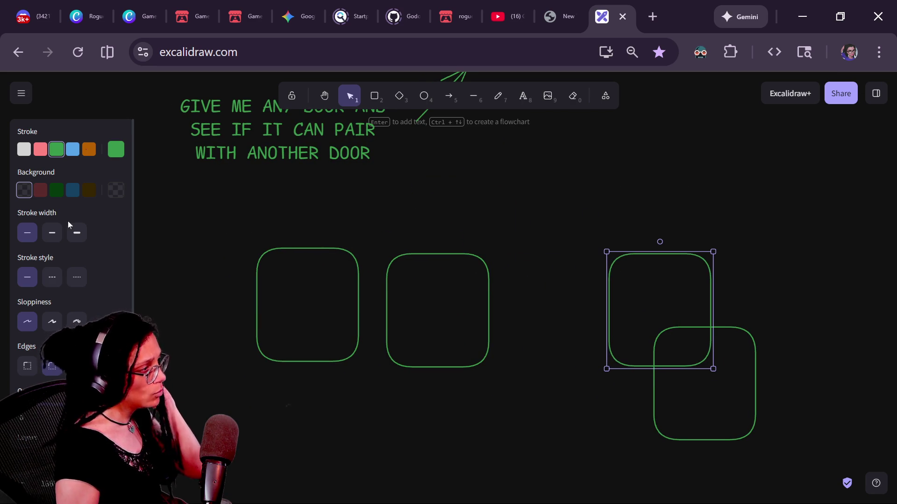
# - Delete three of the rooms and move the remaining one right and down
pyautogui.moveTo(792, 204)
pyautogui.mouseDown()
pyautogui.moveTo(636, 408)
pyautogui.moveTo(386, 480)
pyautogui.mouseUp()
pyautogui.press('Delete')
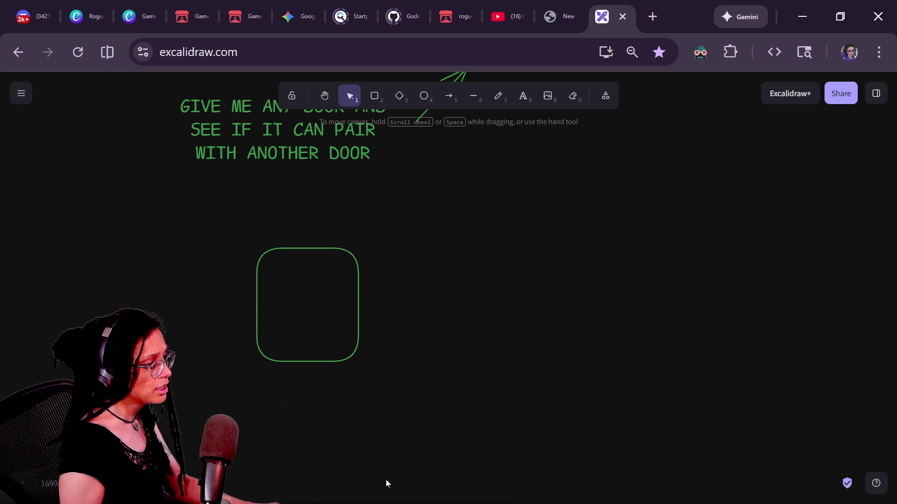
pyautogui.moveTo(357, 321); pyautogui.dragTo(513, 349)
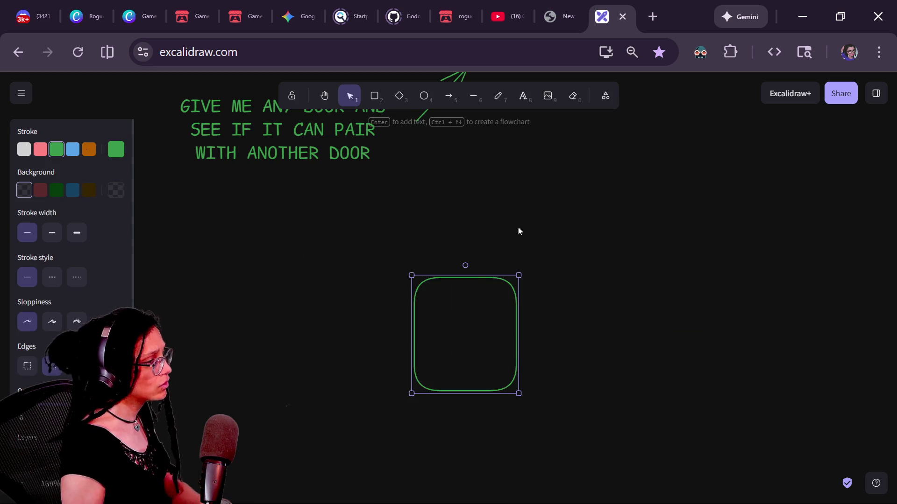
# - Turn a copy of the room into a small blue-outlined door on its top edge
pyautogui.hotkey('ctrl', 'd')
pyautogui.moveTo(526, 405); pyautogui.dragTo(485, 383)
pyautogui.moveTo(447, 326); pyautogui.dragTo(462, 270)
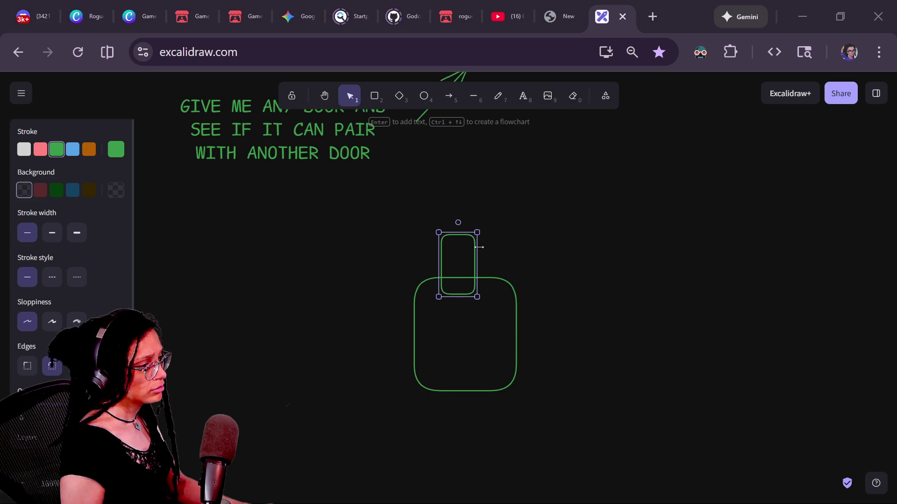
pyautogui.moveTo(474, 248); pyautogui.dragTo(470, 290)
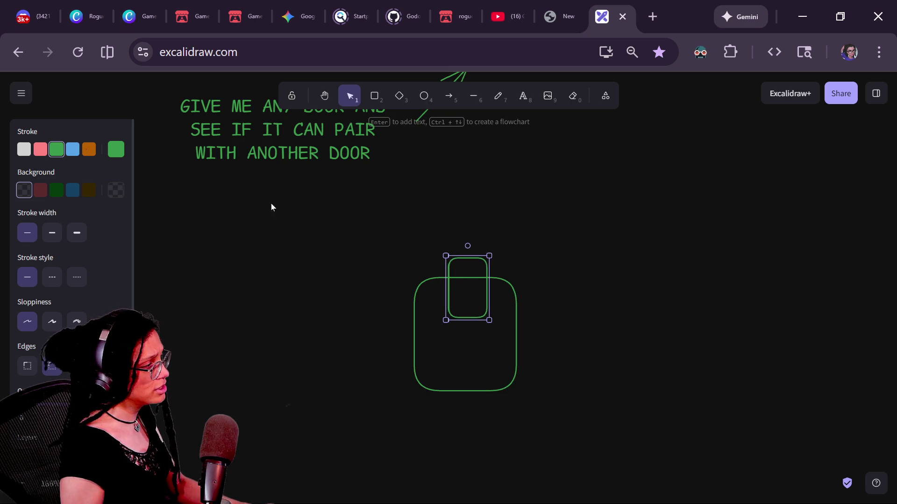
pyautogui.click(74, 153)
pyautogui.click(431, 289)
# - Copy the door onto the bottom edge and duplicate the room with its doors to the right
pyautogui.click(485, 295)
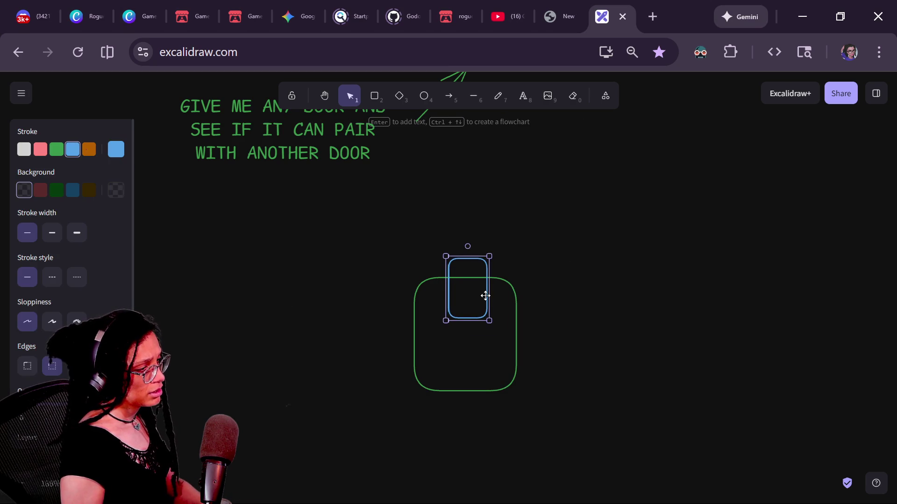
pyautogui.moveTo(487, 299); pyautogui.dragTo(473, 386)
pyautogui.keyDown('shift'); pyautogui.click(486, 294); pyautogui.keyUp('shift')
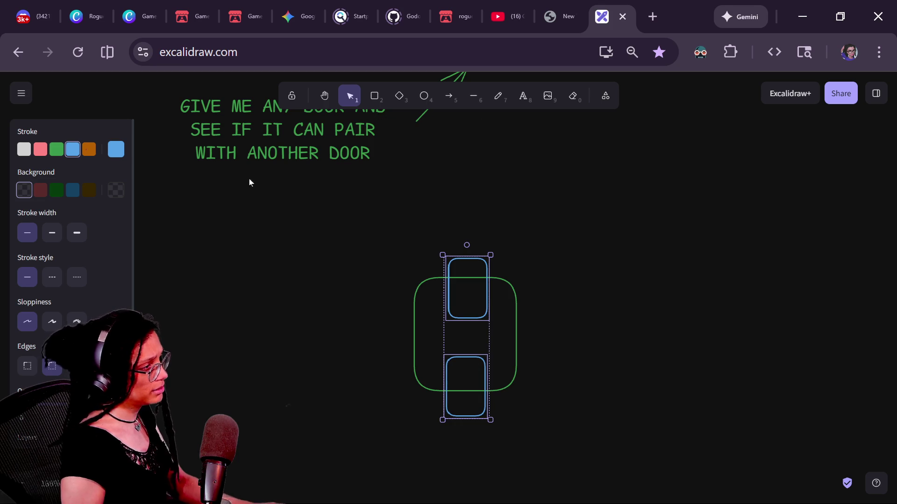
pyautogui.moveTo(313, 221); pyautogui.dragTo(593, 431)
pyautogui.moveTo(491, 348)
pyautogui.mouseDown()
pyautogui.moveTo(506, 357)
pyautogui.moveTo(653, 307)
pyautogui.mouseUp()
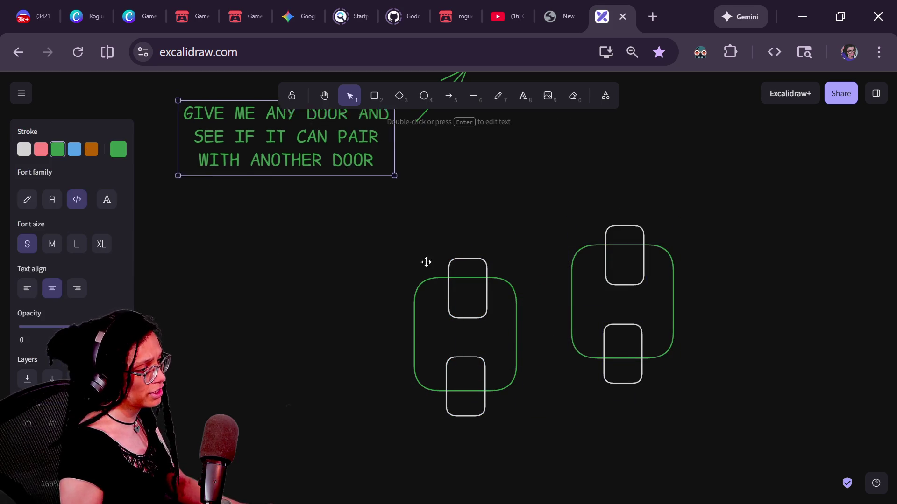
pyautogui.click(375, 249)
# - Group the left room and the right room each with its own doors
pyautogui.moveTo(358, 227); pyautogui.dragTo(525, 440)
pyautogui.hotkey('ctrl', 'f')
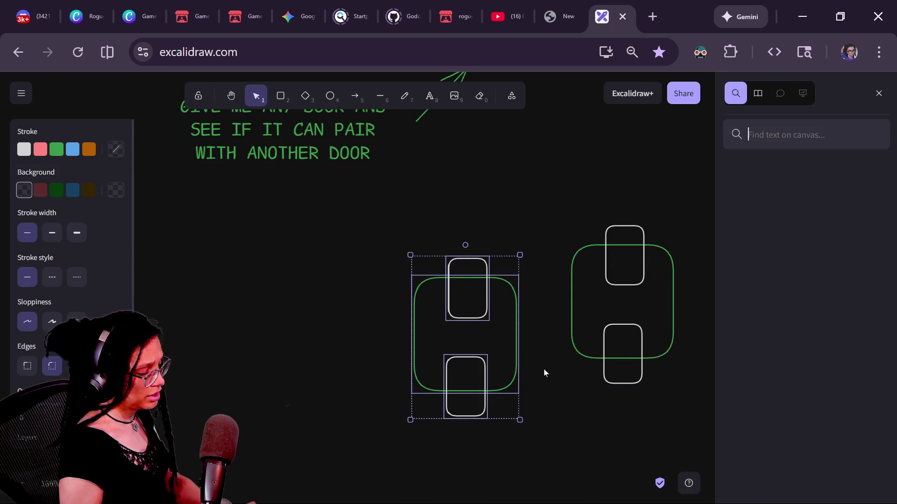
pyautogui.moveTo(363, 226); pyautogui.dragTo(548, 434)
pyautogui.hotkey('ctrl', 'g')
pyautogui.moveTo(557, 212); pyautogui.dragTo(679, 427)
pyautogui.hotkey('ctrl', 'g')
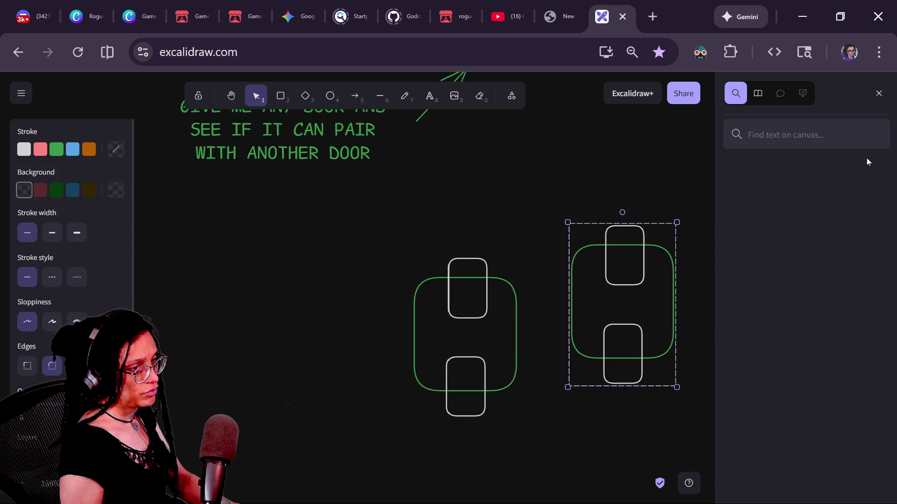
pyautogui.click(877, 92)
# - Copy the right room group down-right and to the top right to make more rooms
pyautogui.moveTo(660, 286)
pyautogui.mouseDown()
pyautogui.moveTo(681, 252)
pyautogui.moveTo(727, 344)
pyautogui.moveTo(751, 369)
pyautogui.mouseUp()
pyautogui.hotkey('ctrl', 'f')
pyautogui.click(876, 93)
pyautogui.hotkey('ctrl', 'f')
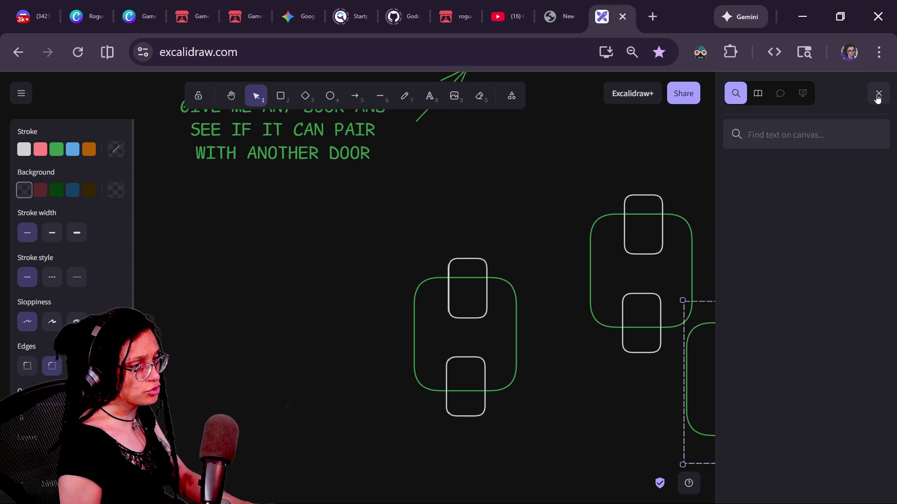
pyautogui.click(877, 94)
pyautogui.moveTo(758, 341); pyautogui.dragTo(755, 331)
pyautogui.moveTo(754, 331)
pyautogui.mouseDown()
pyautogui.moveTo(747, 323)
pyautogui.moveTo(758, 186)
pyautogui.mouseUp()
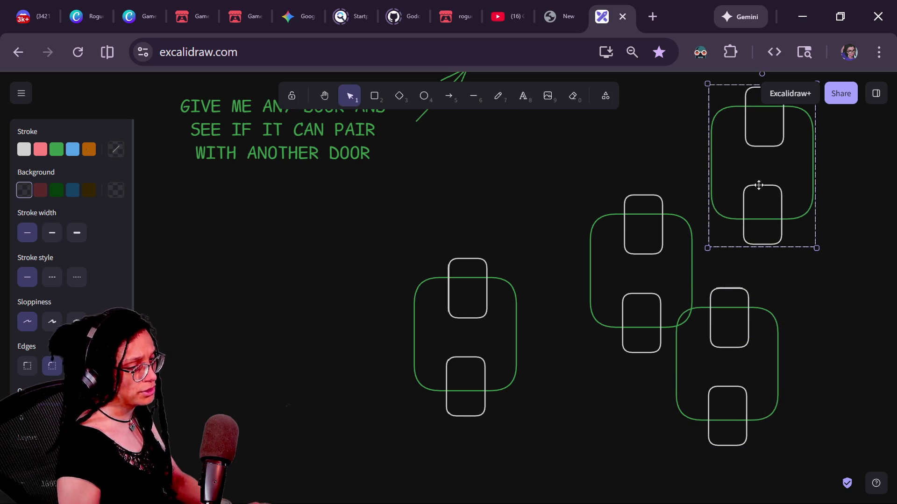
pyautogui.click(518, 306)
# - Arrange the room groups, placing the middle room beside the left one
pyautogui.moveTo(476, 294); pyautogui.dragTo(367, 294)
pyautogui.moveTo(615, 214)
pyautogui.mouseDown()
pyautogui.moveTo(402, 296)
pyautogui.moveTo(448, 267)
pyautogui.mouseUp()
pyautogui.scroll(-2, 442, 245)
pyautogui.hscroll(-2, 442, 245)
pyautogui.scroll(1, 458, 228)
pyautogui.hscroll(1, 458, 228)
pyautogui.click(431, 245)
pyautogui.click(396, 256)
pyautogui.click(461, 146)
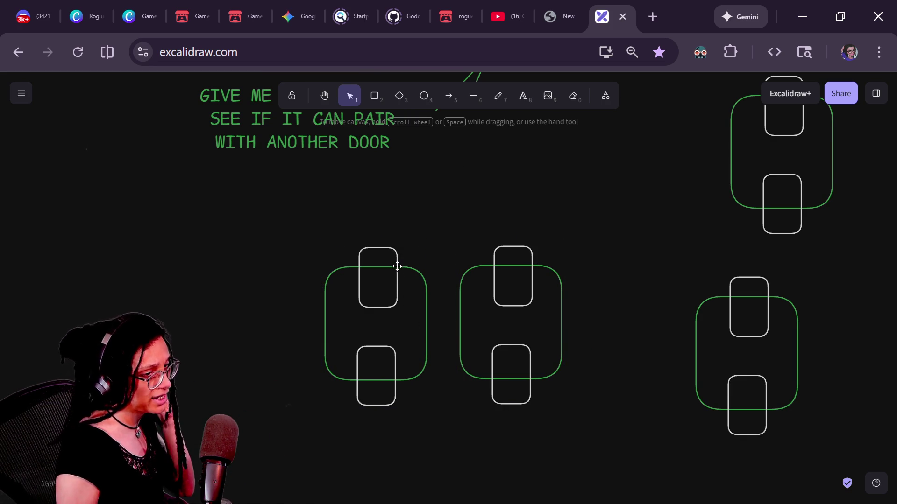
pyautogui.click(396, 266)
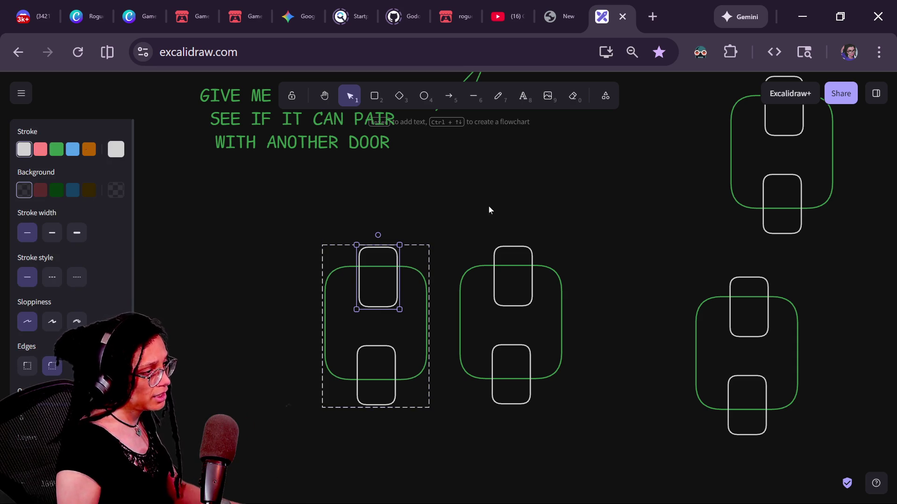
# - Fill the left room's top door and the middle room's bottom door with dark blue
pyautogui.click(496, 247)
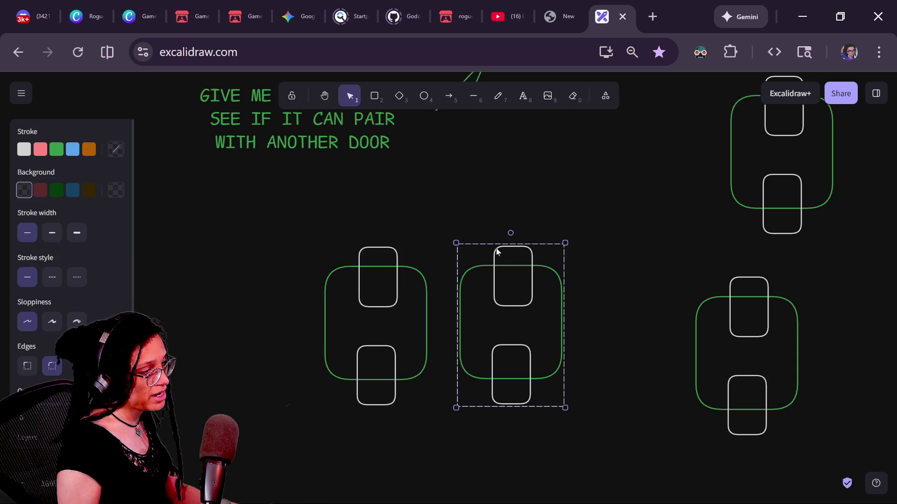
pyautogui.click(368, 263)
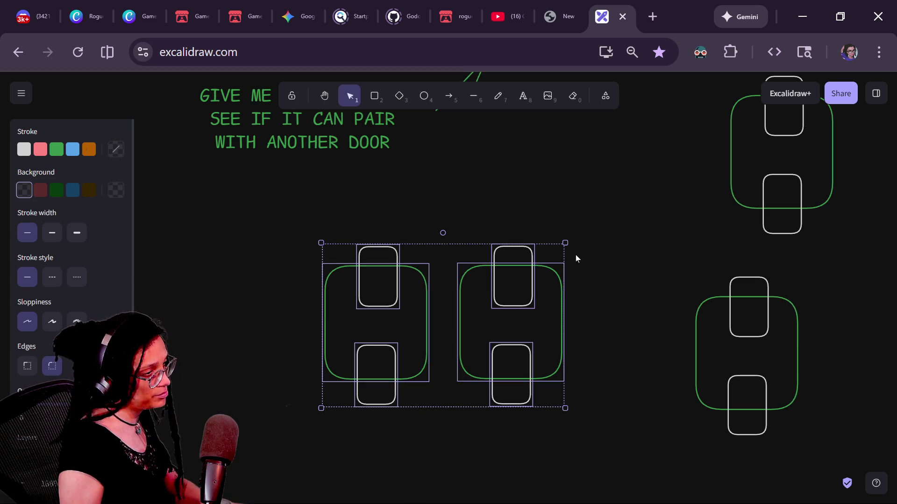
pyautogui.click(378, 220)
pyautogui.click(395, 249)
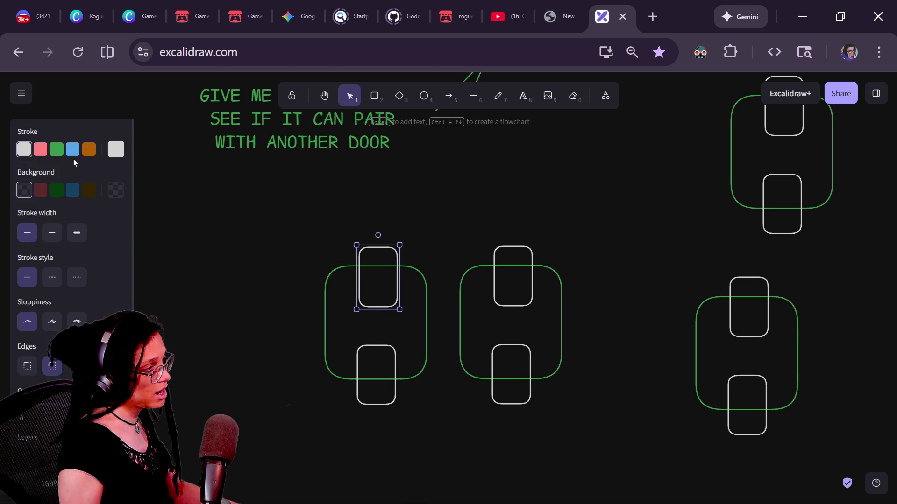
pyautogui.click(524, 354)
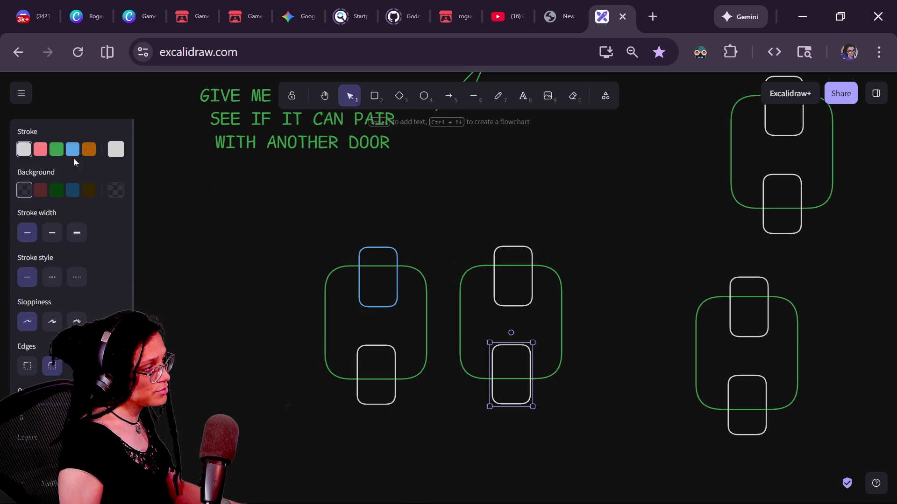
pyautogui.keyDown('shift'); pyautogui.click(389, 250); pyautogui.keyUp('shift')
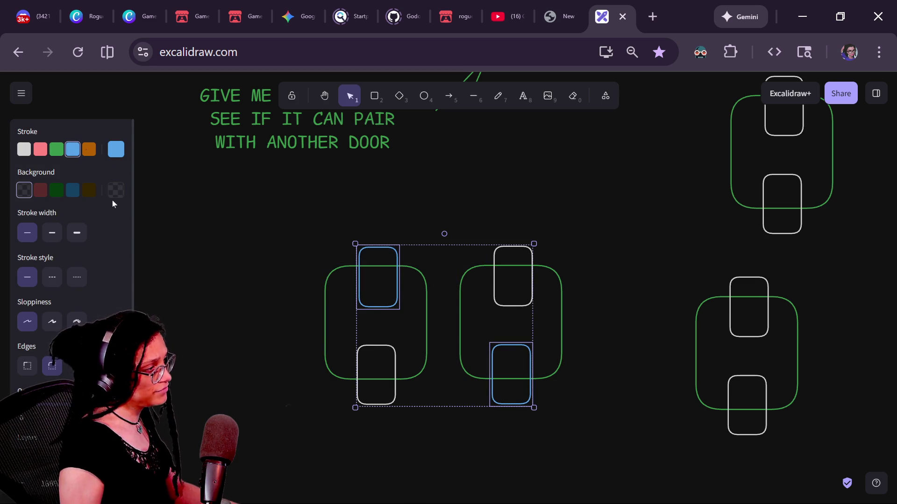
pyautogui.click(76, 192)
pyautogui.click(245, 251)
# - Reposition the two left rooms, putting a displaced white door back over its room
pyautogui.moveTo(245, 222)
pyautogui.mouseDown()
pyautogui.moveTo(537, 444)
pyautogui.moveTo(596, 463)
pyautogui.mouseUp()
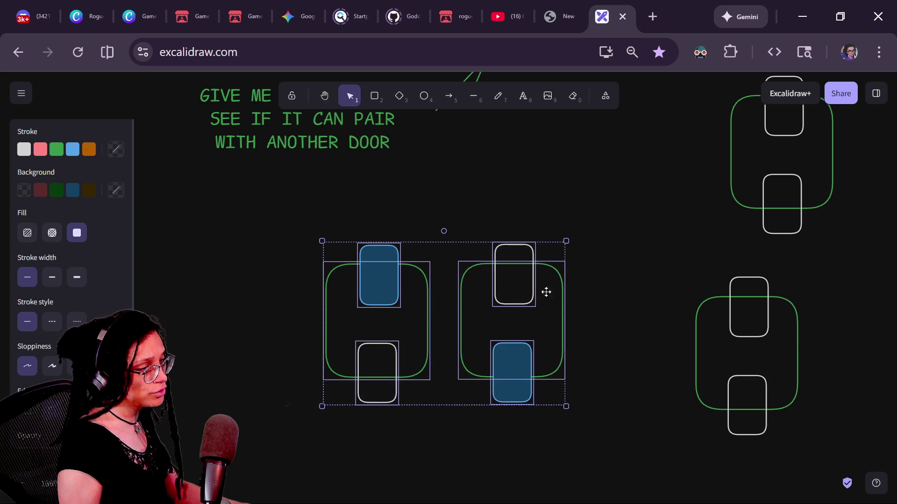
pyautogui.moveTo(546, 292); pyautogui.dragTo(827, 244)
pyautogui.hscroll(5, 467, 280)
pyautogui.click(279, 385)
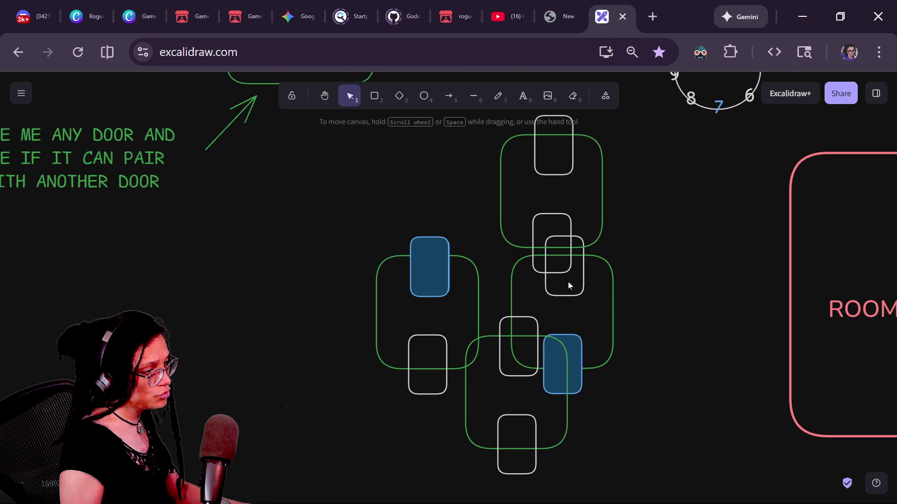
pyautogui.moveTo(563, 295)
pyautogui.mouseDown()
pyautogui.moveTo(633, 297)
pyautogui.moveTo(564, 295)
pyautogui.mouseUp()
pyautogui.moveTo(621, 406); pyautogui.dragTo(367, 224)
pyautogui.moveTo(467, 327); pyautogui.dragTo(184, 376)
# - Select the lower-left room group, then deselect it and close the text search panel
pyautogui.moveTo(220, 234)
pyautogui.mouseDown()
pyautogui.moveTo(366, 470)
pyautogui.moveTo(354, 467)
pyautogui.mouseUp()
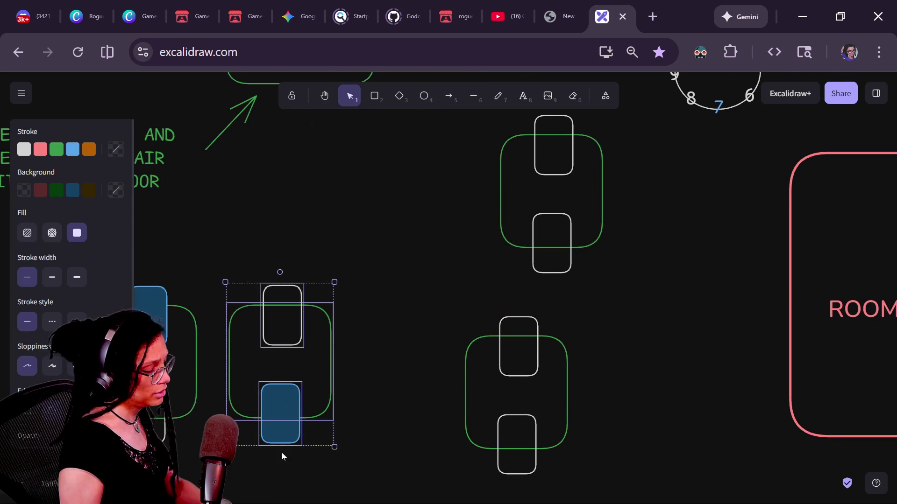
pyautogui.click(256, 260)
pyautogui.hscroll(-3, 378, 260)
pyautogui.moveTo(337, 262); pyautogui.dragTo(238, 464)
pyautogui.moveTo(214, 261); pyautogui.dragTo(361, 473)
pyautogui.hotkey('ctrl', 'f')
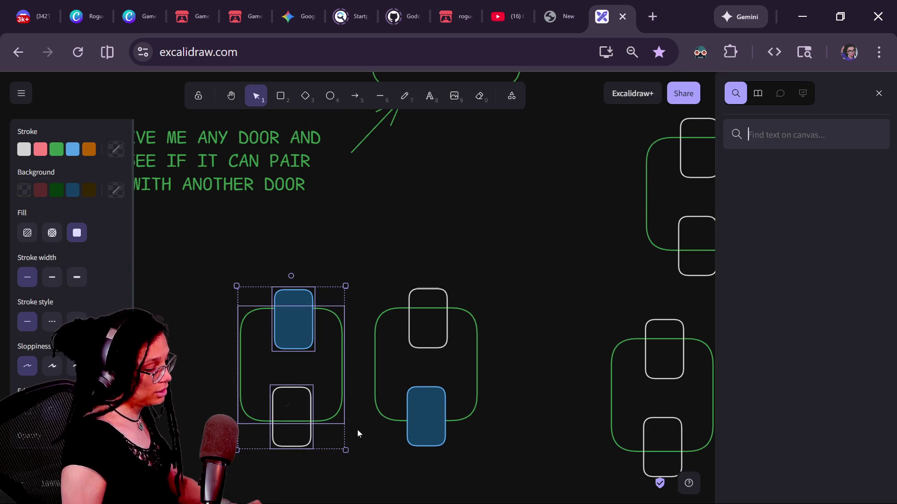
pyautogui.hotkey('ctrl', 'f')
pyautogui.click(304, 237)
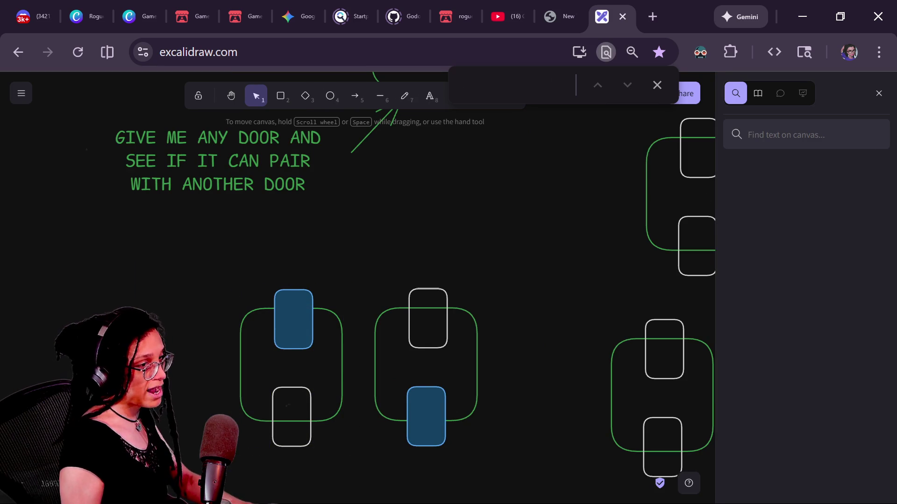
pyautogui.click(878, 94)
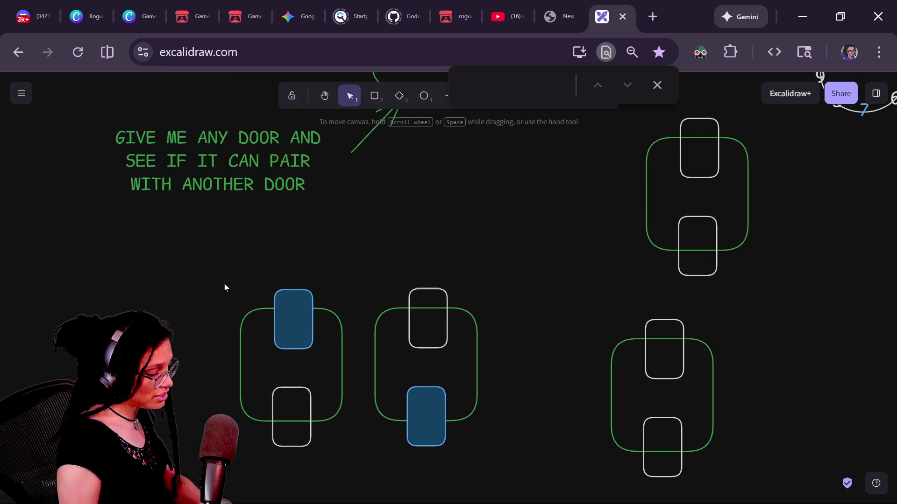
pyautogui.moveTo(209, 268)
pyautogui.mouseDown()
pyautogui.moveTo(372, 482)
pyautogui.moveTo(367, 466)
pyautogui.mouseUp()
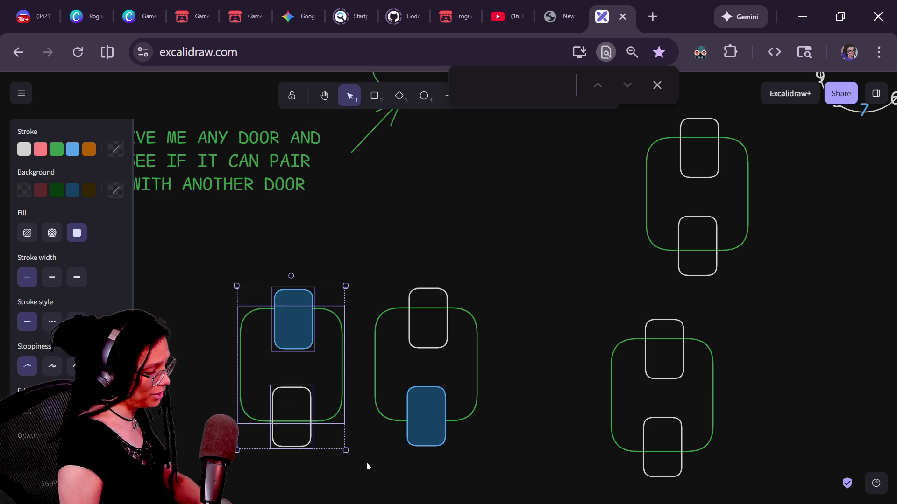
pyautogui.moveTo(188, 255)
pyautogui.mouseDown()
pyautogui.moveTo(394, 370)
pyautogui.moveTo(504, 462)
pyautogui.mouseUp()
pyautogui.moveTo(396, 355)
pyautogui.mouseDown()
pyautogui.moveTo(744, 266)
pyautogui.moveTo(739, 274)
pyautogui.mouseUp()
pyautogui.click(515, 299)
pyautogui.moveTo(717, 152)
pyautogui.mouseDown()
pyautogui.moveTo(471, 252)
pyautogui.moveTo(247, 305)
pyautogui.mouseUp()
pyautogui.moveTo(582, 259)
pyautogui.mouseDown()
pyautogui.moveTo(519, 287)
pyautogui.moveTo(377, 314)
pyautogui.mouseUp()
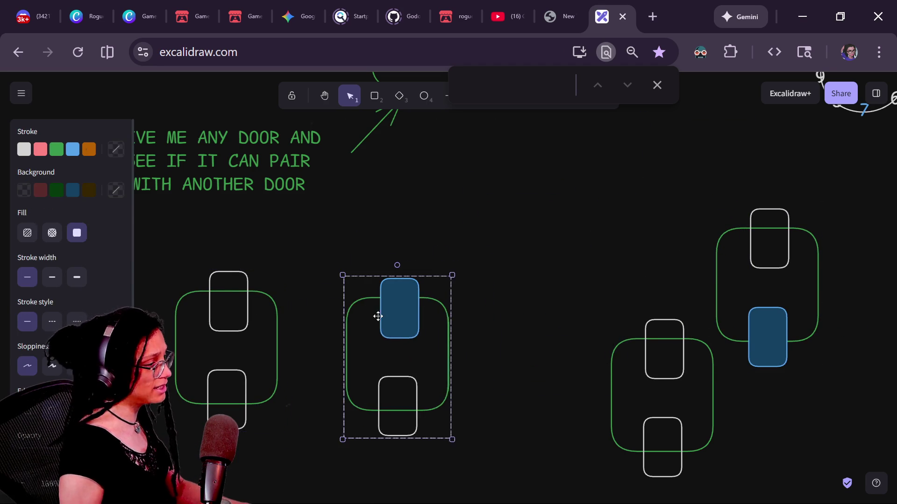
pyautogui.scroll(-2, 376, 314)
pyautogui.hscroll(-4, 376, 314)
pyautogui.moveTo(395, 245); pyautogui.dragTo(419, 253)
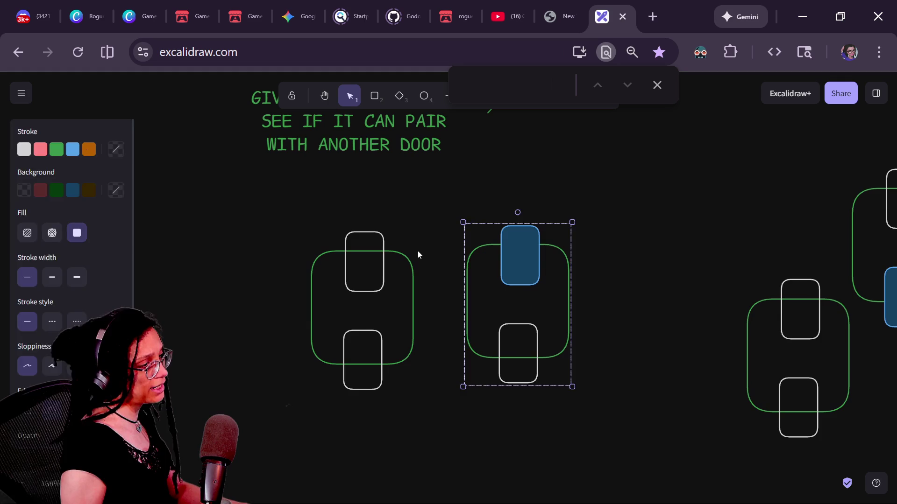
pyautogui.click(373, 272)
pyautogui.click(387, 267)
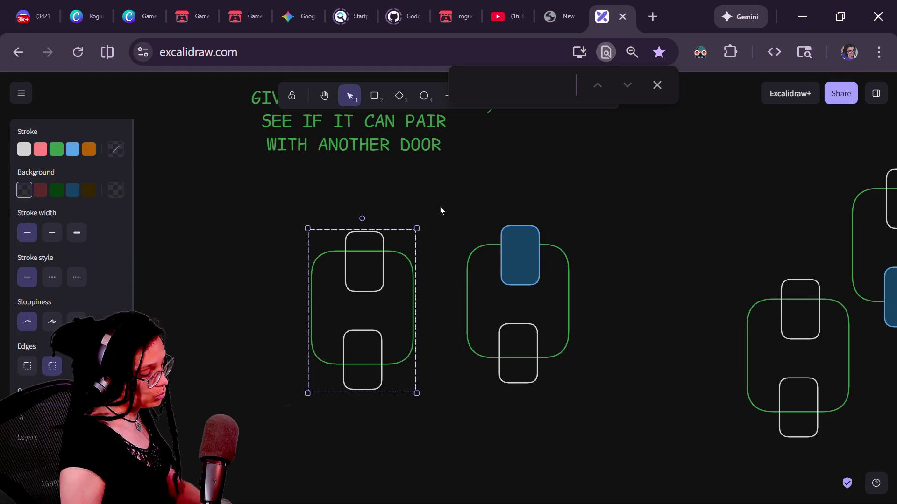
pyautogui.click(518, 266)
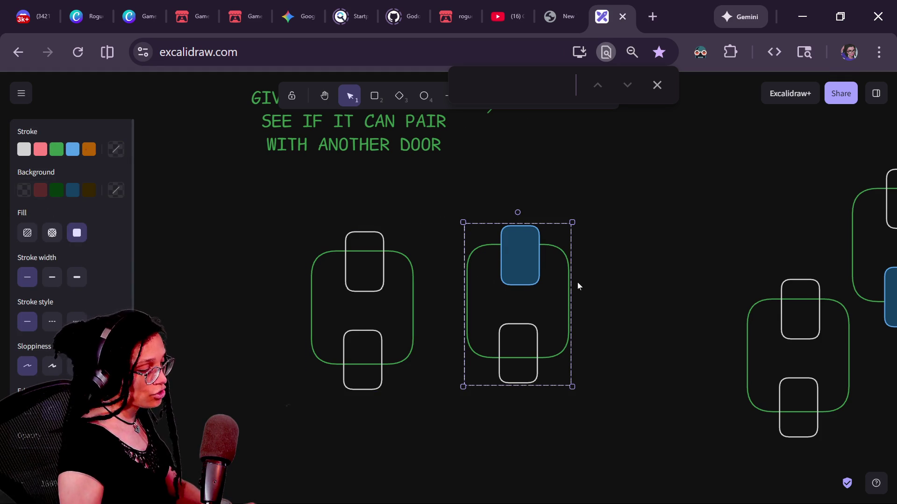
pyautogui.hotkey('ctrl', 'shift', 'g')
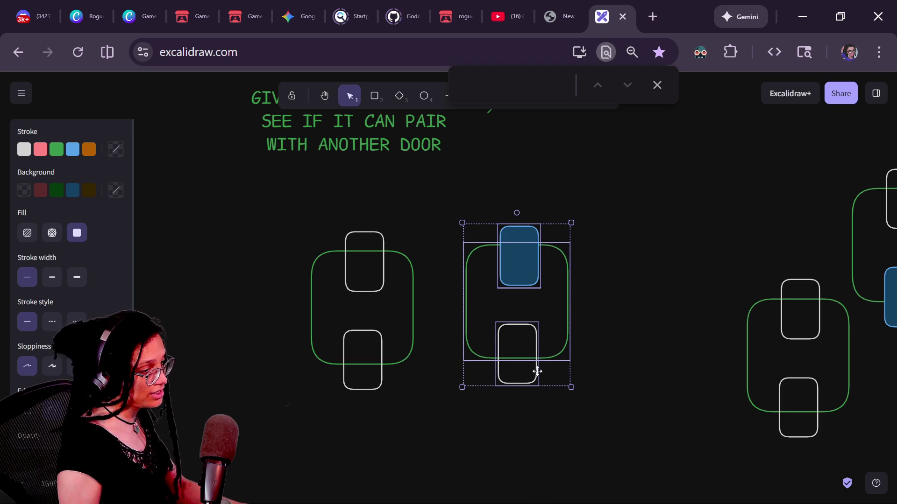
pyautogui.click(381, 269)
pyautogui.doubleClick(382, 268)
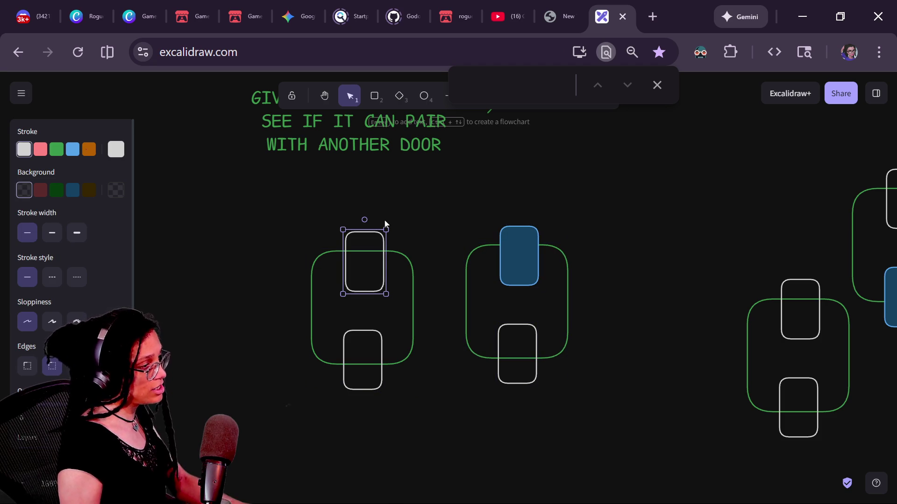
pyautogui.click(359, 396)
pyautogui.click(360, 396)
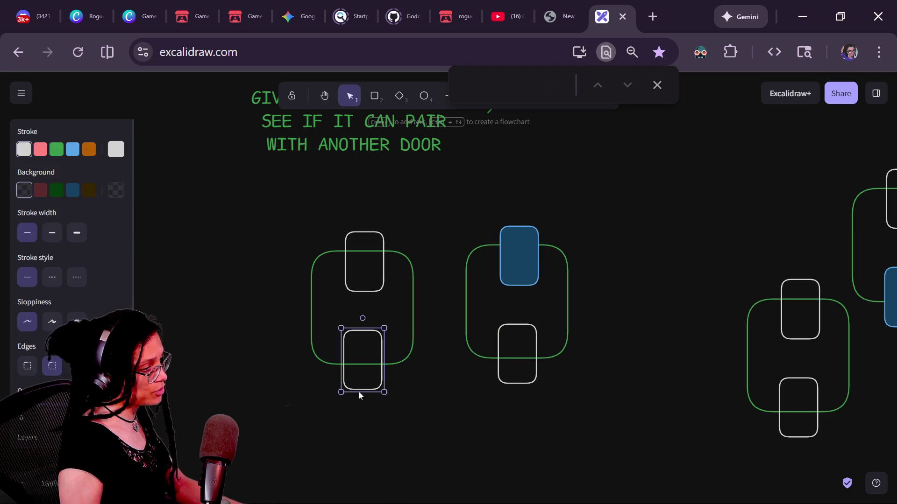
pyautogui.keyDown('shift'); pyautogui.click(507, 379); pyautogui.keyUp('shift')
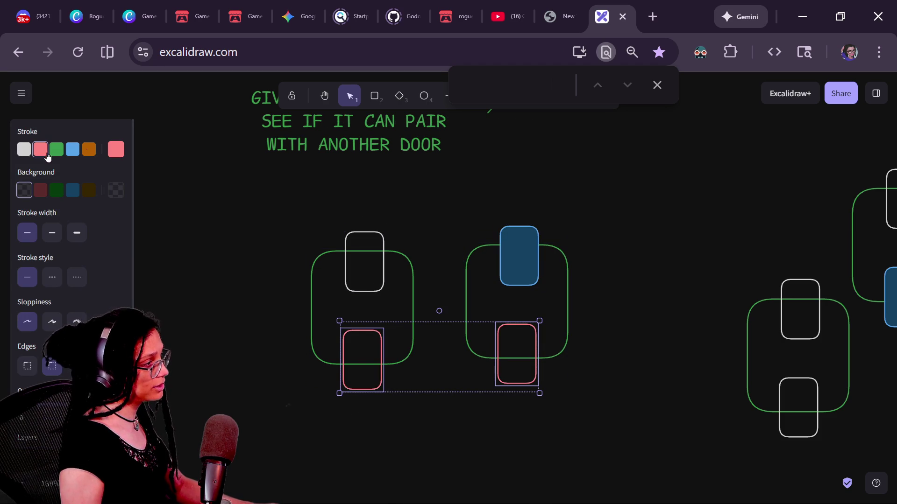
# - Give both bottom doors a red outline and a dark-red fill
pyautogui.click(41, 195)
pyautogui.click(257, 253)
pyautogui.moveTo(166, 168)
pyautogui.mouseDown()
pyautogui.moveTo(371, 447)
pyautogui.moveTo(433, 470)
pyautogui.mouseUp()
pyautogui.click(517, 301)
# - Move the room with blue and red doors up and to the right across the canvas
pyautogui.moveTo(640, 192)
pyautogui.mouseDown()
pyautogui.moveTo(470, 436)
pyautogui.moveTo(430, 446)
pyautogui.mouseUp()
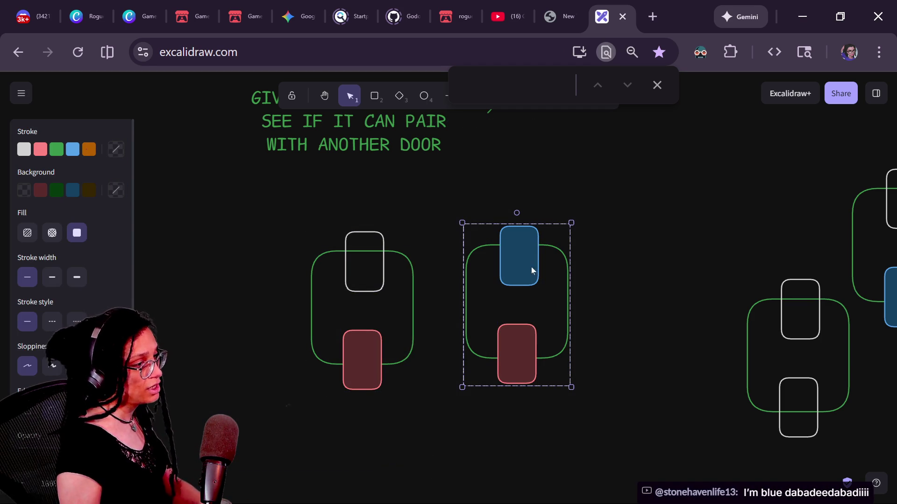
pyautogui.click(256, 194)
pyautogui.moveTo(256, 195); pyautogui.dragTo(632, 457)
pyautogui.hscroll(3, 420, 350)
pyautogui.scroll(1, 420, 350)
pyautogui.moveTo(401, 320)
pyautogui.mouseDown()
pyautogui.moveTo(607, 203)
pyautogui.moveTo(719, 191)
pyautogui.mouseUp()
pyautogui.hscroll(3, 506, 315)
pyautogui.scroll(1, 506, 314)
pyautogui.moveTo(490, 327); pyautogui.dragTo(490, 333)
pyautogui.click(622, 365)
pyautogui.scroll(3, 803, 177)
pyautogui.hscroll(2, 803, 178)
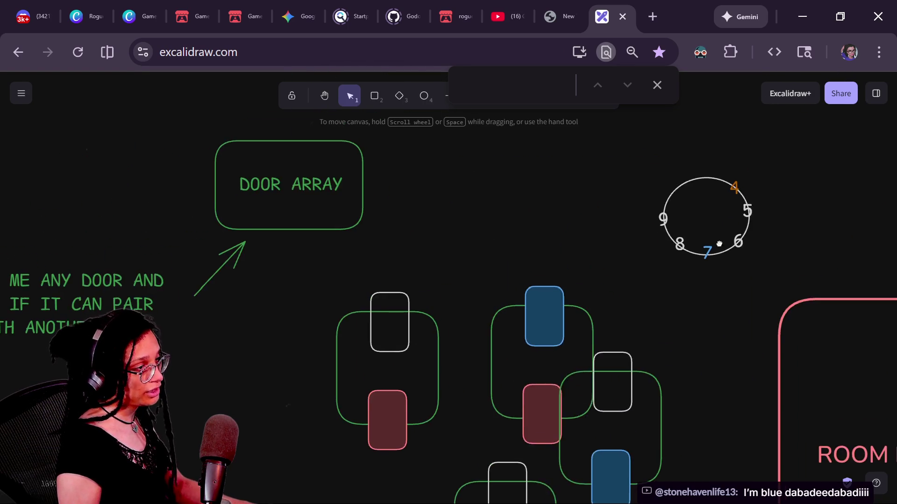
pyautogui.scroll(-5, 644, 264)
pyautogui.hscroll(-3, 645, 264)
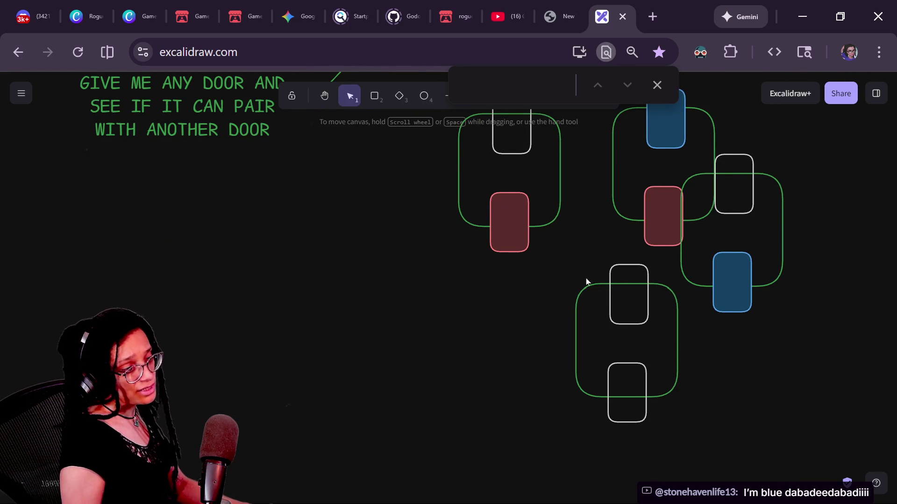
# - Place the blue/red room beside the white-door room, then shift both about 100 px right
pyautogui.moveTo(608, 283)
pyautogui.mouseDown()
pyautogui.moveTo(229, 318)
pyautogui.moveTo(177, 282)
pyautogui.mouseUp()
pyautogui.moveTo(713, 149)
pyautogui.mouseDown()
pyautogui.moveTo(532, 294)
pyautogui.moveTo(284, 301)
pyautogui.moveTo(358, 303)
pyautogui.mouseUp()
pyautogui.moveTo(386, 304)
pyautogui.mouseDown()
pyautogui.moveTo(726, 277)
pyautogui.moveTo(593, 286)
pyautogui.moveTo(554, 254)
pyautogui.moveTo(544, 300)
pyautogui.moveTo(545, 281)
pyautogui.mouseUp()
pyautogui.click(593, 286)
pyautogui.moveTo(371, 261); pyautogui.dragTo(371, 254)
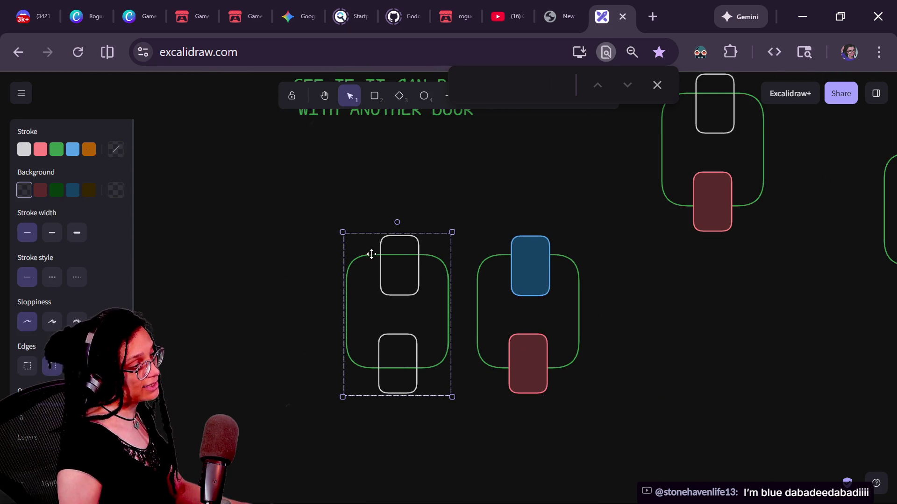
pyautogui.moveTo(349, 195)
pyautogui.mouseDown()
pyautogui.moveTo(635, 348)
pyautogui.moveTo(632, 412)
pyautogui.mouseUp()
pyautogui.moveTo(530, 365)
pyautogui.mouseDown()
pyautogui.moveTo(864, 380)
pyautogui.moveTo(695, 392)
pyautogui.moveTo(517, 339)
pyautogui.mouseUp()
# - Deselect the rooms, close the browser's find bar and dismiss the image file picker
pyautogui.click(429, 234)
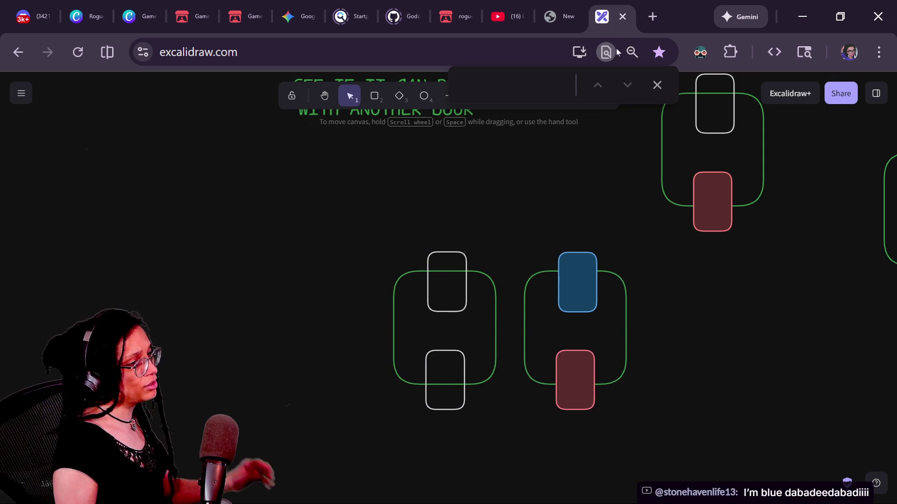
pyautogui.click(658, 83)
pyautogui.click(542, 99)
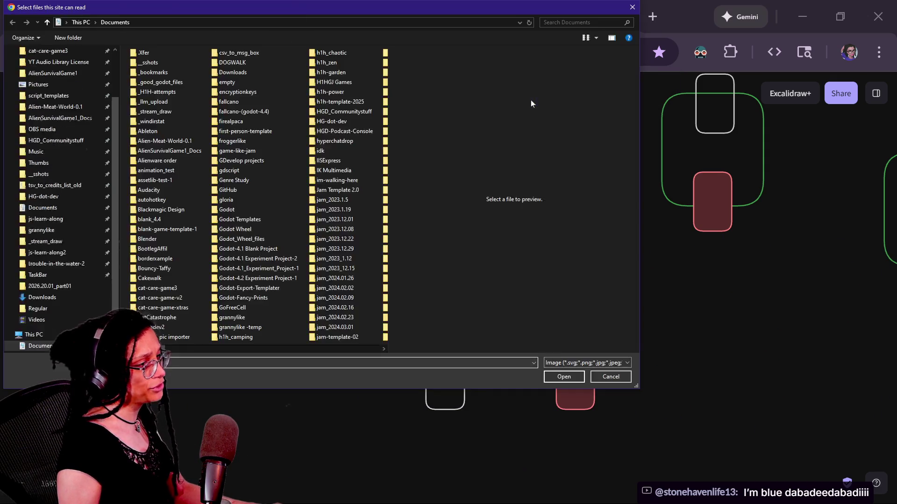
pyautogui.press('Escape')
# - Draft the note 'f one of the two pulled rooms has all matches' left of the rooms, then clear it
pyautogui.click(523, 98)
pyautogui.click(191, 209)
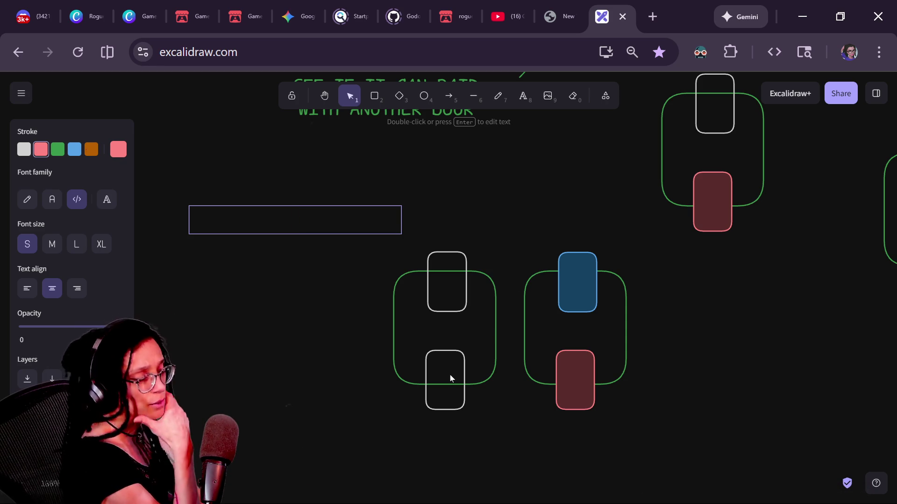
pyautogui.write('F')
pyautogui.press('BackSpace')
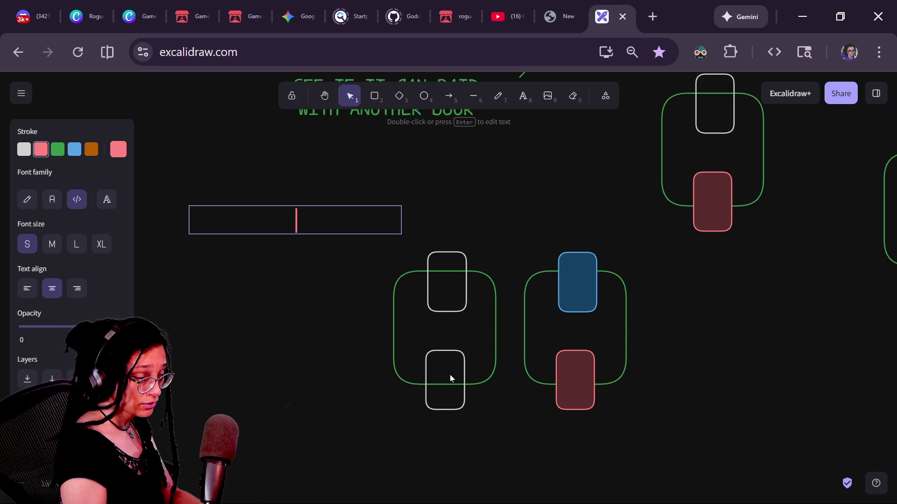
pyautogui.write('If ')
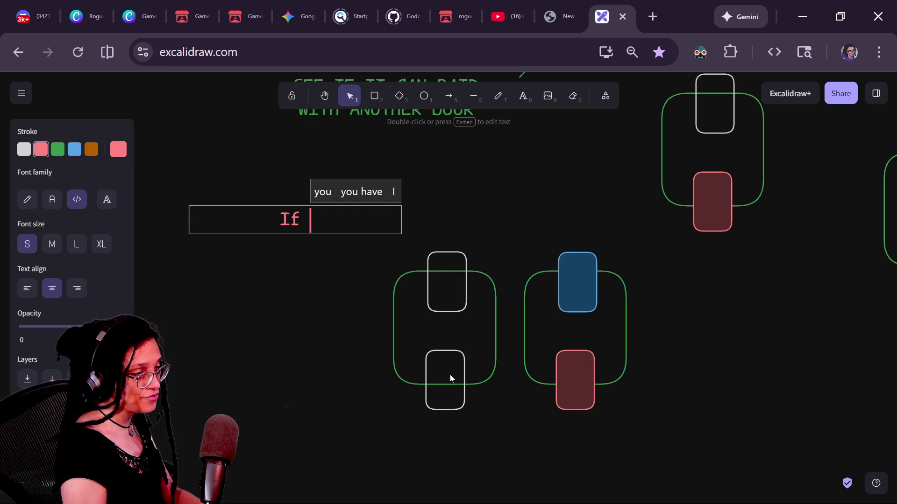
pyautogui.write('one of the two p')
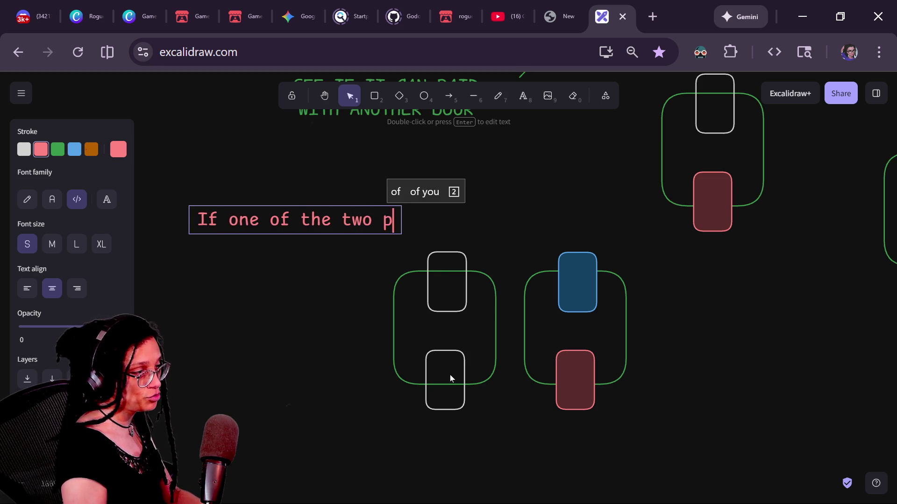
pyautogui.write('ulled roo')
pyautogui.write('ms ')
pyautogui.write('has all')
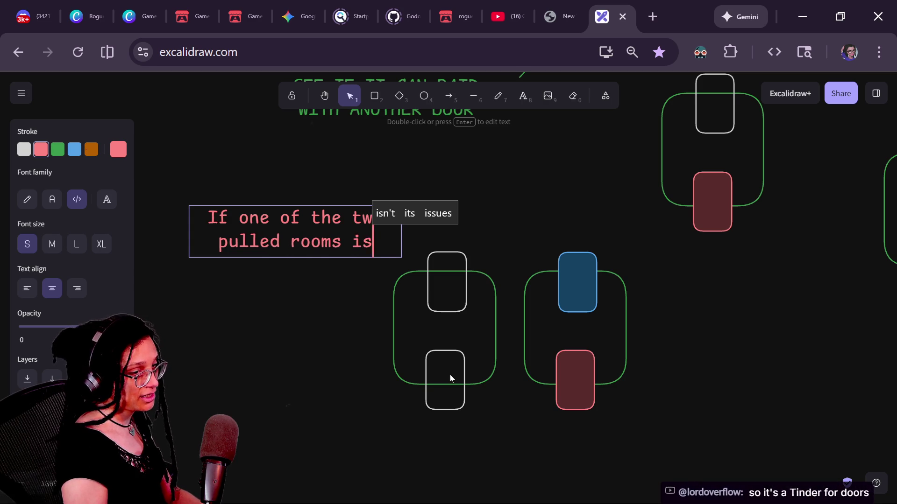
pyautogui.write(' matches')
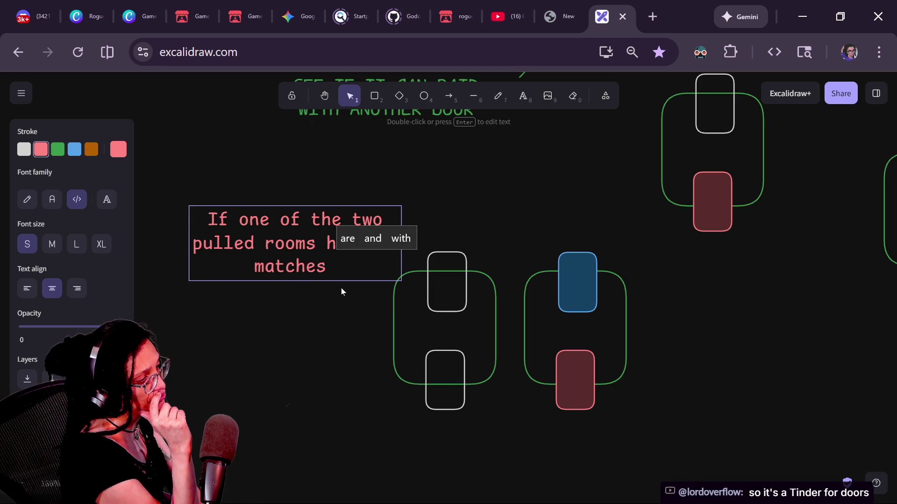
pyautogui.hotkey('ctrl', 'a')
pyautogui.press('BackSpace')
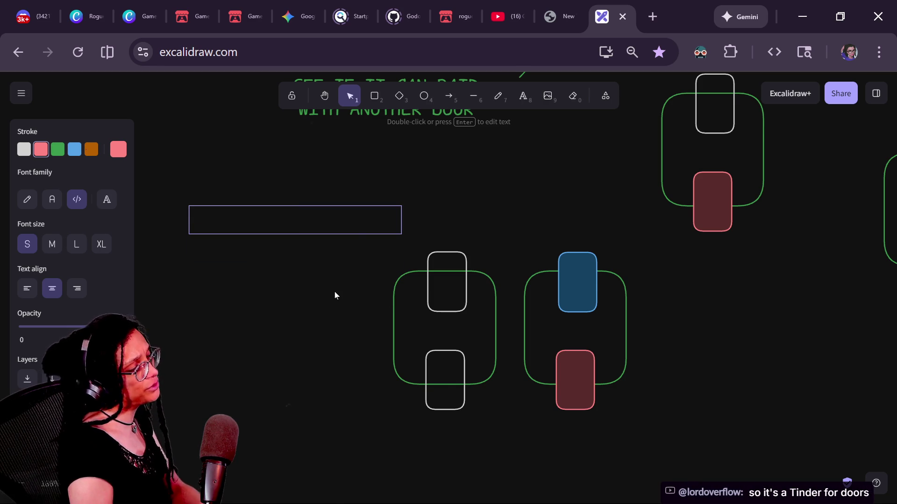
# - Add a 'Room Array' text label and move it slightly up and left
pyautogui.click(315, 249)
pyautogui.doubleClick(314, 248)
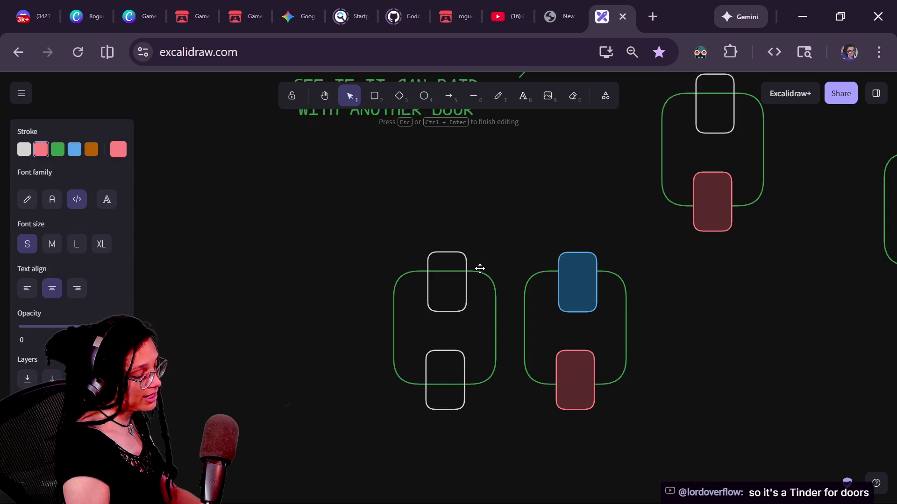
pyautogui.write('Room Array')
pyautogui.click(303, 279)
pyautogui.moveTo(293, 254); pyautogui.dragTo(283, 235)
# - Draw a transparent-fill rectangle over the Room Array label and narrow it to fit
pyautogui.click(369, 103)
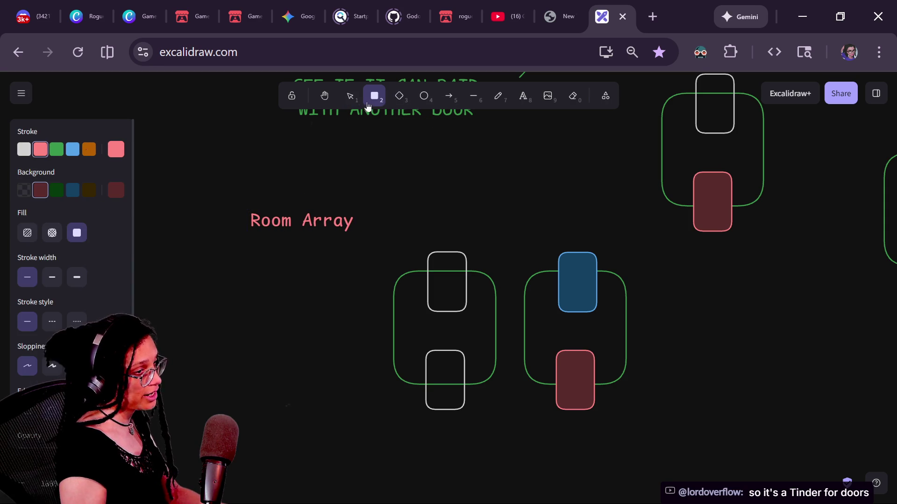
pyautogui.moveTo(195, 201)
pyautogui.mouseDown()
pyautogui.moveTo(374, 273)
pyautogui.moveTo(381, 252)
pyautogui.mouseUp()
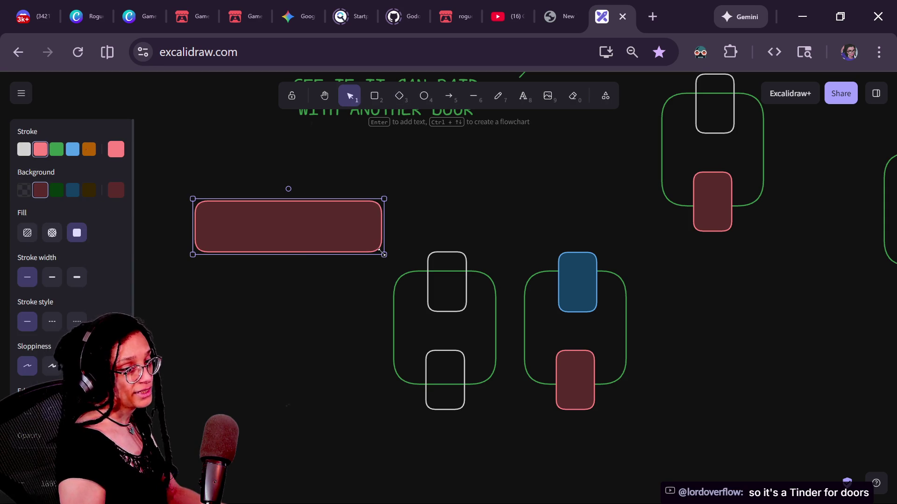
pyautogui.click(28, 193)
pyautogui.moveTo(301, 241); pyautogui.dragTo(320, 234)
pyautogui.moveTo(200, 153)
pyautogui.mouseDown()
pyautogui.moveTo(394, 294)
pyautogui.moveTo(416, 257)
pyautogui.mouseUp()
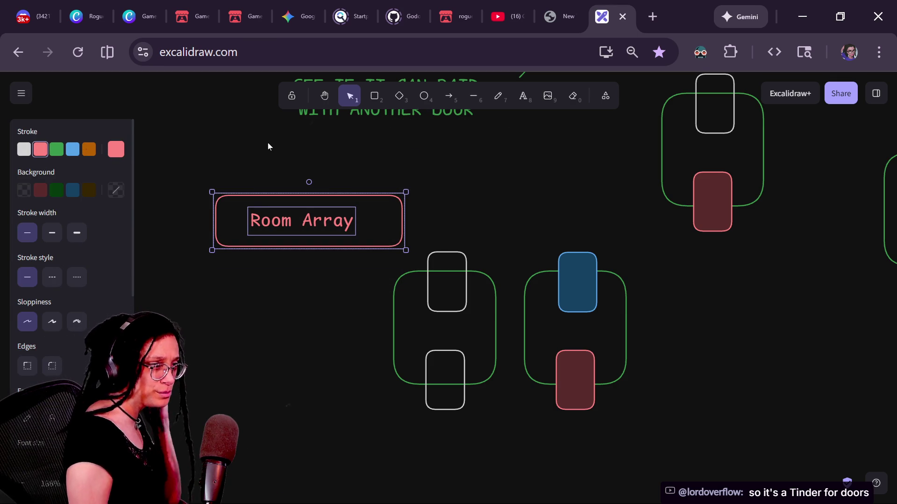
pyautogui.click(397, 190)
pyautogui.click(401, 203)
pyautogui.moveTo(402, 206); pyautogui.dragTo(374, 210)
# - Move the Room Array box and label up-left, then draw an arrow down-left from it
pyautogui.moveTo(383, 257); pyautogui.dragTo(205, 178)
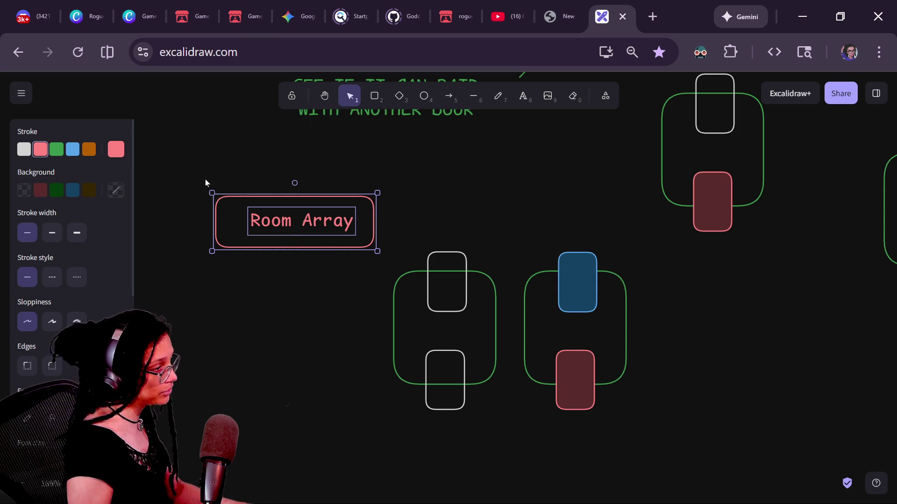
pyautogui.moveTo(299, 206)
pyautogui.mouseDown()
pyautogui.moveTo(267, 160)
pyautogui.moveTo(304, 204)
pyautogui.moveTo(288, 190)
pyautogui.moveTo(244, 186)
pyautogui.moveTo(269, 174)
pyautogui.mouseUp()
pyautogui.click(270, 301)
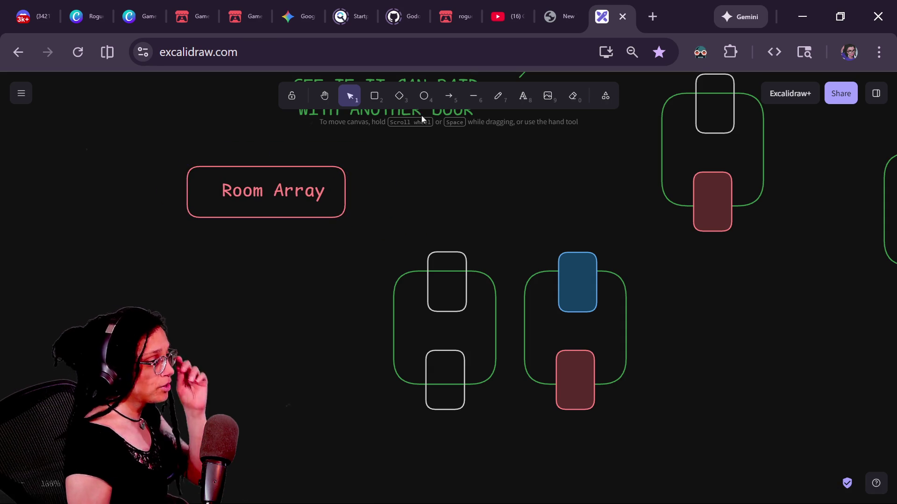
pyautogui.click(448, 95)
pyautogui.moveTo(246, 224)
pyautogui.mouseDown()
pyautogui.moveTo(176, 314)
pyautogui.moveTo(209, 303)
pyautogui.mouseUp()
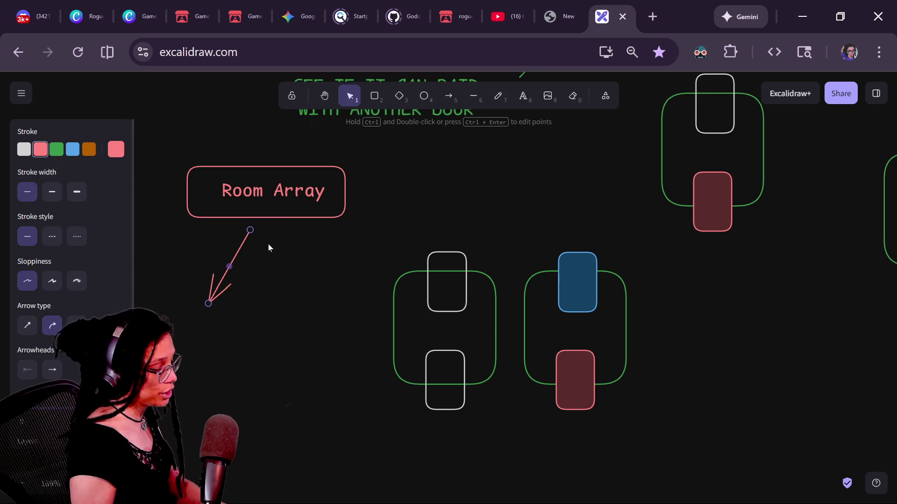
# - Draw a second arrow pointing down from the Room Array box
pyautogui.press('a')
pyautogui.moveTo(286, 229); pyautogui.dragTo(310, 323)
pyautogui.hscroll(-3, 354, 367)
pyautogui.scroll(-1, 354, 367)
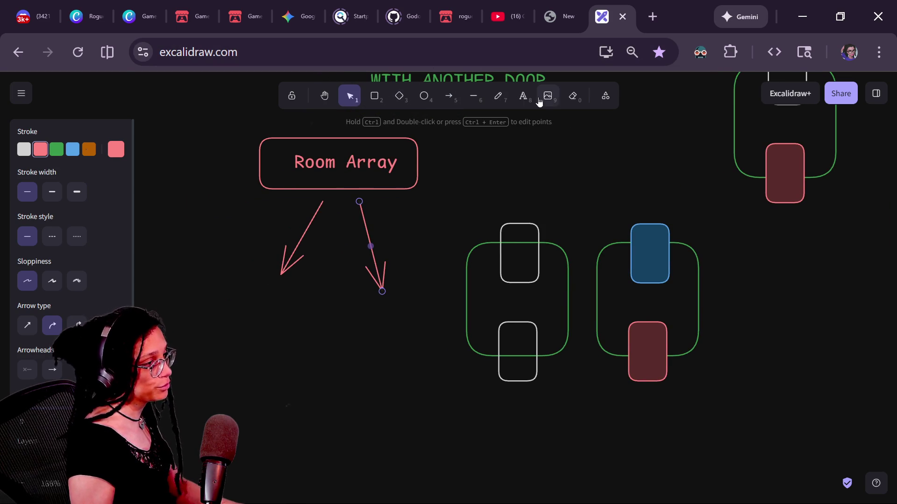
# - Add green text 'Rooms.pick_random()' under the left arrow
pyautogui.click(523, 96)
pyautogui.click(57, 149)
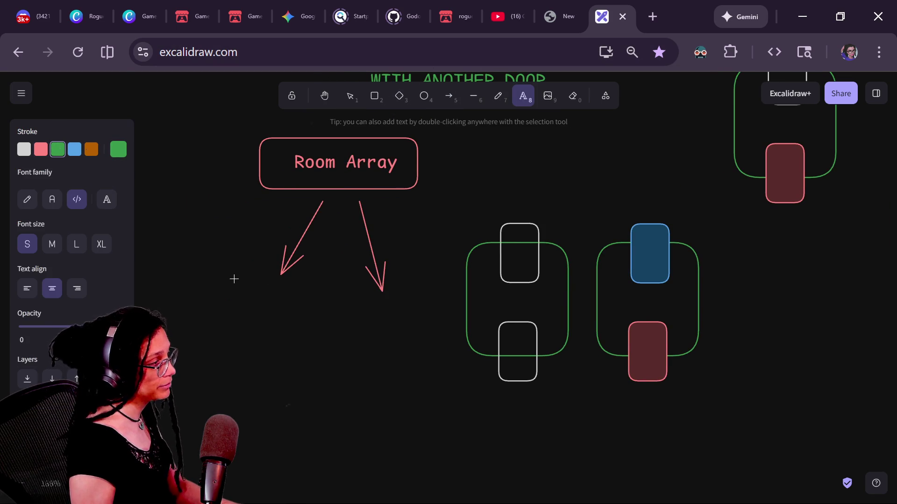
pyautogui.click(265, 294)
pyautogui.write('R')
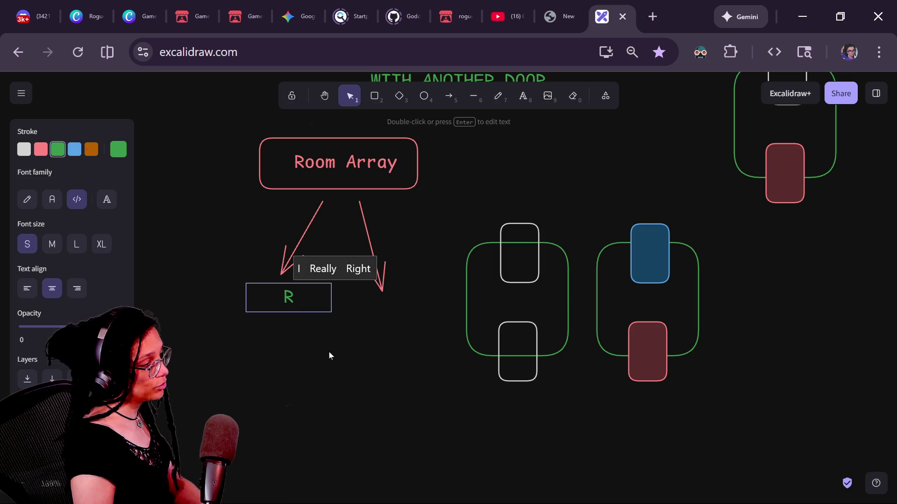
pyautogui.press('BackSpace')
pyautogui.write('pick_random()')
pyautogui.press('Up')
pyautogui.press('Home')
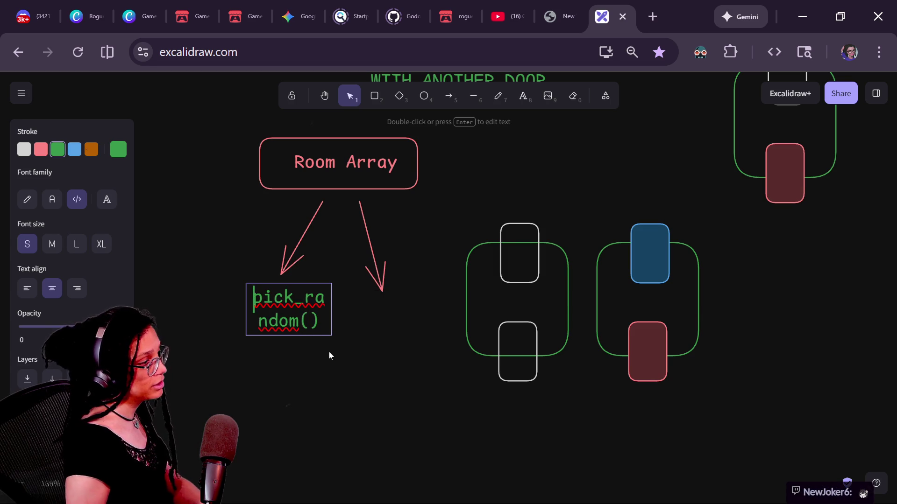
pyautogui.write('Rooms.')
pyautogui.click(310, 397)
# - Widen the Rooms.pick_random() text onto one line and position it under the left arrow
pyautogui.click(289, 341)
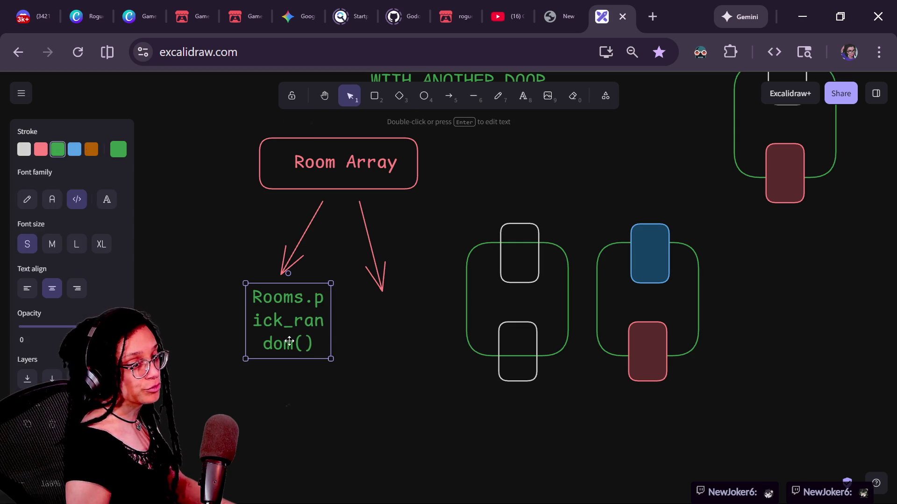
pyautogui.moveTo(246, 302); pyautogui.dragTo(136, 327)
pyautogui.moveTo(226, 344); pyautogui.dragTo(243, 293)
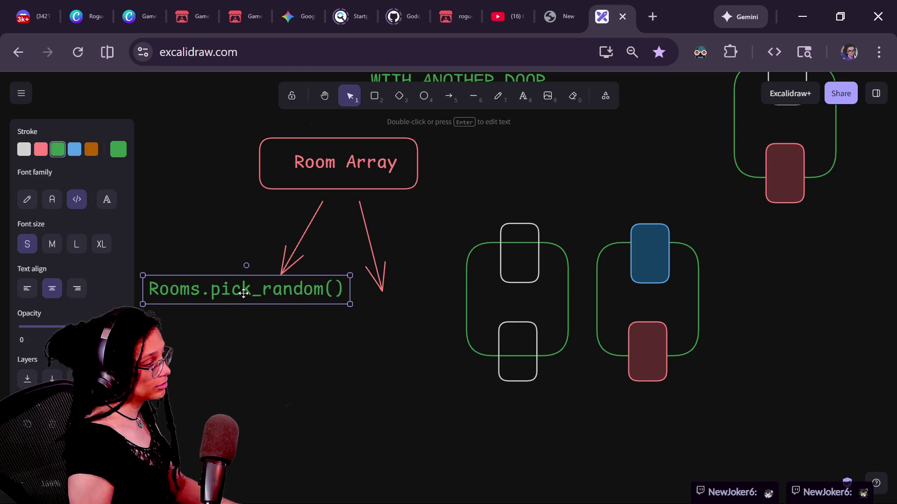
pyautogui.moveTo(350, 304)
pyautogui.mouseDown()
pyautogui.moveTo(233, 290)
pyautogui.moveTo(346, 304)
pyautogui.moveTo(351, 312)
pyautogui.moveTo(290, 293)
pyautogui.moveTo(447, 307)
pyautogui.moveTo(410, 305)
pyautogui.mouseUp()
# - Duplicate the text, move the room sketches down-right, and place the copy under the right arrow
pyautogui.hotkey('ctrl', 'd')
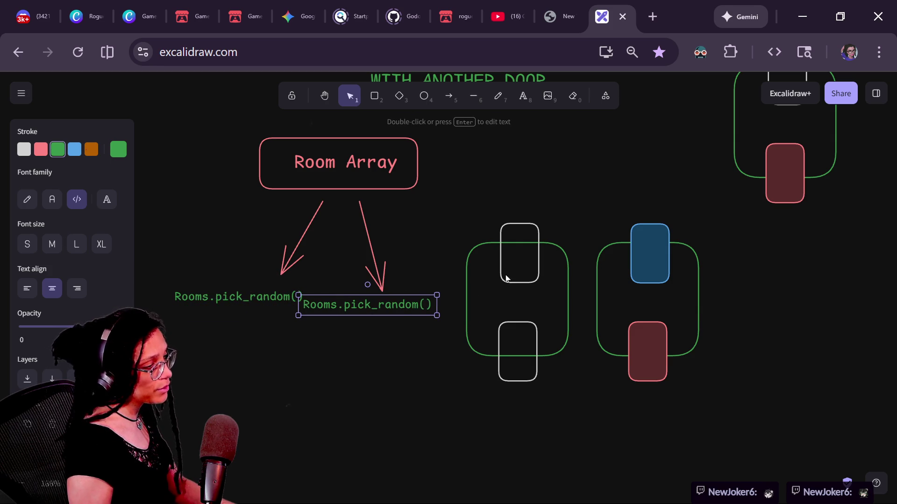
pyautogui.moveTo(493, 170)
pyautogui.mouseDown()
pyautogui.moveTo(730, 444)
pyautogui.moveTo(721, 373)
pyautogui.mouseUp()
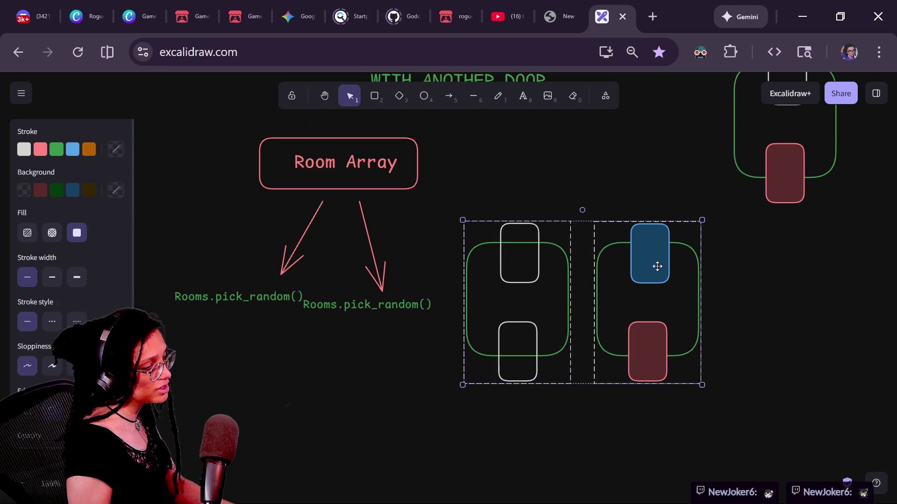
pyautogui.moveTo(657, 266); pyautogui.dragTo(772, 325)
pyautogui.click(546, 303)
pyautogui.moveTo(427, 298); pyautogui.dragTo(468, 297)
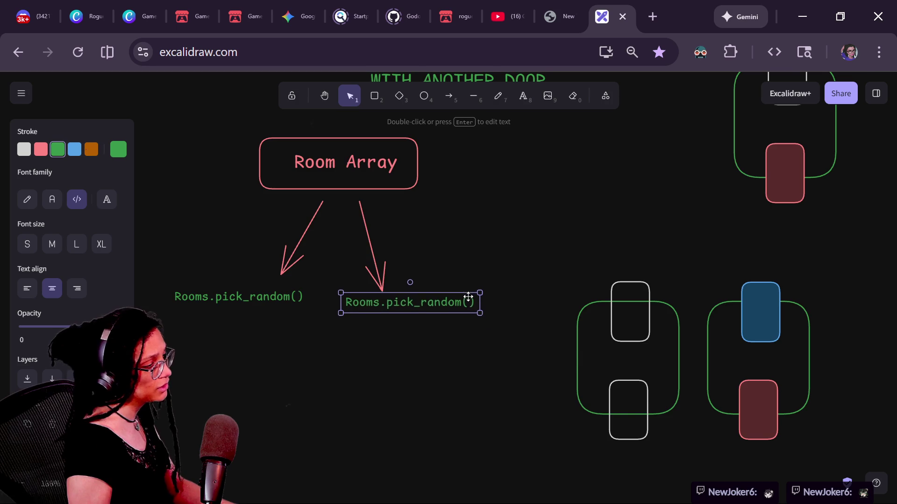
pyautogui.scroll(-1, 470, 304)
pyautogui.hscroll(-1, 470, 304)
# - Make a copy of the left Rooms.pick_random() line just below it
pyautogui.click(340, 268)
pyautogui.press('Return')
pyautogui.press('BackSpace')
pyautogui.hotkey('ctrl', 'z')
pyautogui.click(341, 303)
pyautogui.moveTo(327, 267)
pyautogui.mouseDown()
pyautogui.moveTo(335, 280)
pyautogui.moveTo(325, 285)
pyautogui.mouseUp()
# - Edit the copied line to read Rooms.erase(picked_random)
pyautogui.press('Return')
pyautogui.click(321, 281)
pyautogui.hotkey('shift', 'End')
pyautogui.press('Left')
pyautogui.press('BackSpace')
pyautogui.press('BackSpace')
pyautogui.press('BackSpace')
pyautogui.press('BackSpace')
pyautogui.write('picked_room')
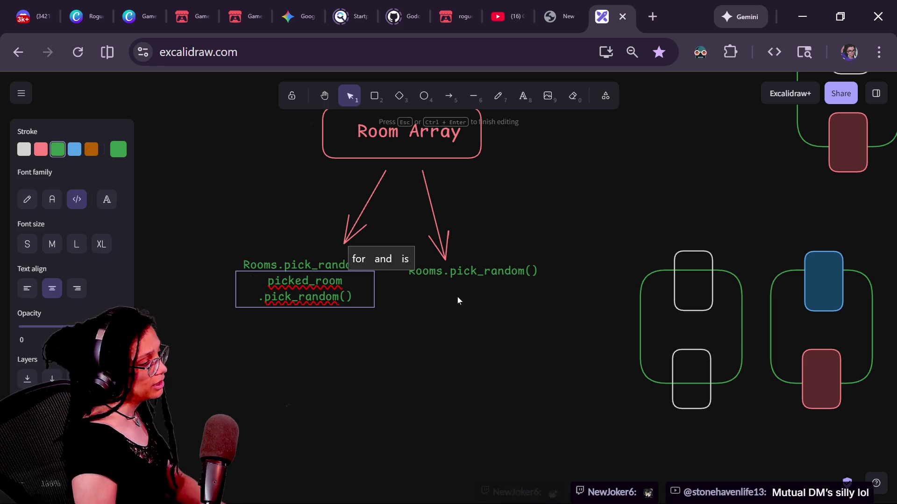
pyautogui.write('.erd.pick_random(')
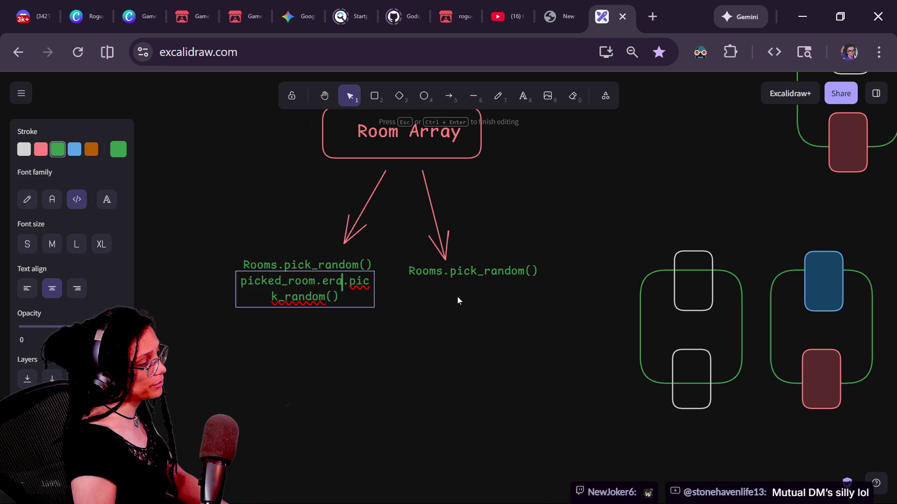
pyautogui.press('BackSpace')
pyautogui.press('BackSpace')
pyautogui.press('BackSpace')
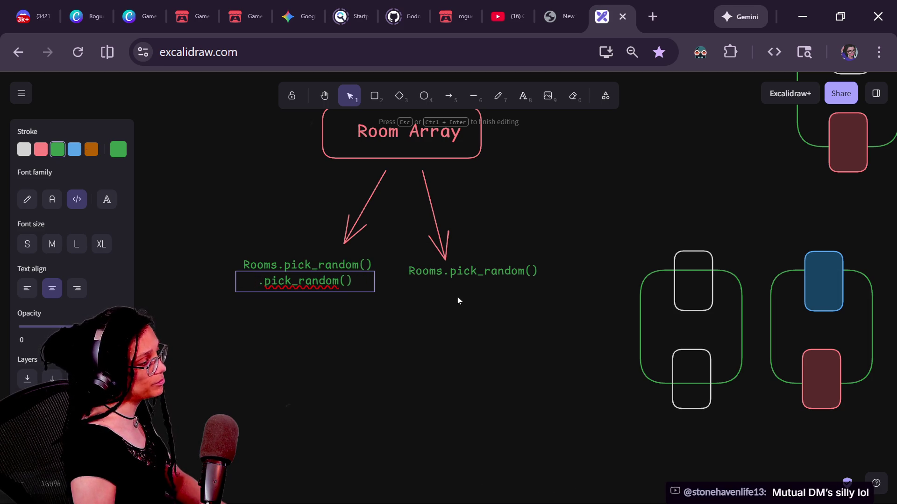
pyautogui.write('roos')
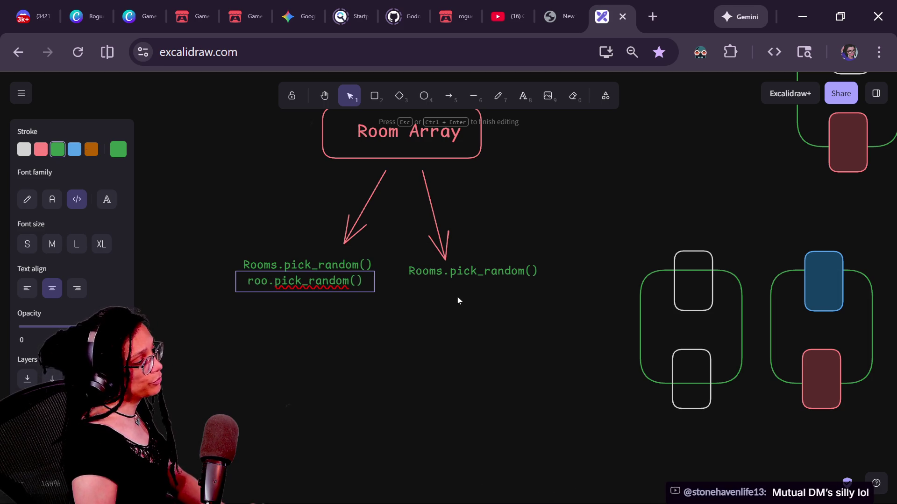
pyautogui.press('BackSpace')
pyautogui.press('BackSpace')
pyautogui.press('BackSpace')
pyautogui.write('Rooms.erase')
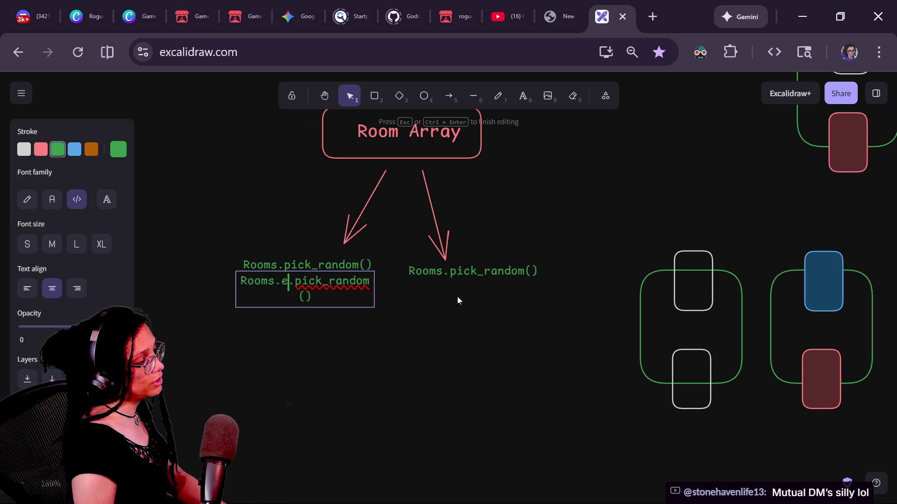
pyautogui.write('(')
pyautogui.press('Delete')
pyautogui.press('Right')
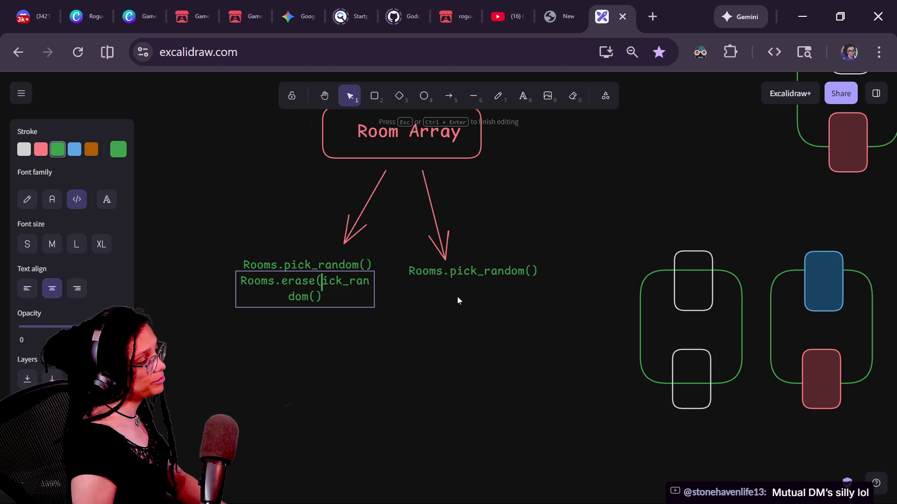
pyautogui.press('Right')
pyautogui.press('Right')
pyautogui.press('Right')
pyautogui.press('BackSpace')
pyautogui.press('BackSpace')
pyautogui.write(')')
pyautogui.press('Up')
pyautogui.press('Right')
pyautogui.press('Right')
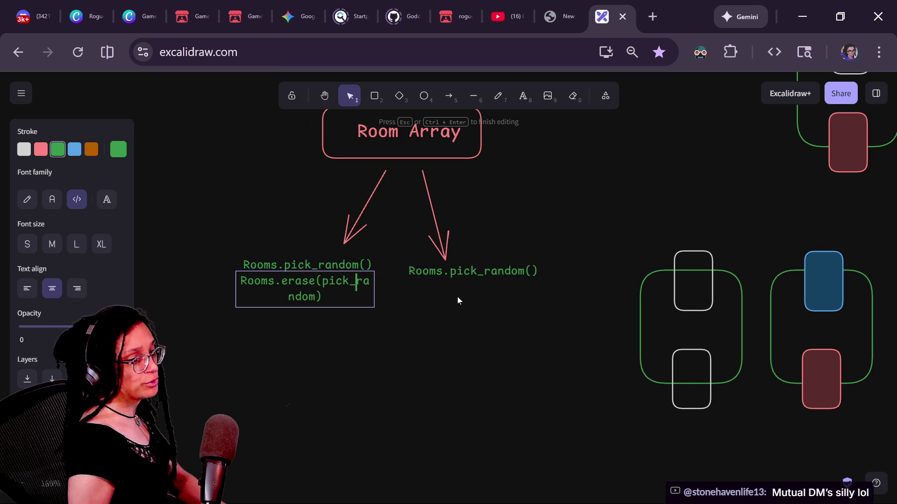
pyautogui.press('Right')
pyautogui.press('Right')
pyautogui.write('ed')
pyautogui.click(446, 305)
# - Widen the erase line onto one line and duplicate it under the right pick_random line
pyautogui.click(275, 294)
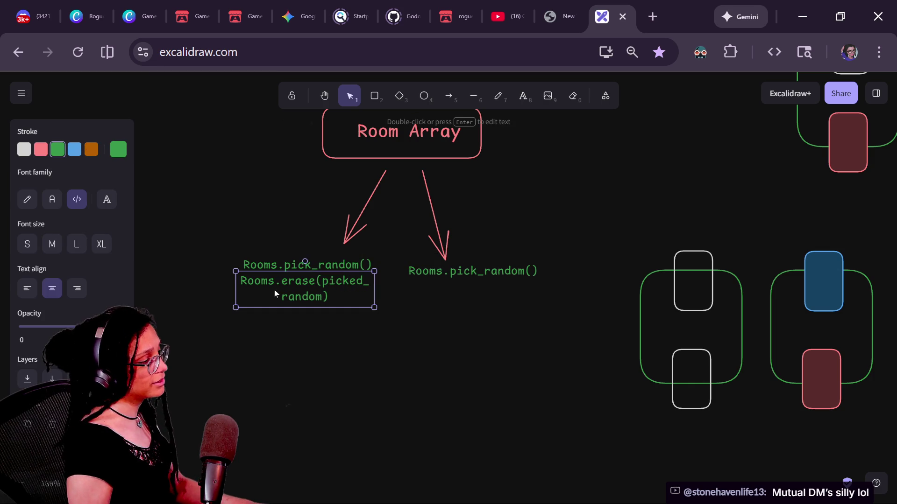
pyautogui.moveTo(235, 290); pyautogui.dragTo(181, 286)
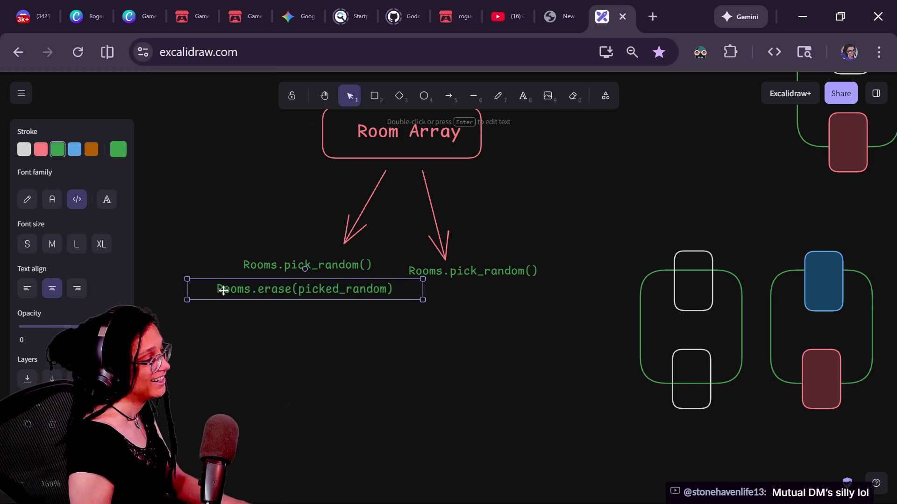
pyautogui.hotkey('ctrl', 'd')
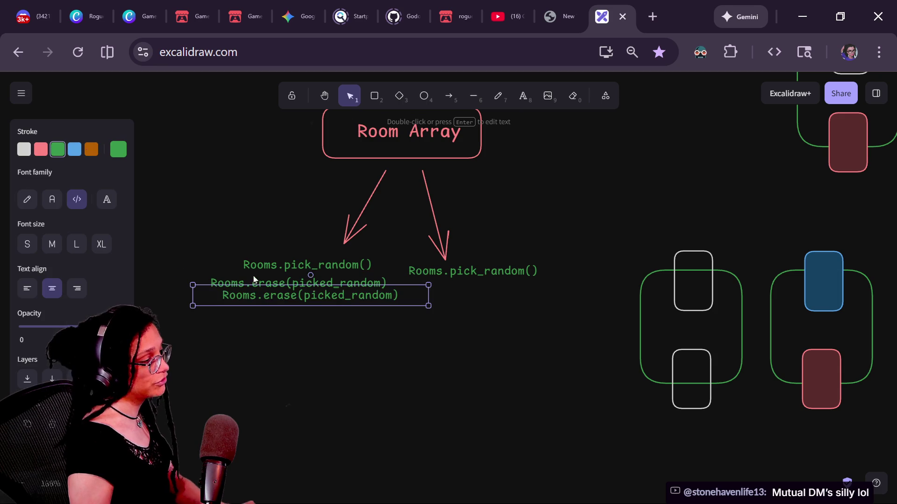
pyautogui.moveTo(300, 291)
pyautogui.mouseDown()
pyautogui.moveTo(460, 311)
pyautogui.moveTo(515, 283)
pyautogui.moveTo(486, 282)
pyautogui.moveTo(497, 286)
pyautogui.mouseUp()
# - Align the four code lines, nudging them slightly down and left together
pyautogui.moveTo(279, 285); pyautogui.dragTo(261, 286)
pyautogui.moveTo(153, 240)
pyautogui.mouseDown()
pyautogui.moveTo(316, 328)
pyautogui.moveTo(342, 324)
pyautogui.mouseUp()
pyautogui.click(319, 274)
pyautogui.keyDown('shift'); pyautogui.click(339, 286); pyautogui.keyUp('shift')
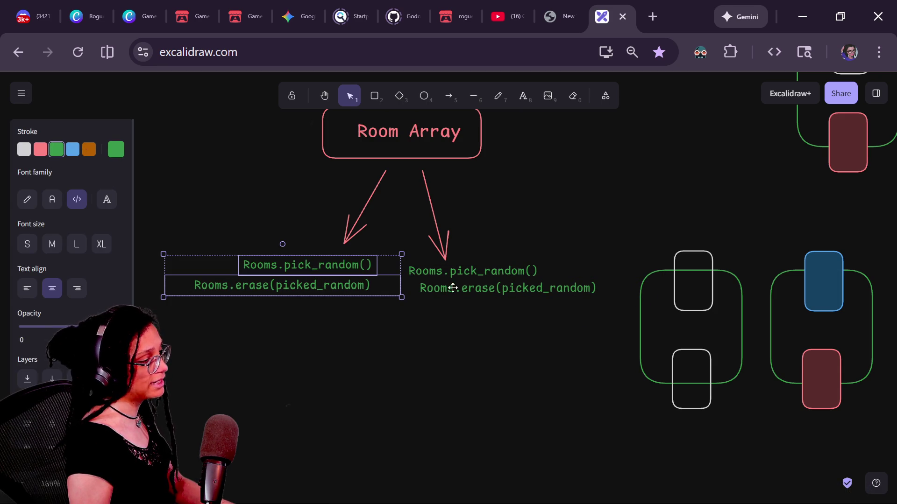
pyautogui.keyDown('shift'); pyautogui.click(467, 271); pyautogui.keyUp('shift')
pyautogui.moveTo(466, 280); pyautogui.dragTo(475, 294)
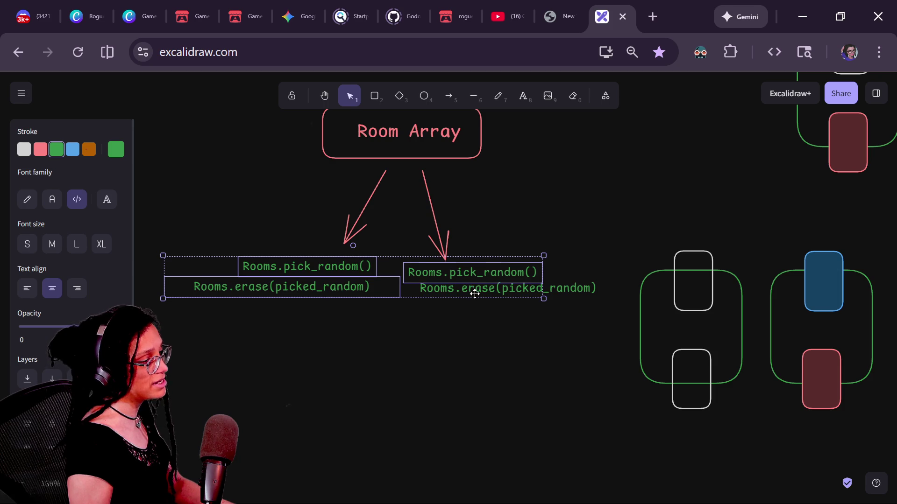
pyautogui.keyDown('shift'); pyautogui.click(554, 285); pyautogui.keyUp('shift')
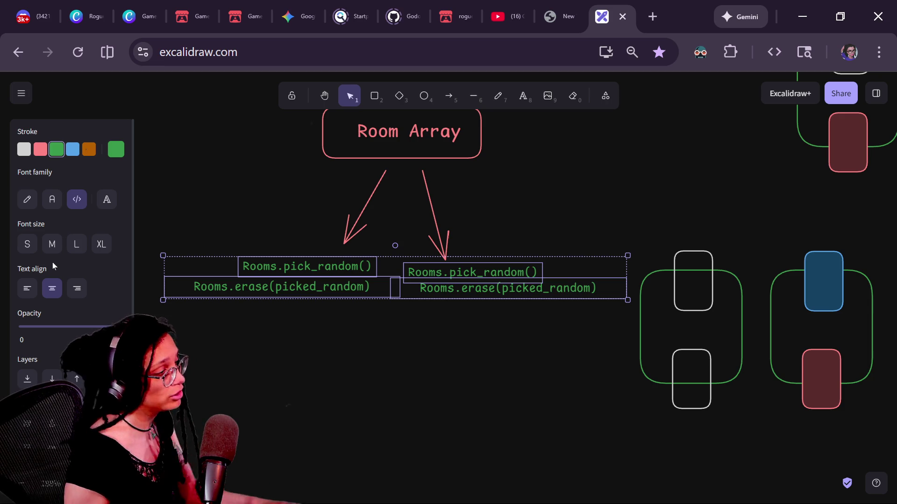
pyautogui.moveTo(353, 290); pyautogui.dragTo(350, 293)
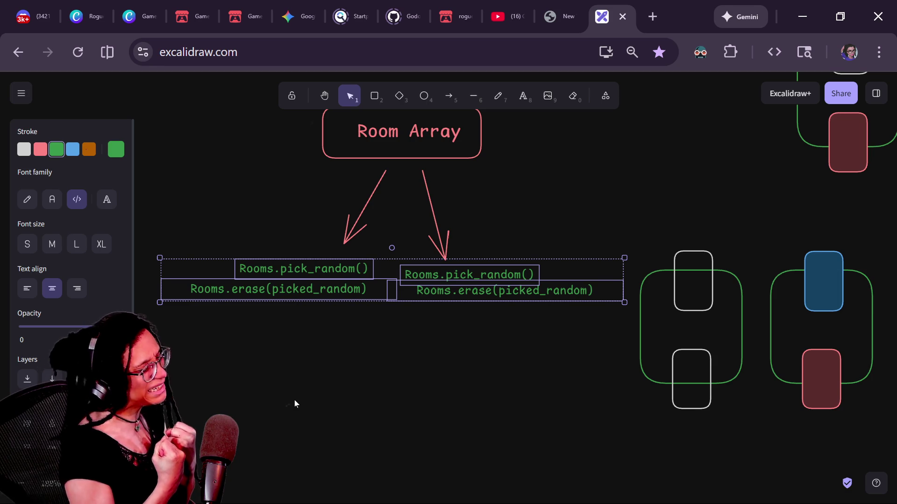
# - Nudge the left erase line into alignment and recentre the view on the diagram
pyautogui.moveTo(250, 243)
pyautogui.mouseDown()
pyautogui.moveTo(302, 430)
pyautogui.moveTo(336, 431)
pyautogui.mouseUp()
pyautogui.click(278, 275)
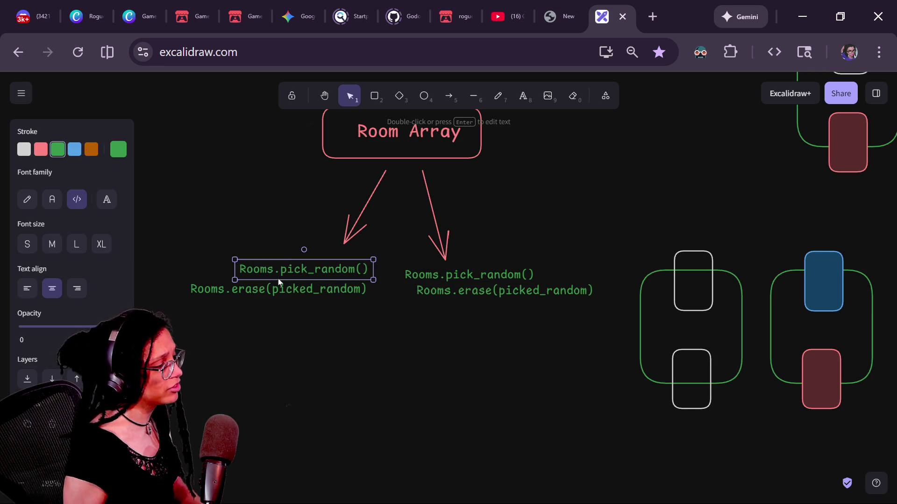
pyautogui.click(271, 341)
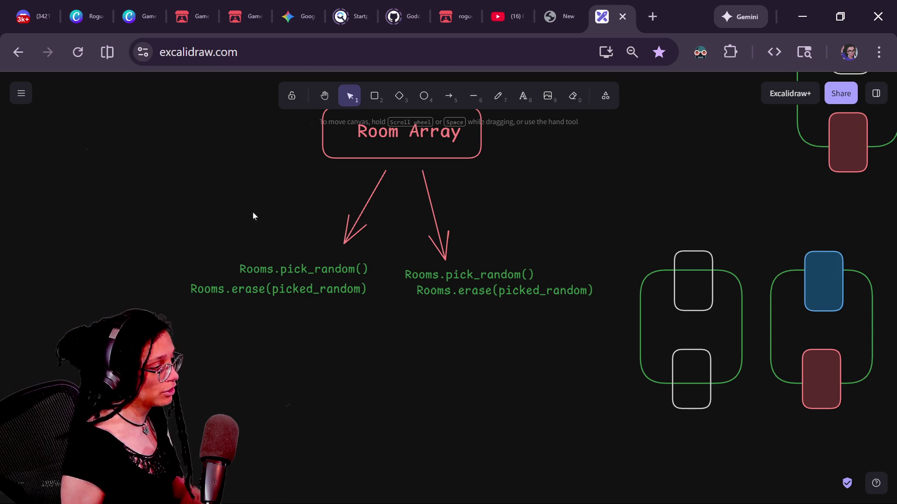
pyautogui.click(248, 271)
pyautogui.click(332, 366)
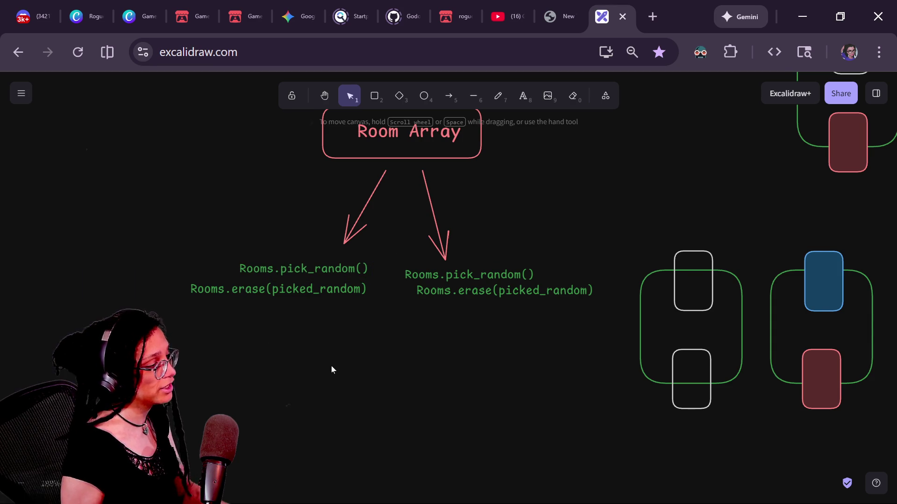
pyautogui.moveTo(331, 365); pyautogui.dragTo(299, 327)
pyautogui.click(293, 245)
pyautogui.moveTo(240, 259); pyautogui.dragTo(238, 262)
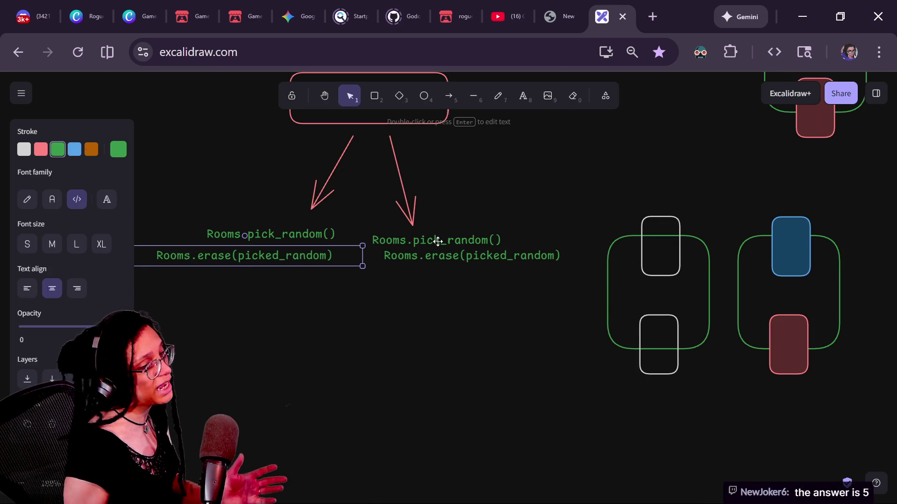
pyautogui.click(353, 366)
pyautogui.moveTo(352, 366); pyautogui.dragTo(363, 378)
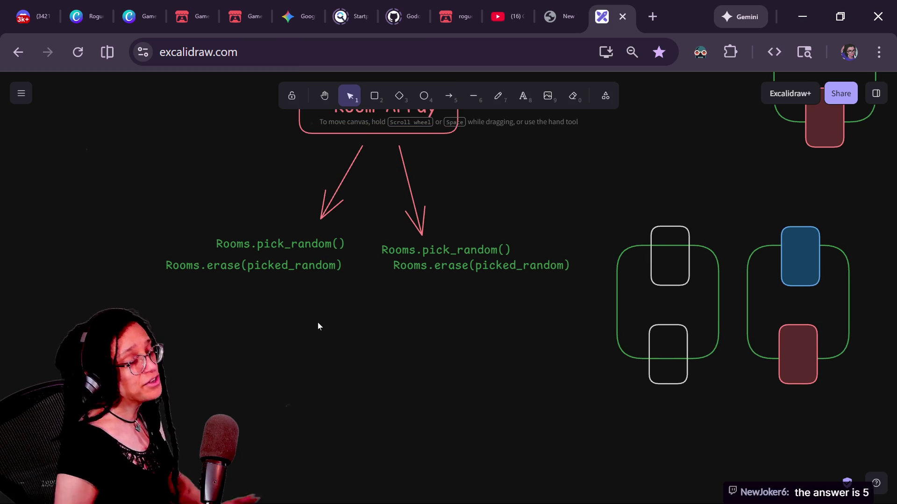
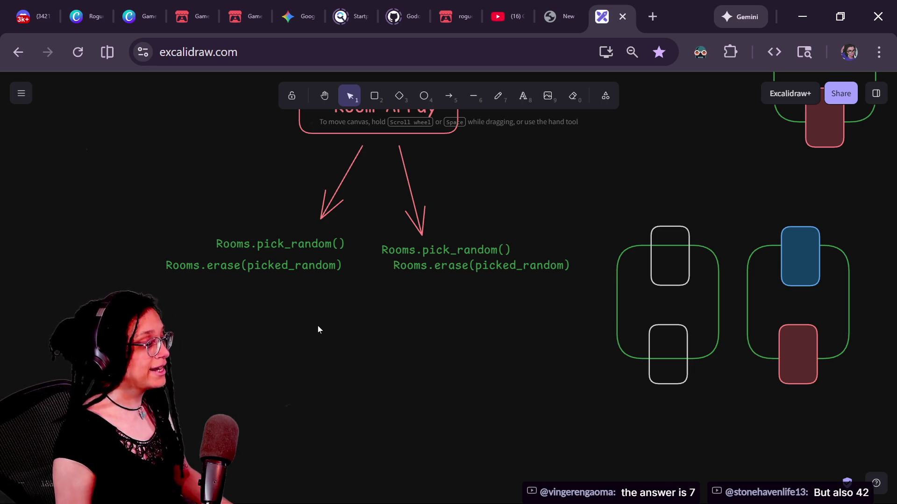
# - Align the left and right pick_random/erase code pairs beneath the Room Array arrows
pyautogui.moveTo(402, 267)
pyautogui.mouseDown()
pyautogui.moveTo(402, 260)
pyautogui.moveTo(409, 270)
pyautogui.moveTo(390, 273)
pyautogui.mouseUp()
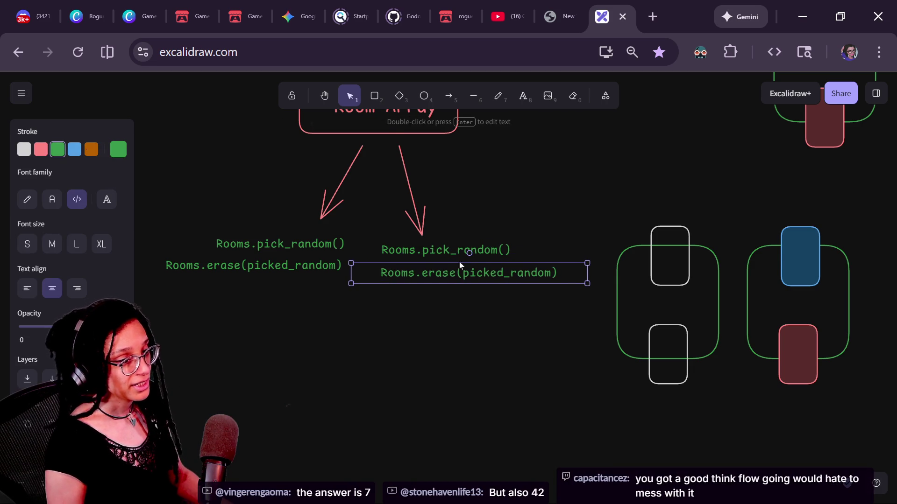
pyautogui.moveTo(462, 267)
pyautogui.mouseDown()
pyautogui.moveTo(458, 274)
pyautogui.moveTo(469, 265)
pyautogui.mouseUp()
pyautogui.keyDown('shift'); pyautogui.click(470, 255); pyautogui.keyUp('shift')
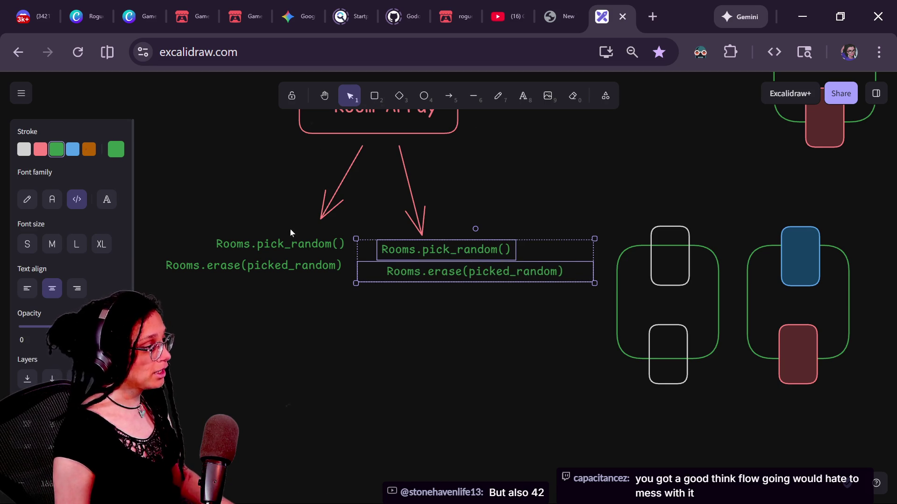
pyautogui.click(237, 245)
pyautogui.keyDown('shift'); pyautogui.click(240, 265); pyautogui.keyUp('shift')
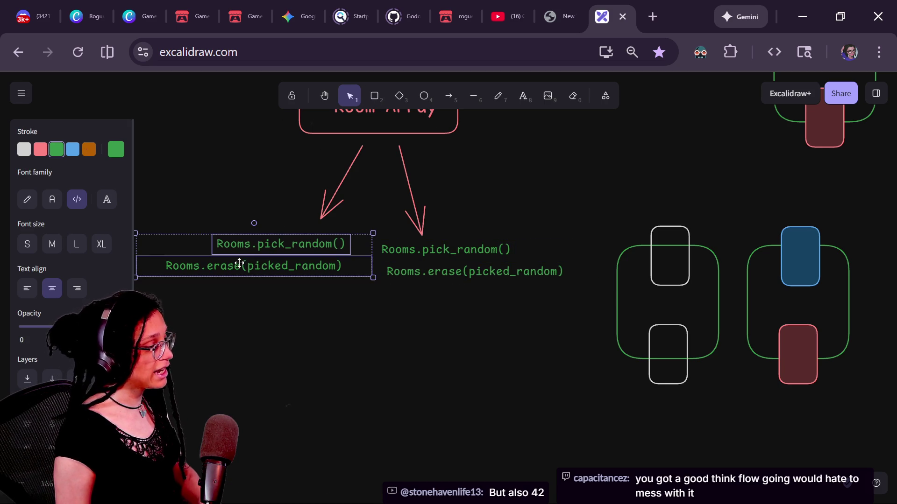
pyautogui.hotkey('ctrl', 'f')
pyautogui.click(879, 93)
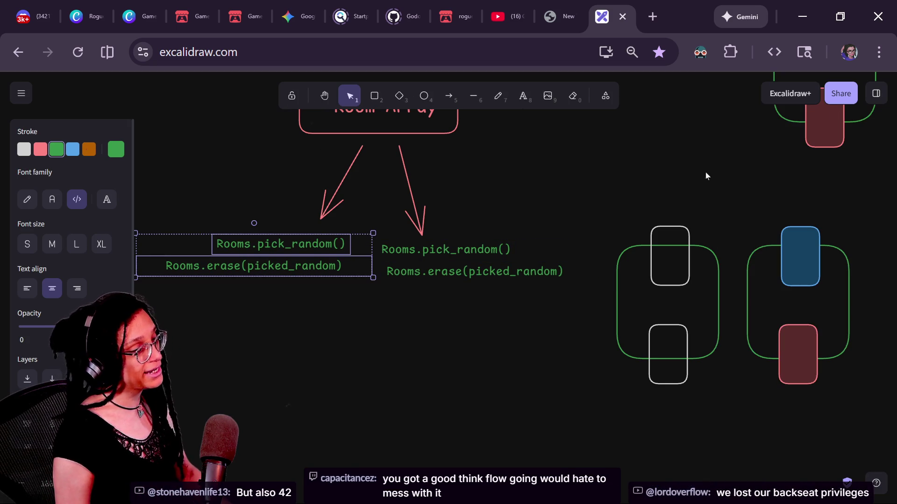
pyautogui.moveTo(279, 251); pyautogui.dragTo(270, 252)
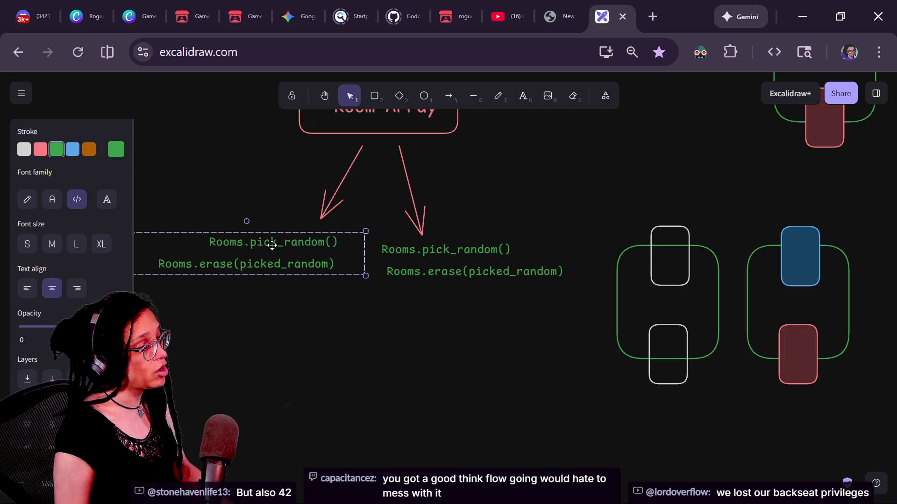
pyautogui.moveTo(440, 264); pyautogui.dragTo(418, 223)
pyautogui.click(426, 229)
# - Attach the left arrow's tip to the left Rooms.pick_random() line and nudge that pair up
pyautogui.click(426, 229)
pyautogui.click(233, 200)
pyautogui.click(329, 218)
pyautogui.moveTo(321, 219); pyautogui.dragTo(308, 234)
pyautogui.moveTo(293, 273); pyautogui.dragTo(292, 269)
pyautogui.click(295, 296)
pyautogui.scroll(1, 304, 301)
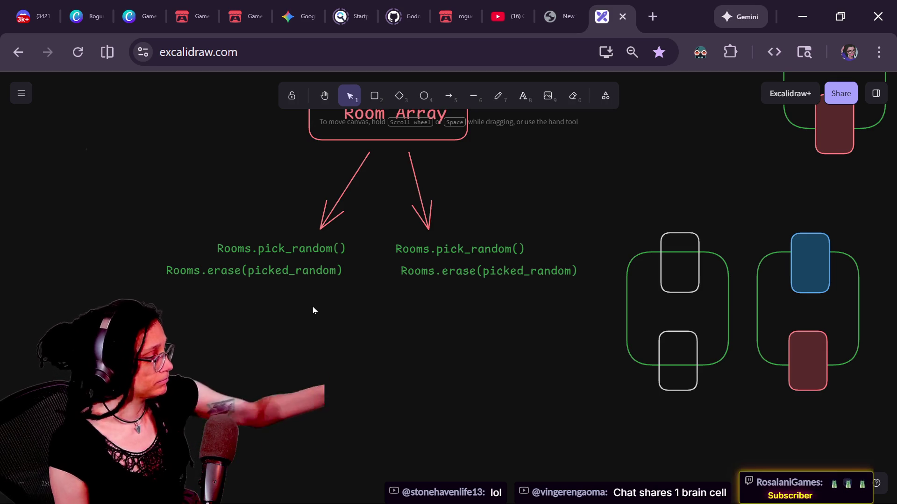
# - Touch up the right Rooms.erase(picked_random) line and pan to recentre the diagram
pyautogui.click(283, 276)
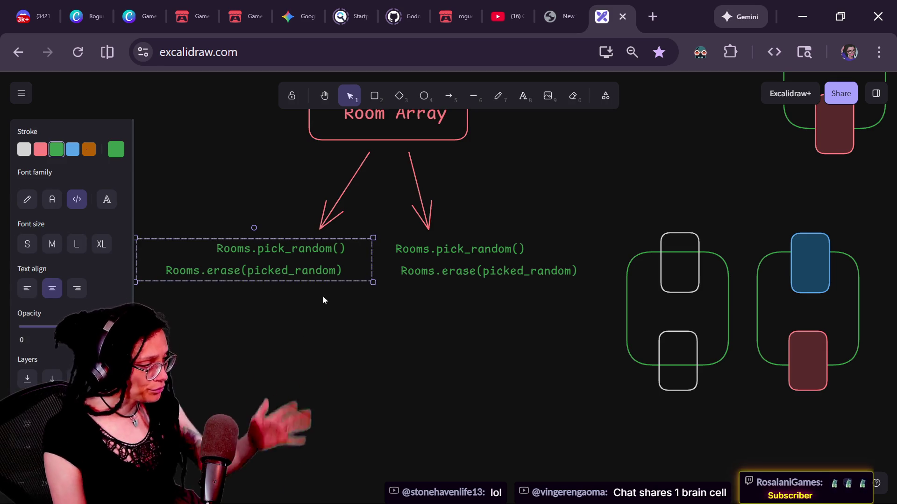
pyautogui.click(423, 254)
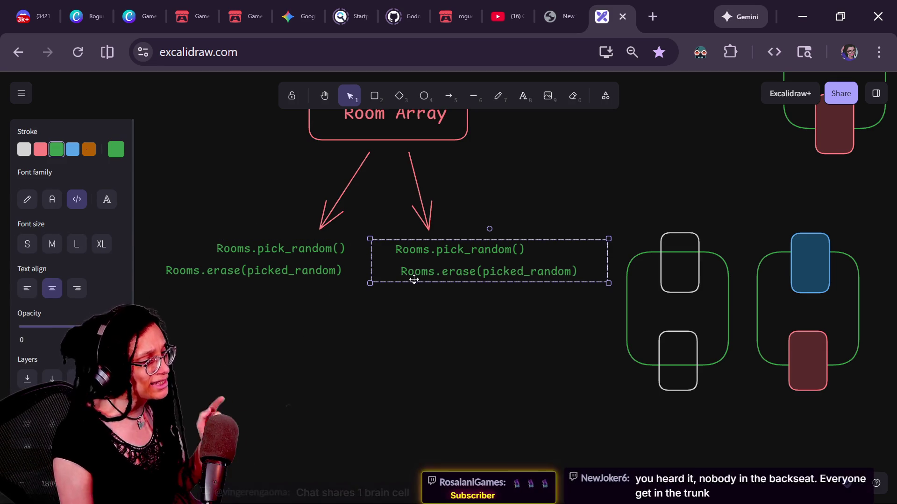
pyautogui.click(429, 270)
pyautogui.doubleClick(429, 270)
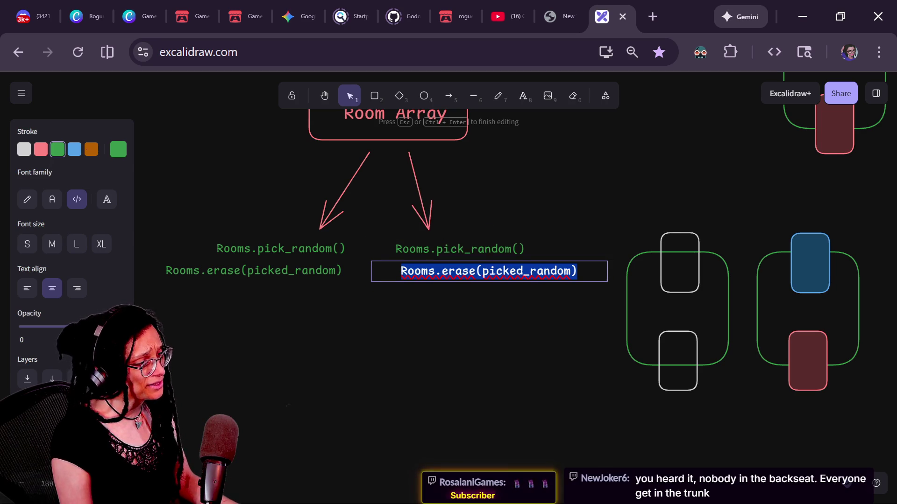
pyautogui.click(407, 271)
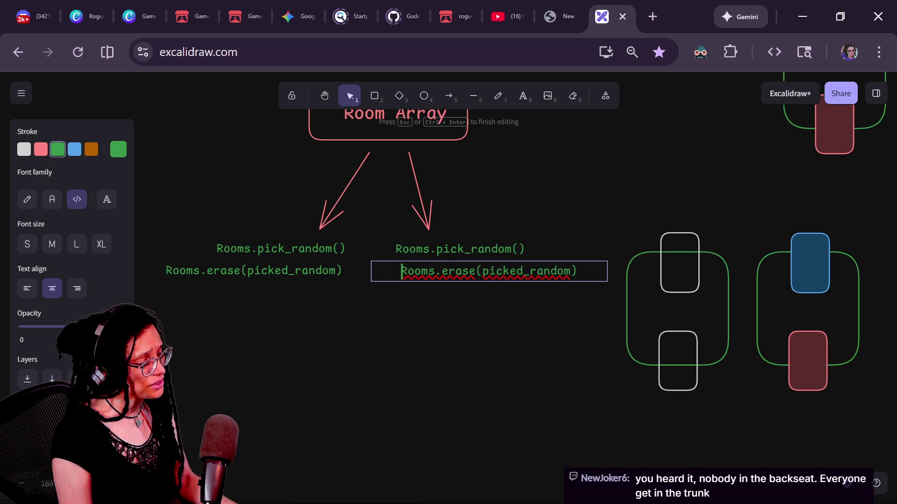
pyautogui.click(404, 322)
pyautogui.moveTo(412, 292)
pyautogui.mouseDown()
pyautogui.moveTo(395, 294)
pyautogui.moveTo(388, 338)
pyautogui.moveTo(501, 296)
pyautogui.mouseUp()
pyautogui.click(344, 266)
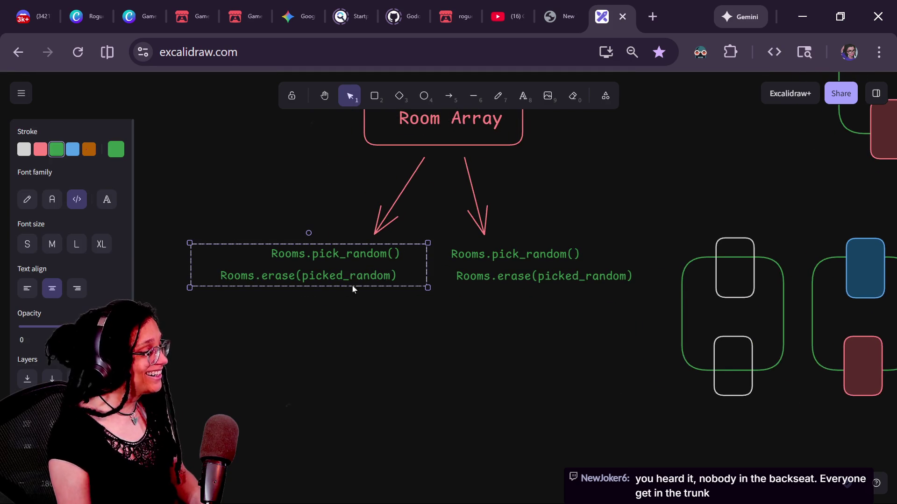
pyautogui.click(365, 332)
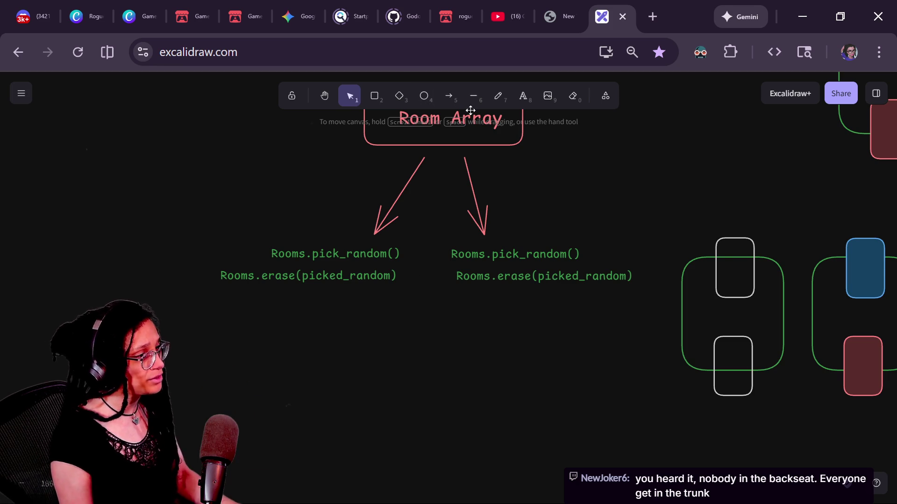
pyautogui.click(381, 97)
# - Draw a test rounded rectangle below the code, then delete it
pyautogui.moveTo(372, 324); pyautogui.dragTo(488, 419)
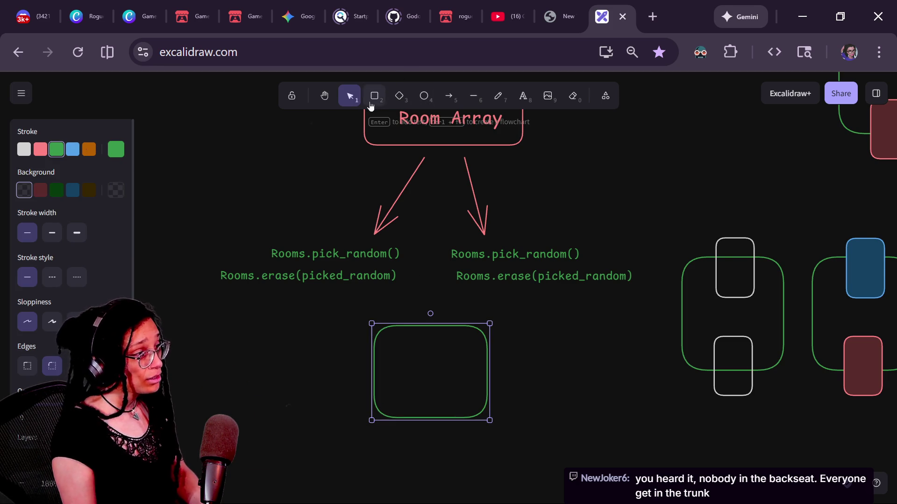
pyautogui.doubleClick(397, 367)
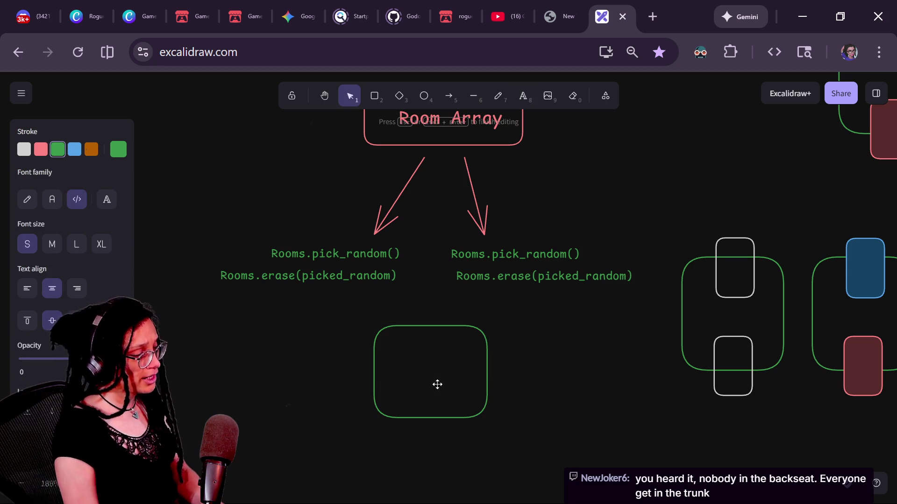
pyautogui.write('A')
pyautogui.press('BackSpace')
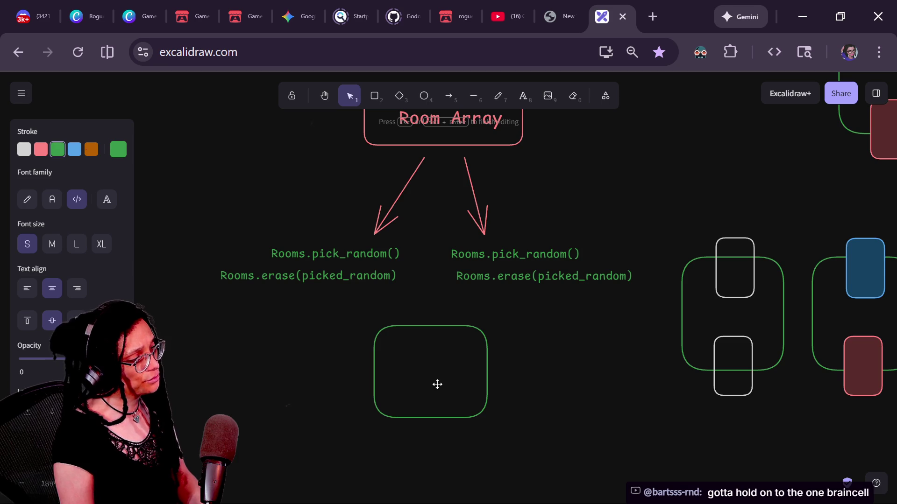
pyautogui.click(373, 317)
pyautogui.click(390, 327)
pyautogui.press('Delete')
# - Move the left erase line down and set its stroke colour to white
pyautogui.moveTo(356, 279)
pyautogui.mouseDown()
pyautogui.moveTo(356, 326)
pyautogui.moveTo(355, 265)
pyautogui.moveTo(341, 304)
pyautogui.moveTo(347, 328)
pyautogui.moveTo(344, 269)
pyautogui.mouseUp()
pyautogui.click(345, 307)
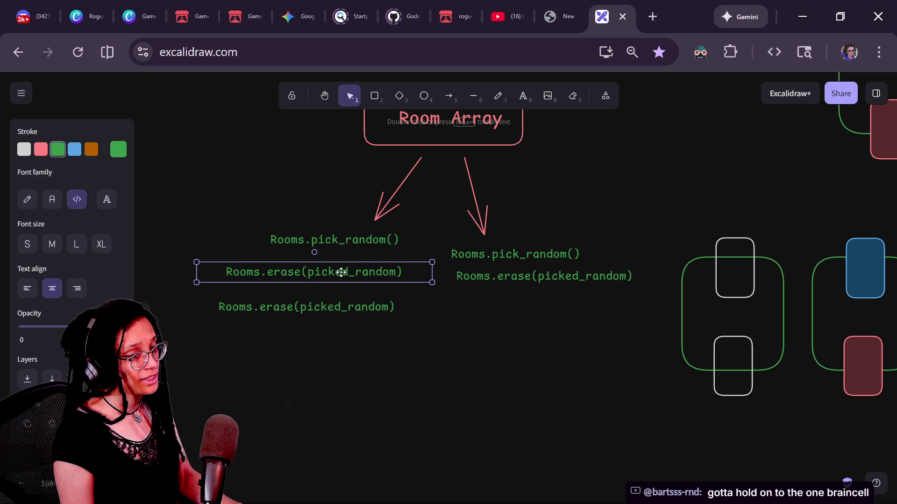
pyautogui.click(36, 151)
pyautogui.click(30, 149)
# - Rewrite that line to read 'while picked_room == already_paired:'
pyautogui.press('Return')
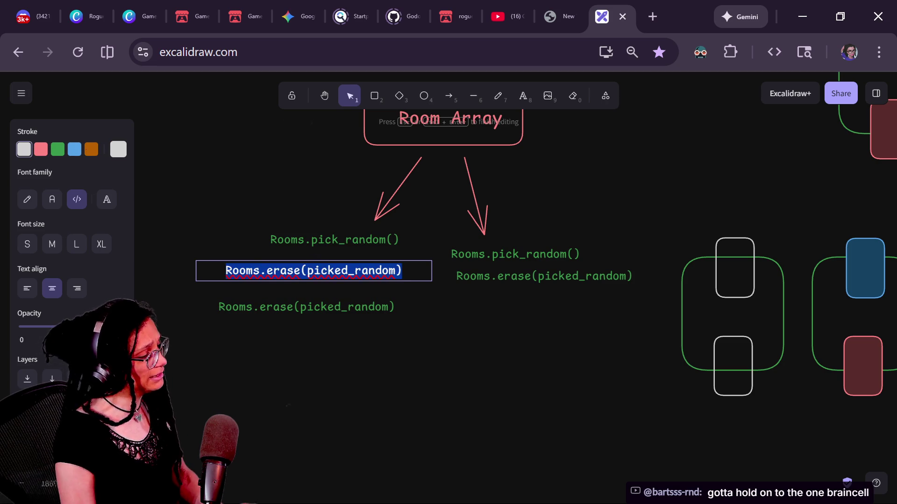
pyautogui.press('BackSpace')
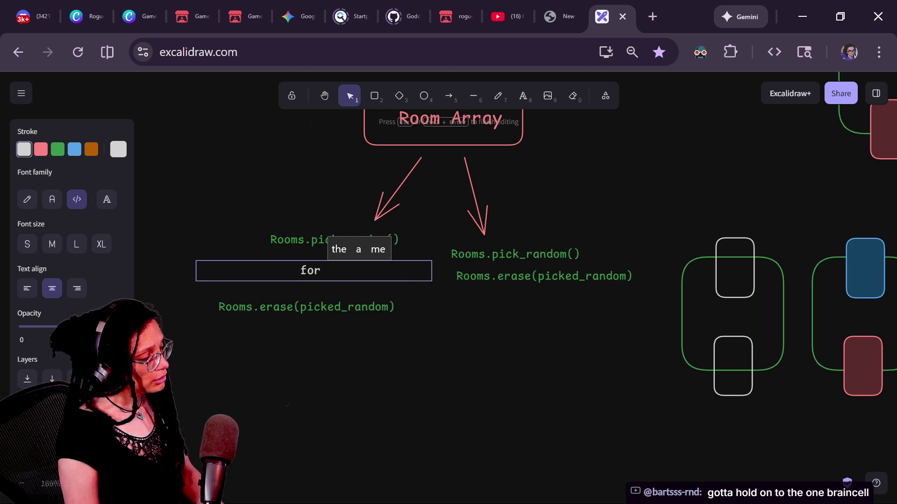
pyautogui.click(301, 271)
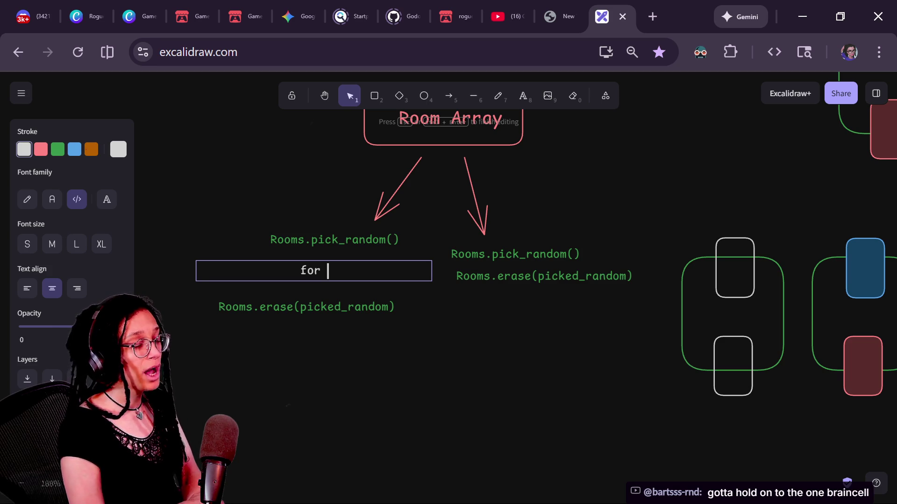
pyautogui.press('BackSpace')
pyautogui.press('BackSpace')
pyautogui.press('BackSpace')
pyautogui.write('while roo')
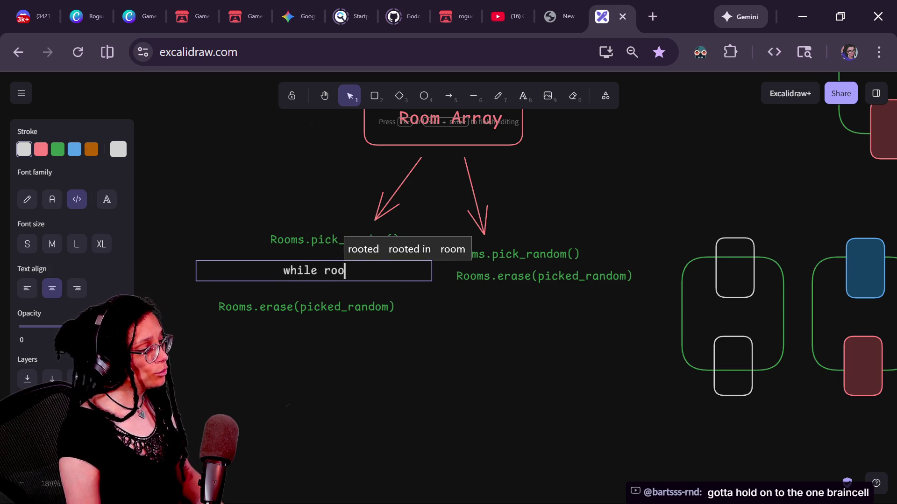
pyautogui.press('BackSpace')
pyautogui.press('BackSpace')
pyautogui.press('BackSpace')
pyautogui.write('picked_room no')
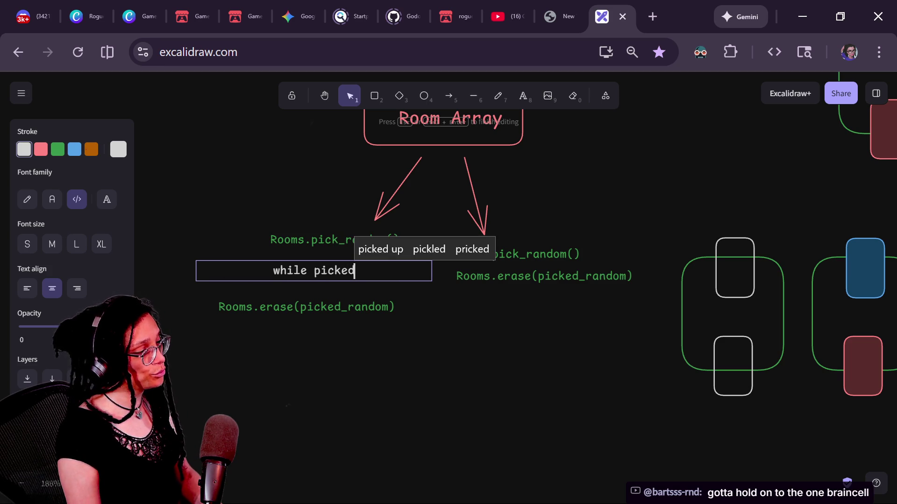
pyautogui.write('t')
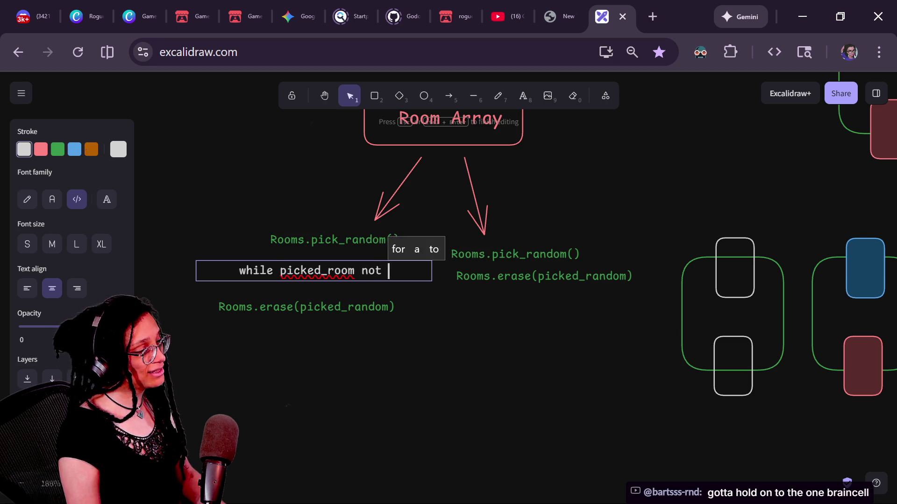
pyautogui.press('BackSpace')
pyautogui.press('BackSpace')
pyautogui.press('BackSpace')
pyautogui.write('--')
pyautogui.press('BackSpace')
pyautogui.press('BackSpace')
pyautogui.write('==')
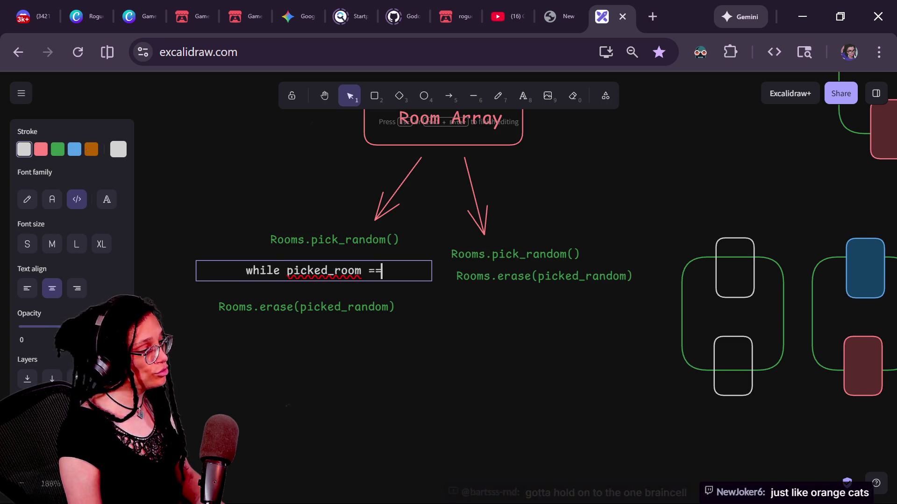
pyautogui.write(' already_paired:')
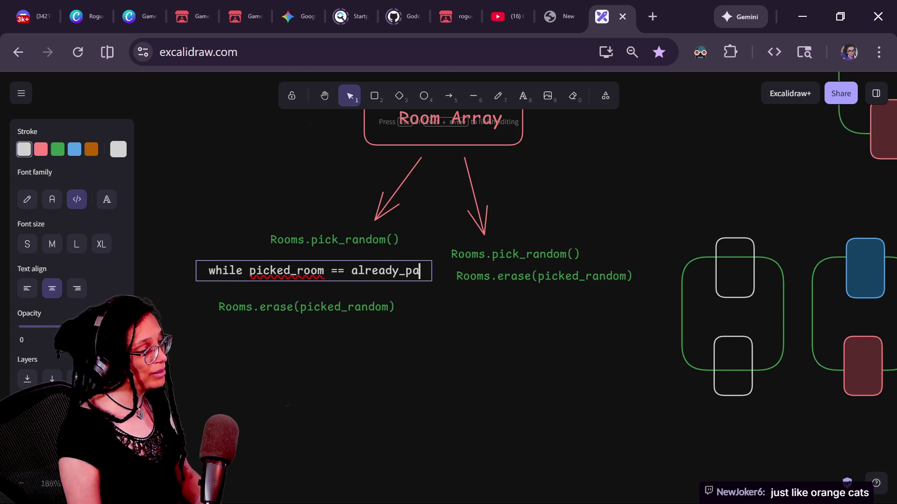
pyautogui.click(253, 285)
pyautogui.click(253, 285)
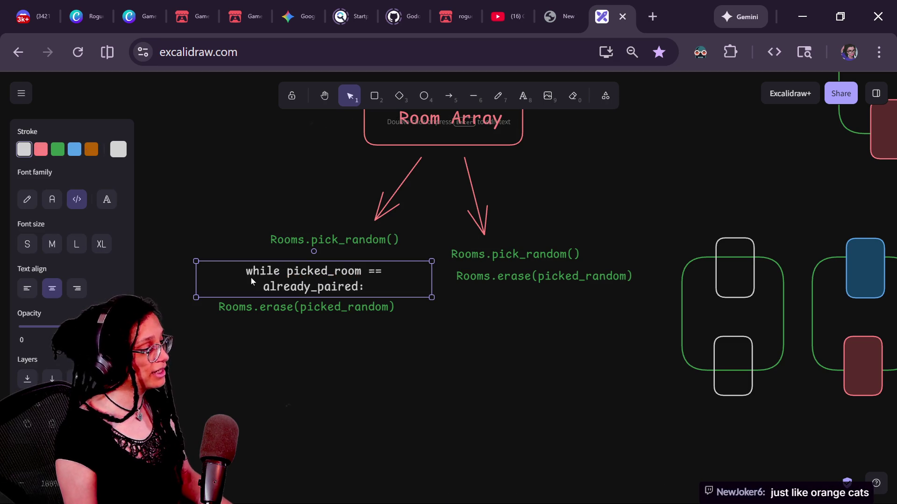
pyautogui.moveTo(195, 280); pyautogui.dragTo(145, 280)
pyautogui.moveTo(439, 299)
pyautogui.mouseDown()
pyautogui.moveTo(220, 284)
pyautogui.moveTo(312, 290)
pyautogui.mouseUp()
pyautogui.moveTo(241, 289)
pyautogui.mouseDown()
pyautogui.moveTo(309, 250)
pyautogui.moveTo(285, 279)
pyautogui.moveTo(251, 301)
pyautogui.moveTo(228, 300)
pyautogui.mouseUp()
pyautogui.click(310, 240)
pyautogui.hotkey('ctrl', 'd')
pyautogui.press('Escape')
pyautogui.moveTo(235, 260)
pyautogui.mouseDown()
pyautogui.moveTo(346, 263)
pyautogui.moveTo(320, 274)
pyautogui.moveTo(330, 275)
pyautogui.mouseUp()
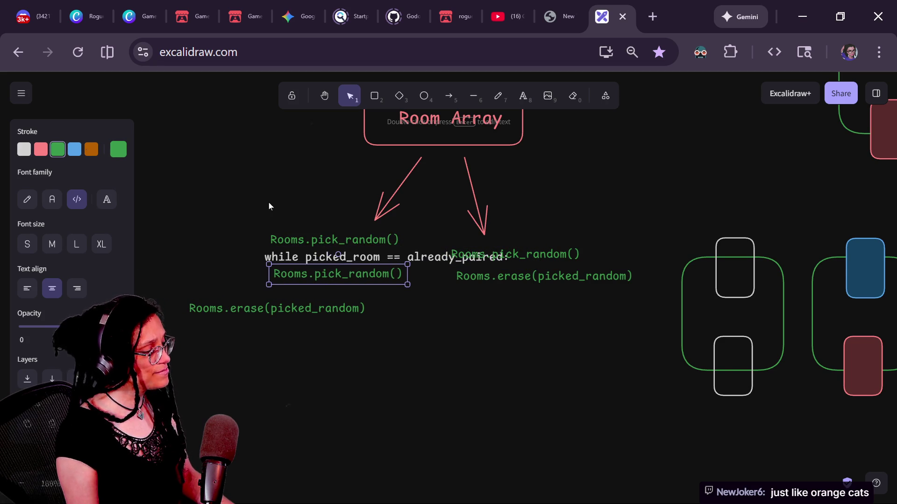
pyautogui.moveTo(290, 252)
pyautogui.mouseDown()
pyautogui.moveTo(224, 270)
pyautogui.moveTo(217, 243)
pyautogui.mouseUp()
pyautogui.keyDown('shift'); pyautogui.click(297, 240); pyautogui.keyUp('shift')
pyautogui.keyDown('shift'); pyautogui.click(307, 269); pyautogui.keyUp('shift')
pyautogui.click(235, 369)
pyautogui.click(256, 317)
pyautogui.keyDown('shift'); pyautogui.click(225, 260); pyautogui.keyUp('shift')
pyautogui.moveTo(247, 276); pyautogui.dragTo(266, 276)
pyautogui.click(203, 198)
pyautogui.moveTo(233, 241); pyautogui.dragTo(216, 237)
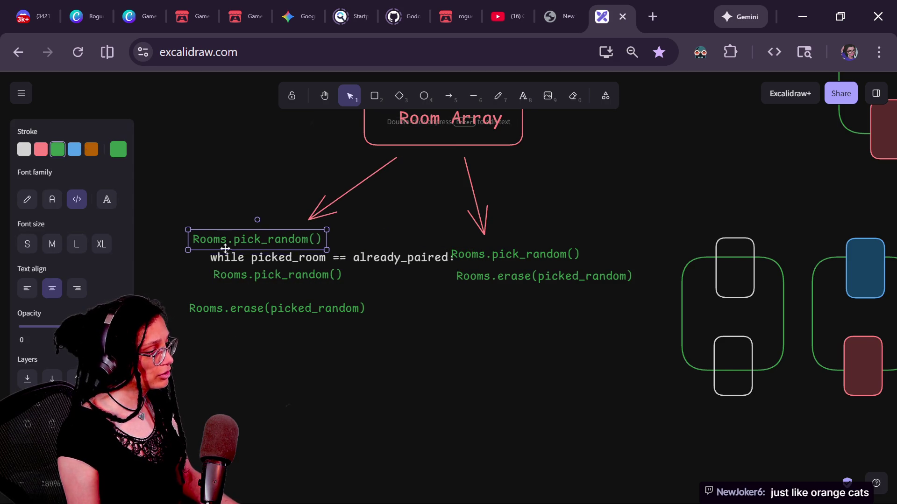
pyautogui.click(484, 271)
pyautogui.press('Delete')
pyautogui.moveTo(160, 334)
pyautogui.mouseDown()
pyautogui.moveTo(393, 236)
pyautogui.moveTo(393, 216)
pyautogui.moveTo(413, 253)
pyautogui.mouseUp()
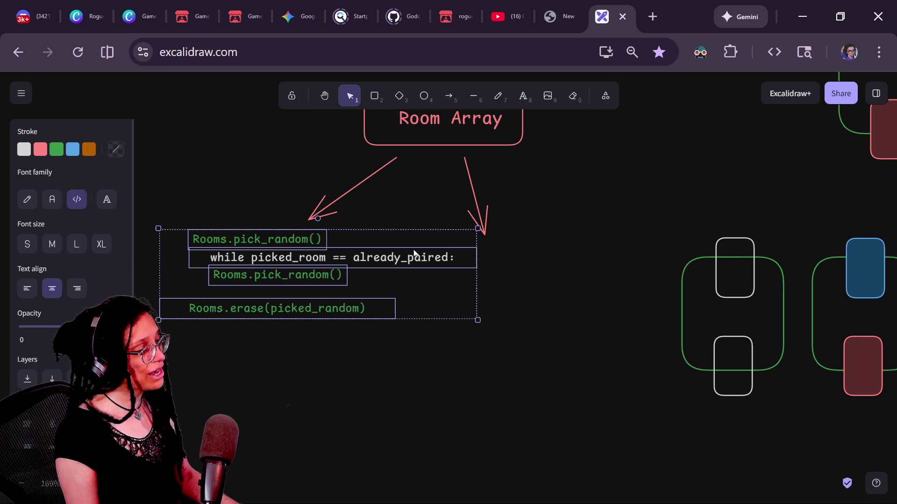
pyautogui.moveTo(288, 265)
pyautogui.keyDown('alt'); pyautogui.mouseDown()
pyautogui.moveTo(299, 278)
pyautogui.moveTo(573, 268)
pyautogui.mouseUp(); pyautogui.keyUp('alt')
pyautogui.scroll(-5, 573, 269)
pyautogui.moveTo(365, 174)
pyautogui.mouseDown()
pyautogui.moveTo(516, 278)
pyautogui.moveTo(558, 321)
pyautogui.mouseUp()
pyautogui.moveTo(610, 293)
pyautogui.mouseDown()
pyautogui.moveTo(481, 291)
pyautogui.moveTo(456, 277)
pyautogui.mouseUp()
pyautogui.scroll(2, 509, 322)
pyautogui.hscroll(-3, 509, 322)
pyautogui.scroll(3, 471, 313)
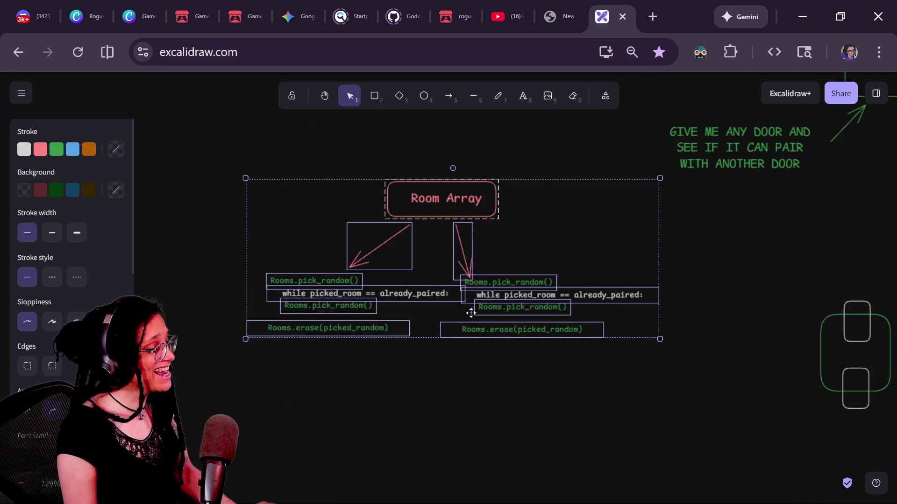
pyautogui.click(534, 416)
pyautogui.scroll(5, 382, 383)
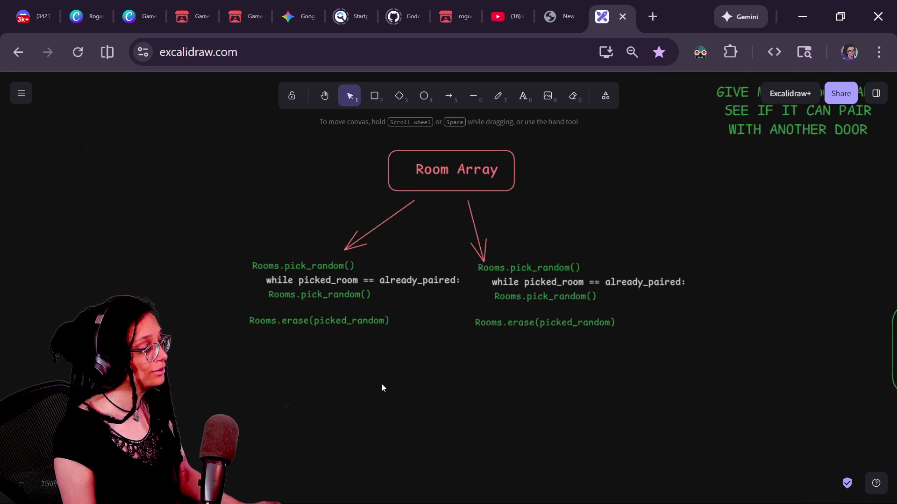
pyautogui.scroll(2, 397, 402)
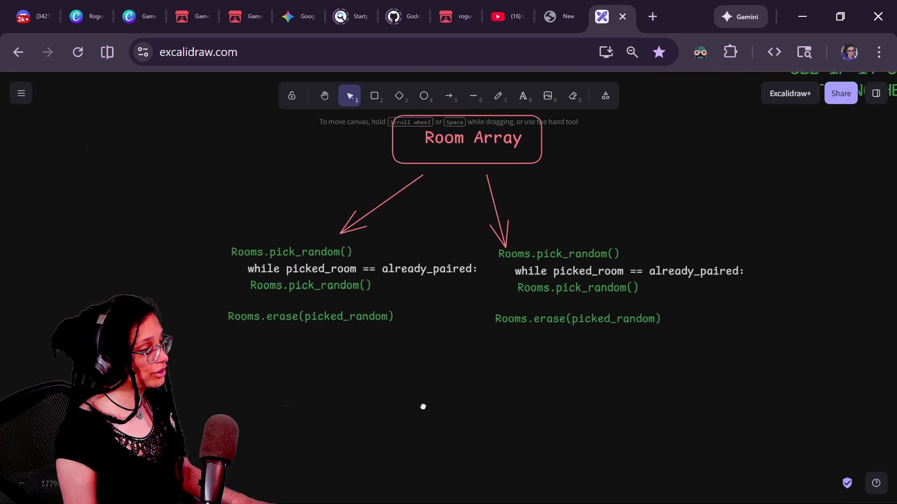
pyautogui.moveTo(395, 415); pyautogui.dragTo(392, 412)
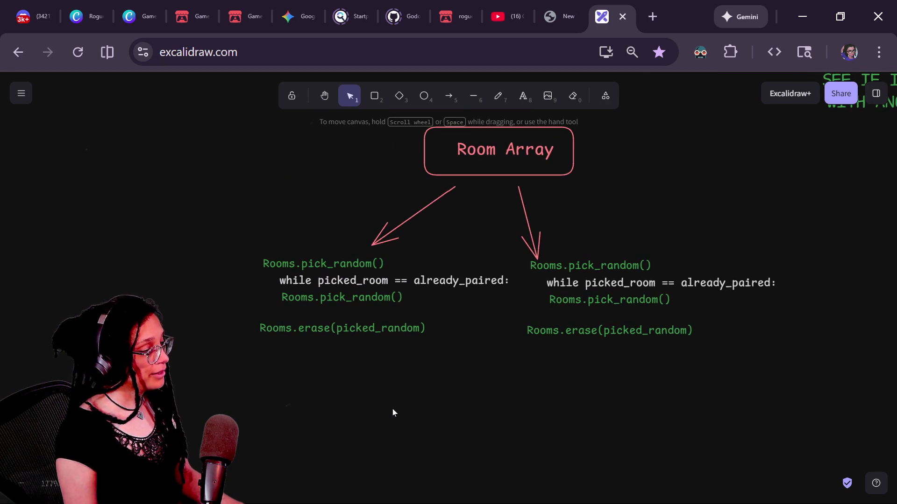
pyautogui.click(611, 300)
pyautogui.click(747, 399)
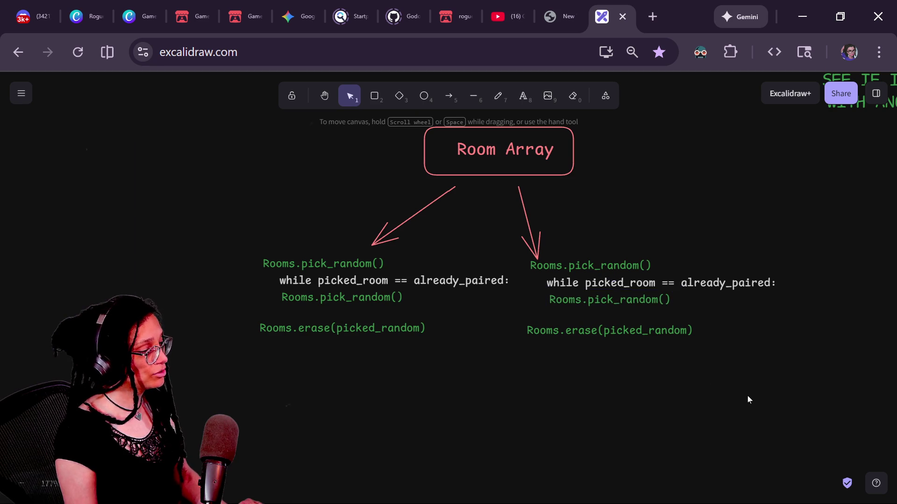
pyautogui.moveTo(800, 402); pyautogui.dragTo(807, 371)
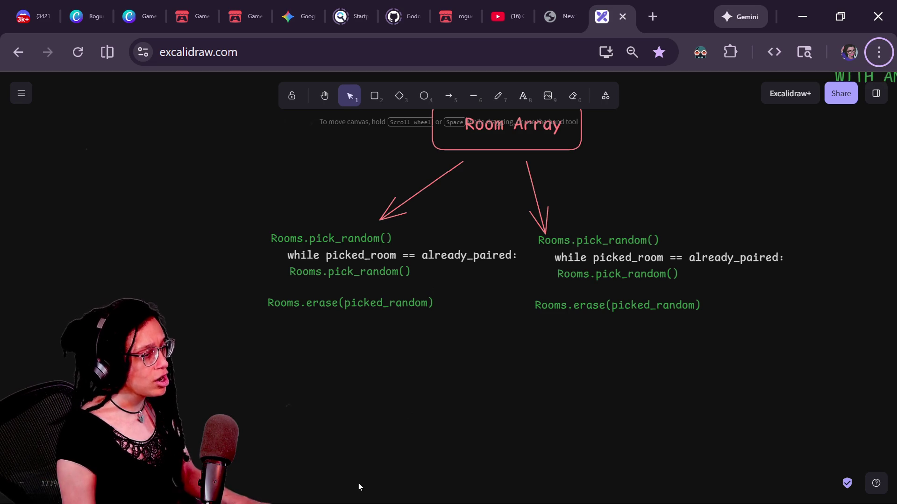
# - Select the right-hand pseudocode lines, including Rooms.erase, and move the block lower down
pyautogui.scroll(2, 378, 418)
pyautogui.hscroll(1, 378, 418)
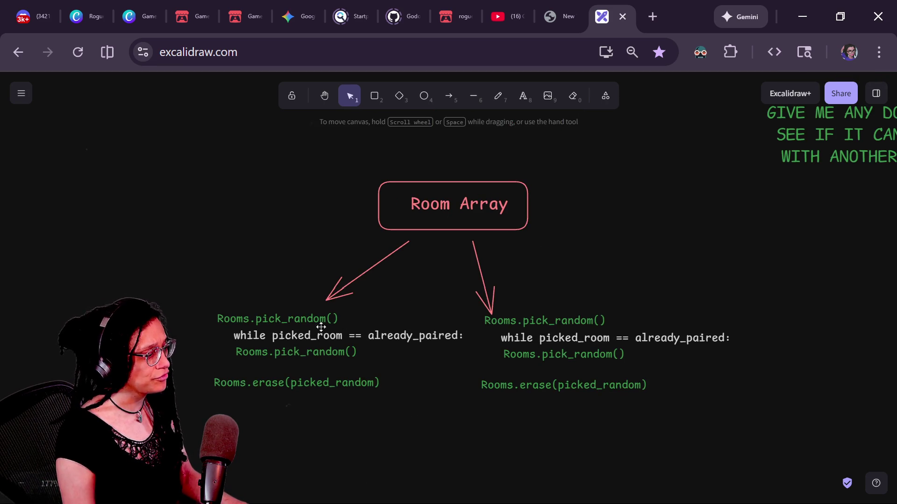
pyautogui.click(549, 336)
pyautogui.moveTo(743, 439)
pyautogui.mouseDown()
pyautogui.moveTo(646, 320)
pyautogui.moveTo(497, 287)
pyautogui.moveTo(480, 310)
pyautogui.mouseUp()
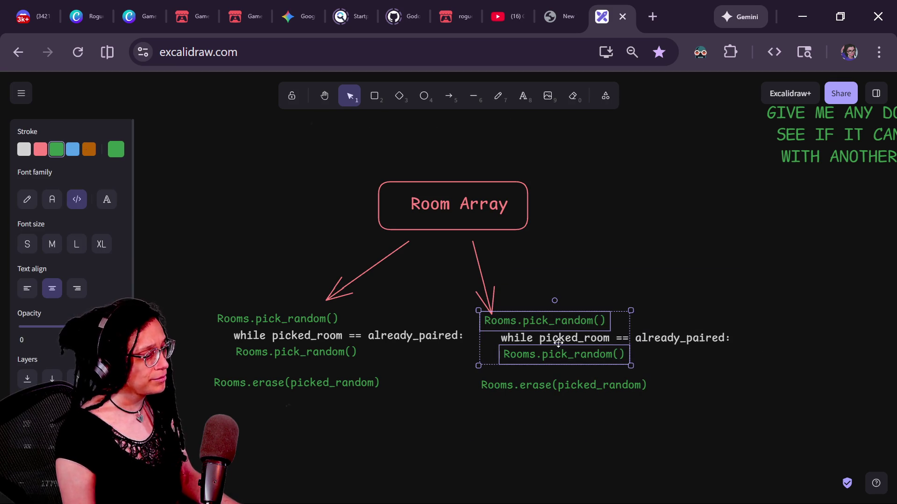
pyautogui.keyDown('shift'); pyautogui.click(570, 385); pyautogui.keyUp('shift')
pyautogui.moveTo(552, 340)
pyautogui.mouseDown()
pyautogui.moveTo(552, 480)
pyautogui.moveTo(515, 430)
pyautogui.moveTo(412, 458)
pyautogui.mouseUp()
pyautogui.scroll(-3, 636, 276)
pyautogui.hscroll(-3, 637, 276)
pyautogui.moveTo(606, 204)
pyautogui.mouseDown()
pyautogui.moveTo(598, 248)
pyautogui.moveTo(607, 354)
pyautogui.mouseUp()
# - Extend the right Room Array arrow down to reach the moved pseudocode
pyautogui.click(601, 213)
pyautogui.click(653, 253)
pyautogui.scroll(-1, 646, 244)
pyautogui.hscroll(1, 646, 244)
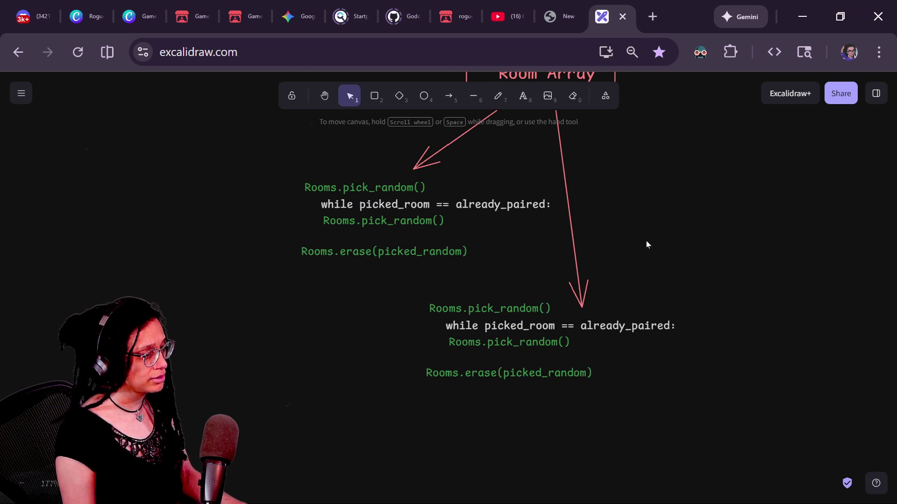
pyautogui.scroll(-1, 709, 272)
pyautogui.hscroll(1, 710, 272)
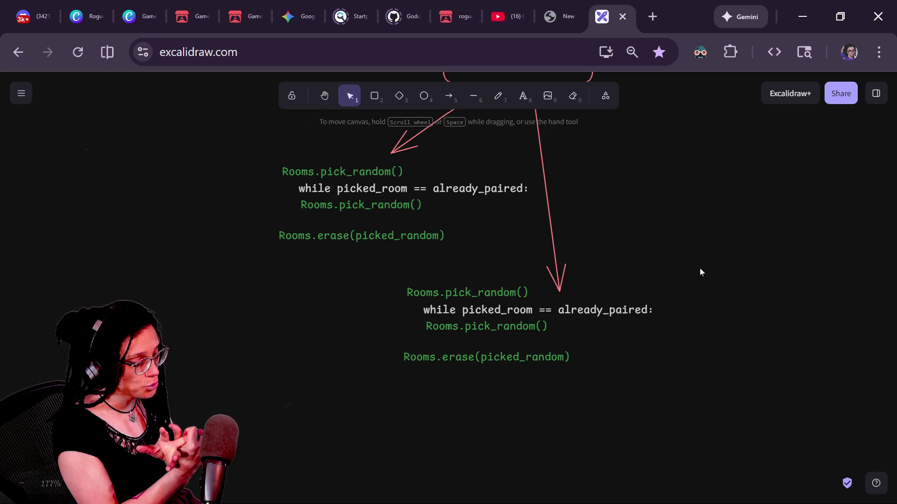
pyautogui.moveTo(646, 286); pyautogui.dragTo(660, 388)
pyautogui.click(533, 177)
pyautogui.moveTo(678, 308)
pyautogui.mouseDown()
pyautogui.moveTo(658, 283)
pyautogui.moveTo(655, 254)
pyautogui.moveTo(696, 198)
pyautogui.mouseUp()
pyautogui.click(539, 380)
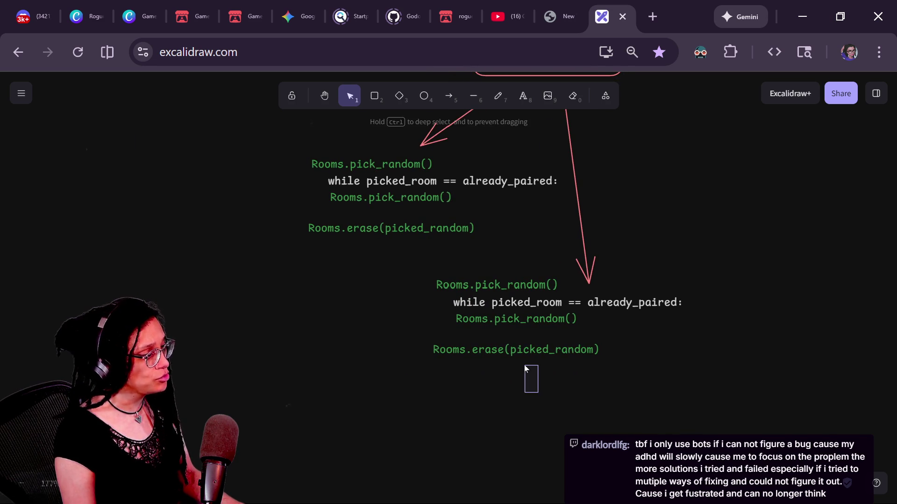
# - Duplicate the Rooms.erase line as a pink note reading 'picked_room_1 is paired with picked_room_2'
pyautogui.moveTo(474, 358)
pyautogui.mouseDown()
pyautogui.moveTo(486, 369)
pyautogui.moveTo(423, 425)
pyautogui.mouseUp()
pyautogui.doubleClick(424, 425)
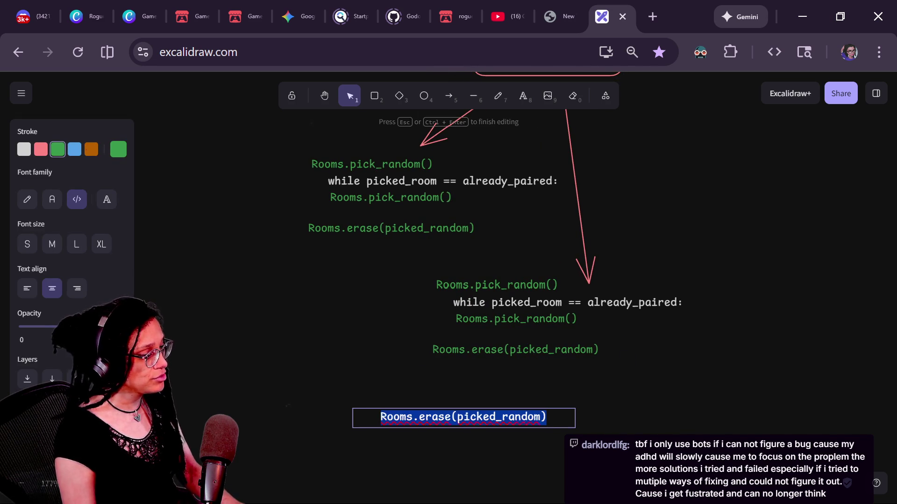
pyautogui.write('pi')
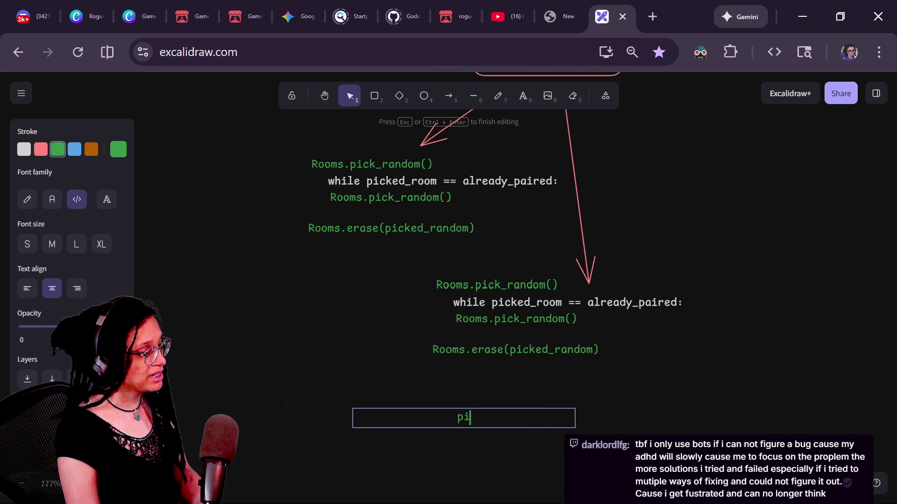
pyautogui.write('cked_room_1')
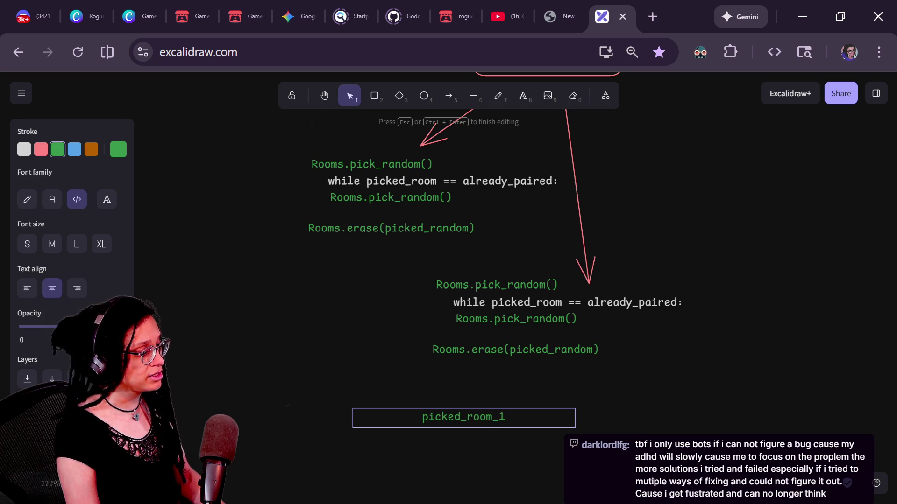
pyautogui.write(' is paired with picked_room_2')
pyautogui.press('Escape')
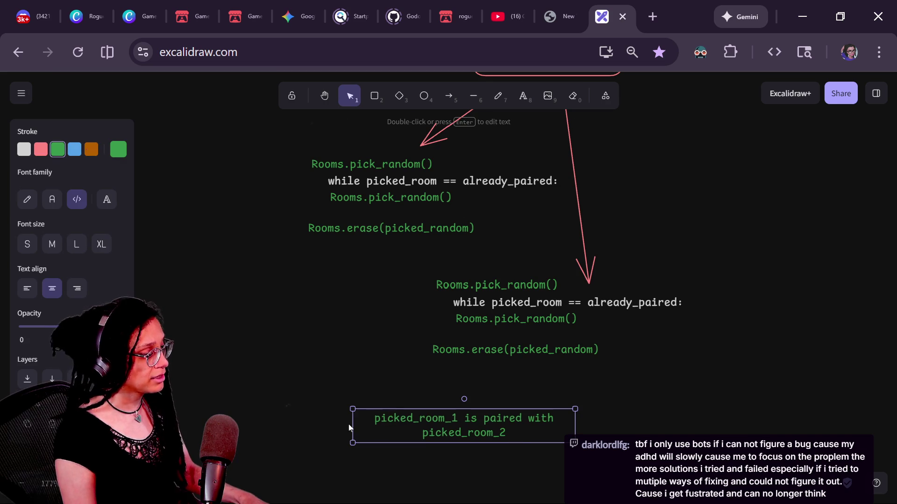
pyautogui.doubleClick(349, 427)
pyautogui.click(41, 150)
pyautogui.moveTo(360, 423); pyautogui.dragTo(362, 396)
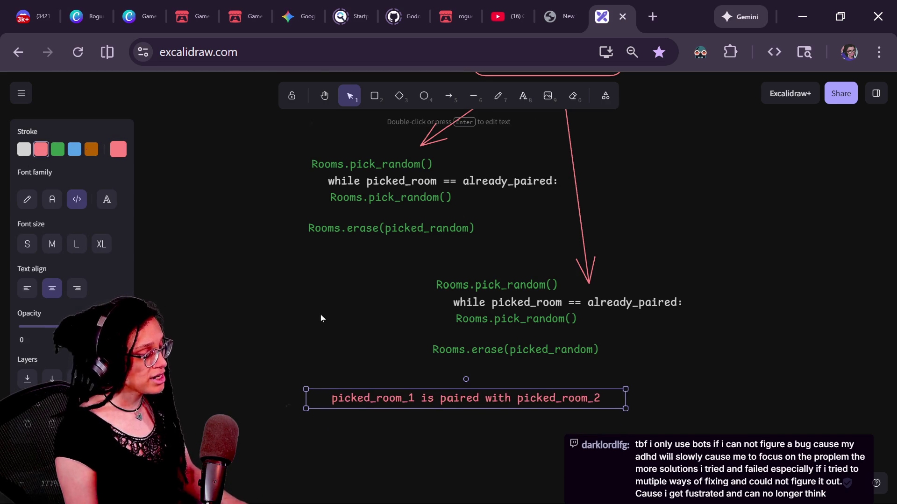
# - Make a second copy of the pink note and arrange both below the code
pyautogui.hscroll(3, 320, 318)
pyautogui.scroll(3, 320, 318)
pyautogui.scroll(-3, 320, 318)
pyautogui.hscroll(5, 320, 318)
pyautogui.hscroll(3, 262, 411)
pyautogui.moveTo(317, 420)
pyautogui.mouseDown()
pyautogui.moveTo(208, 405)
pyautogui.moveTo(232, 375)
pyautogui.mouseUp()
pyautogui.hscroll(5, 154, 296)
pyautogui.moveTo(13, 288)
pyautogui.mouseDown()
pyautogui.moveTo(638, 260)
pyautogui.moveTo(665, 138)
pyautogui.mouseUp()
pyautogui.moveTo(401, 371)
pyautogui.mouseDown()
pyautogui.moveTo(421, 363)
pyautogui.moveTo(447, 393)
pyautogui.moveTo(444, 446)
pyautogui.mouseUp()
pyautogui.moveTo(446, 407)
pyautogui.mouseDown()
pyautogui.moveTo(447, 314)
pyautogui.moveTo(440, 370)
pyautogui.mouseUp()
pyautogui.moveTo(427, 440); pyautogui.dragTo(426, 429)
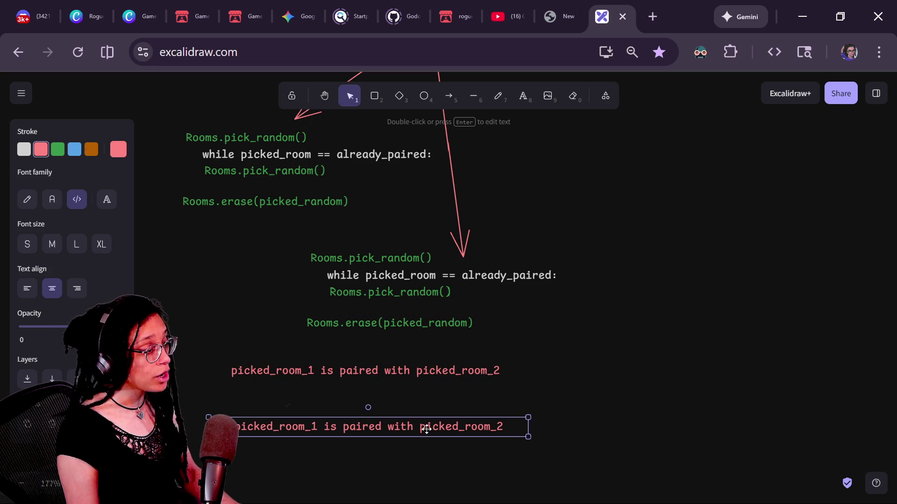
# - Start the lower pink note with 'if picked_room_1', then switch to the running game in Godot
pyautogui.press('Return')
pyautogui.write('if')
pyautogui.click(421, 385)
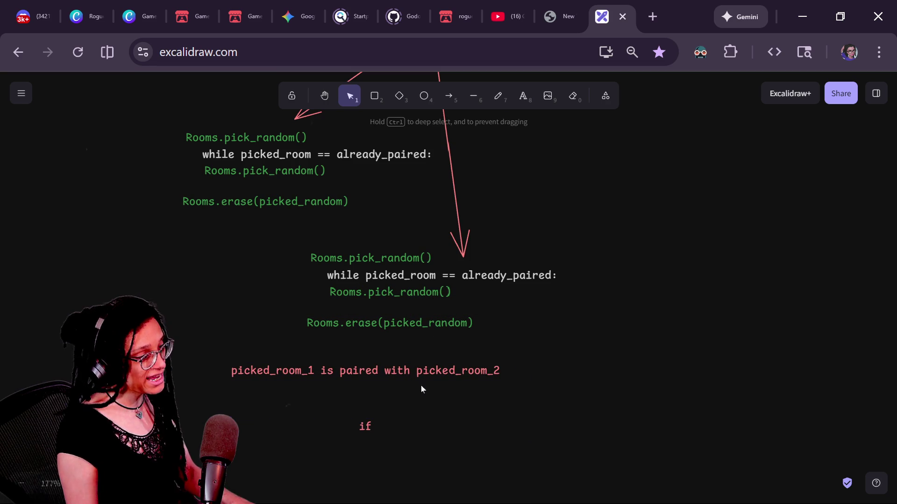
pyautogui.scroll(-2, 467, 357)
pyautogui.hscroll(-1, 467, 357)
pyautogui.doubleClick(458, 348)
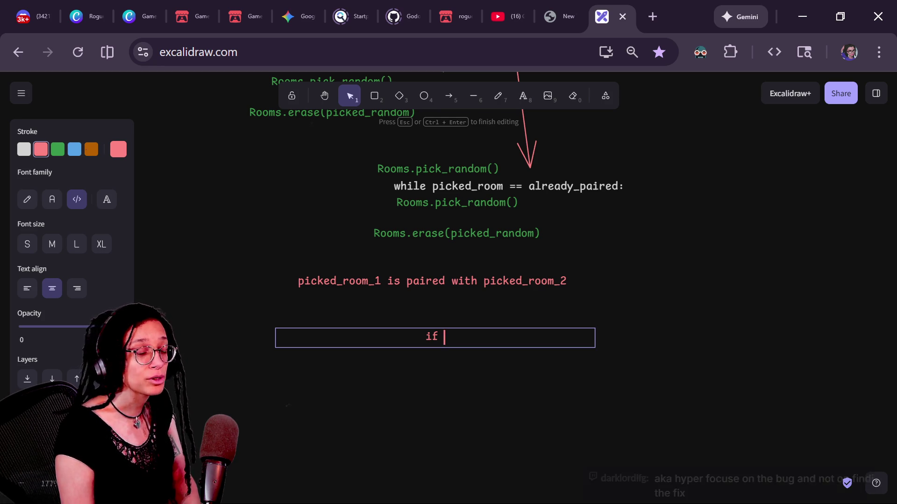
pyautogui.write('picked_room_1')
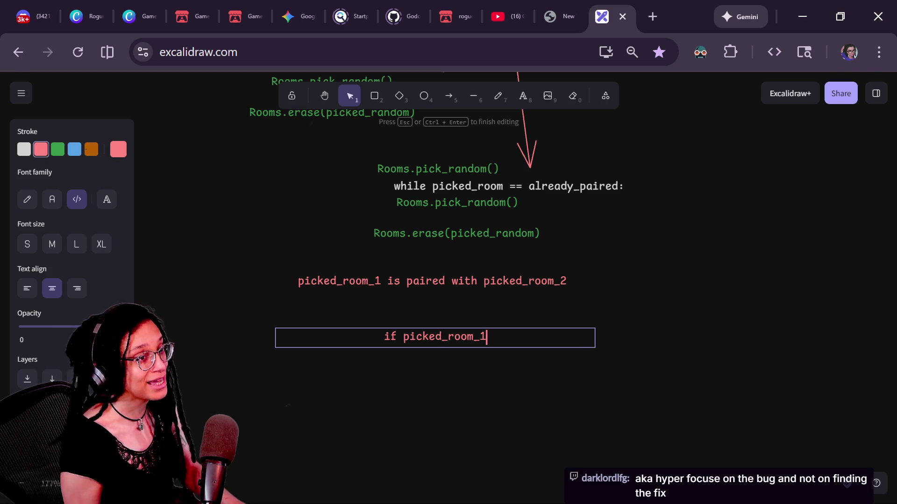
pyautogui.hotkey('alt', 'Tab')
pyautogui.click(470, 23)
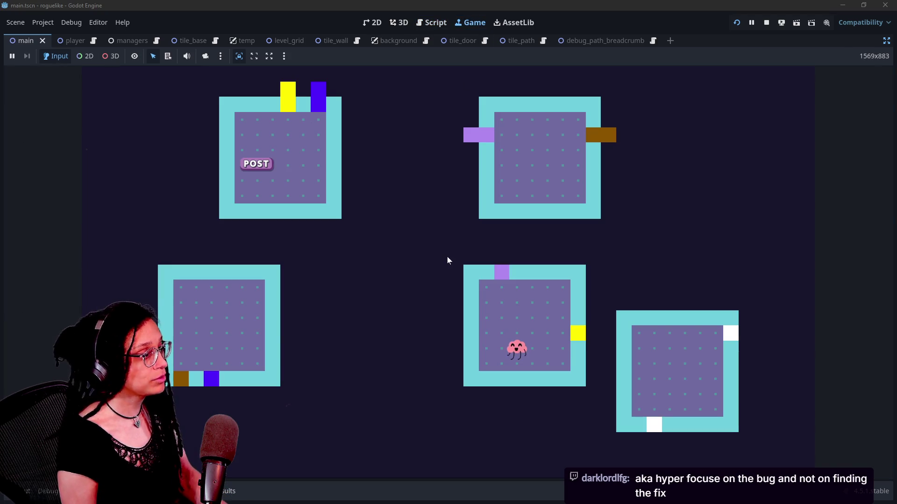
# - Read tile debug info across the running level's rooms, then stop the game
pyautogui.click(439, 226)
pyautogui.moveTo(405, 312)
pyautogui.mouseDown()
pyautogui.moveTo(457, 209)
pyautogui.moveTo(519, 237)
pyautogui.moveTo(501, 259)
pyautogui.moveTo(503, 274)
pyautogui.mouseUp()
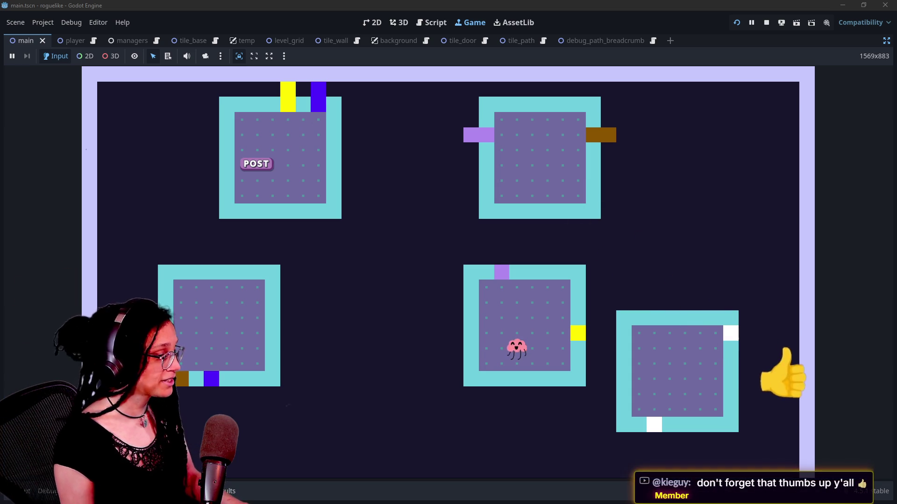
pyautogui.moveTo(501, 282)
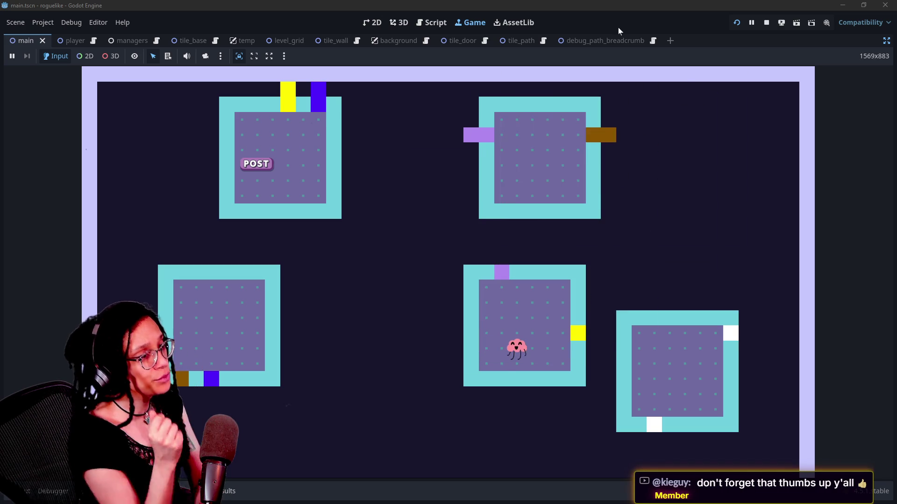
pyautogui.click(768, 26)
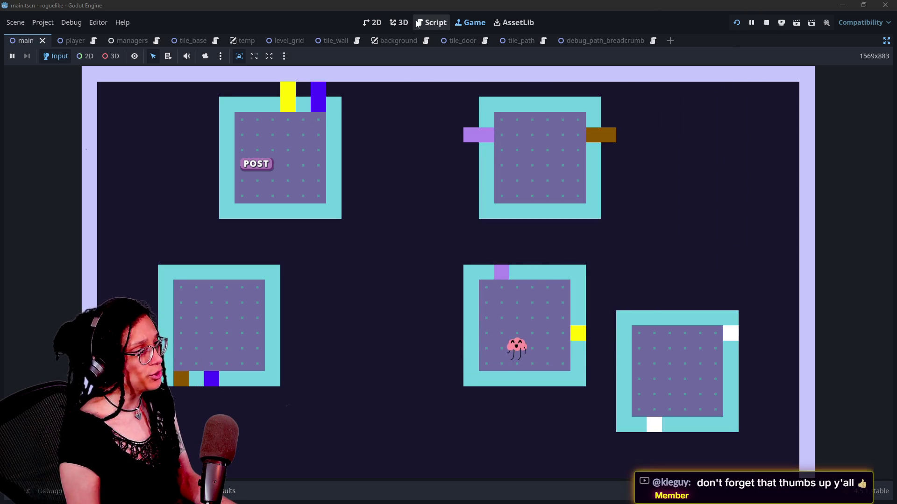
# - Open manage_levels.gd and search it for door_array
pyautogui.write('manage_lev')
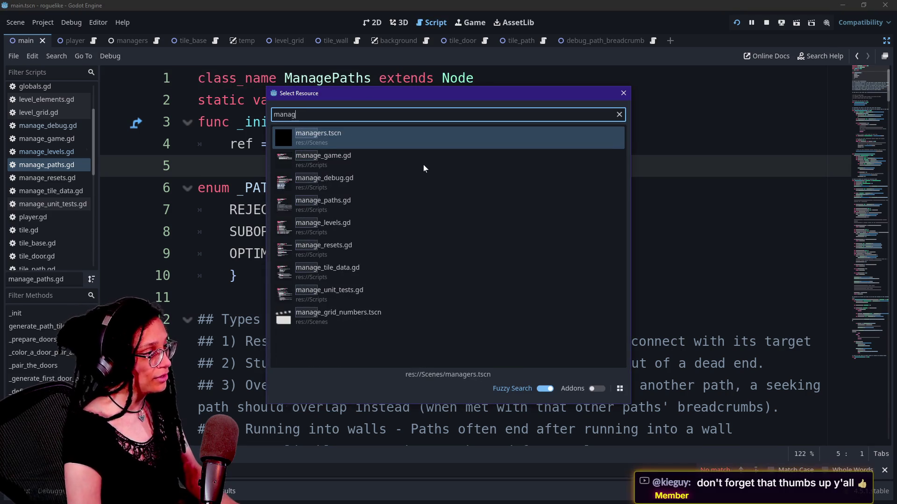
pyautogui.press('Return')
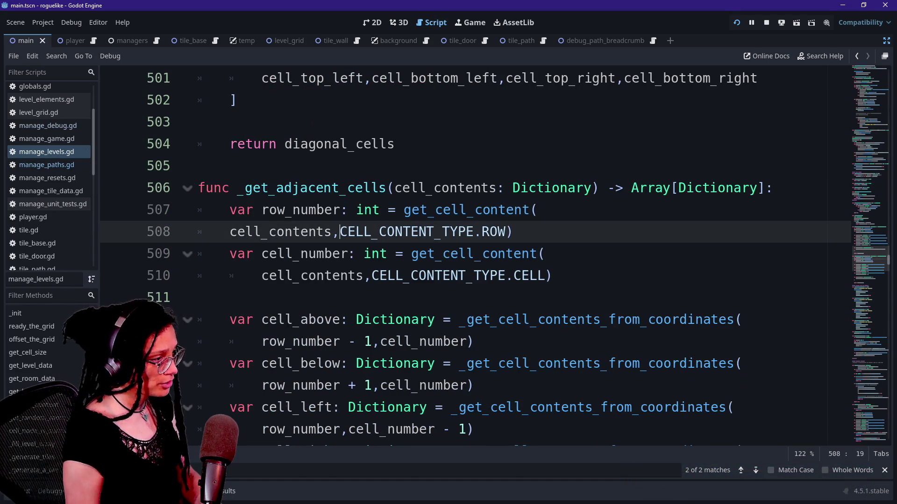
pyautogui.scroll(20, 467, 252)
pyautogui.hotkey('ctrl', 'f')
pyautogui.write('doors_ar')
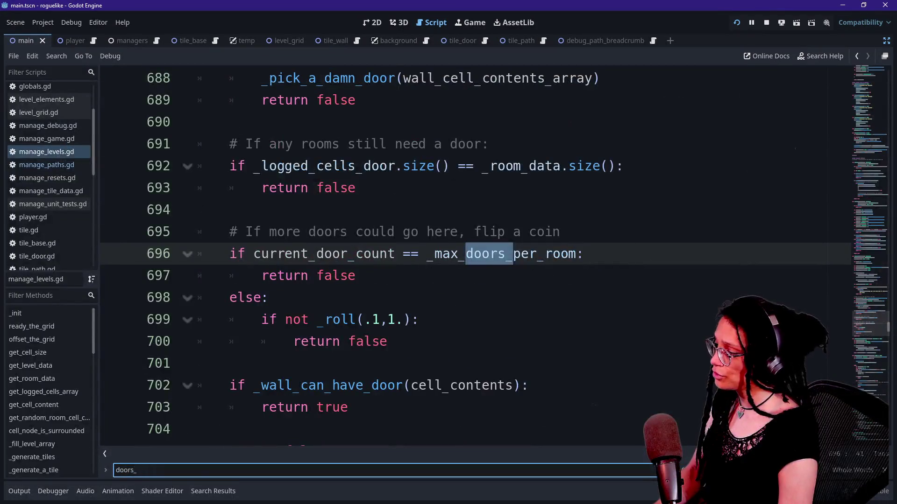
pyautogui.press('BackSpace')
pyautogui.press('BackSpace')
pyautogui.write('_array')
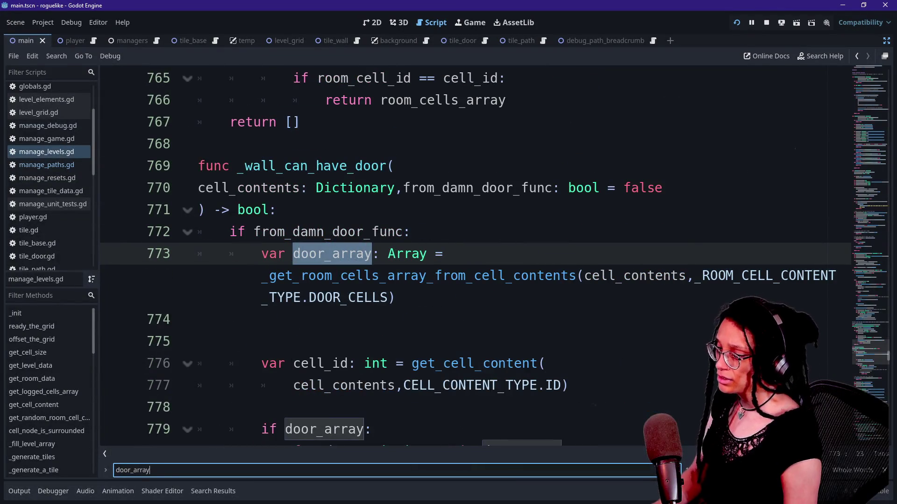
pyautogui.press('Return')
pyautogui.press('Return')
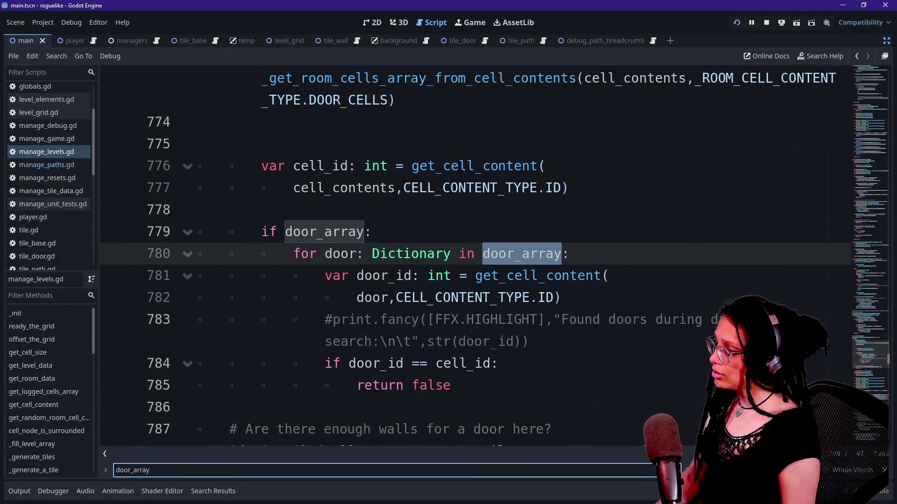
# - Jump to the _ROOM_CELL_CONTENT_TYPE enum and select its DOOR_CELLS entry on line 89
pyautogui.click(45, 152)
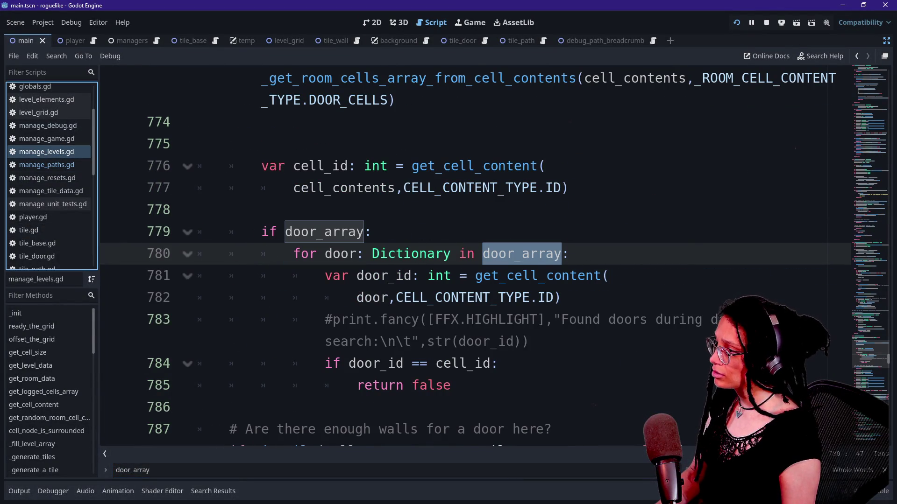
pyautogui.click(348, 100)
pyautogui.keyDown('ctrl'); pyautogui.click(348, 100); pyautogui.keyUp('ctrl')
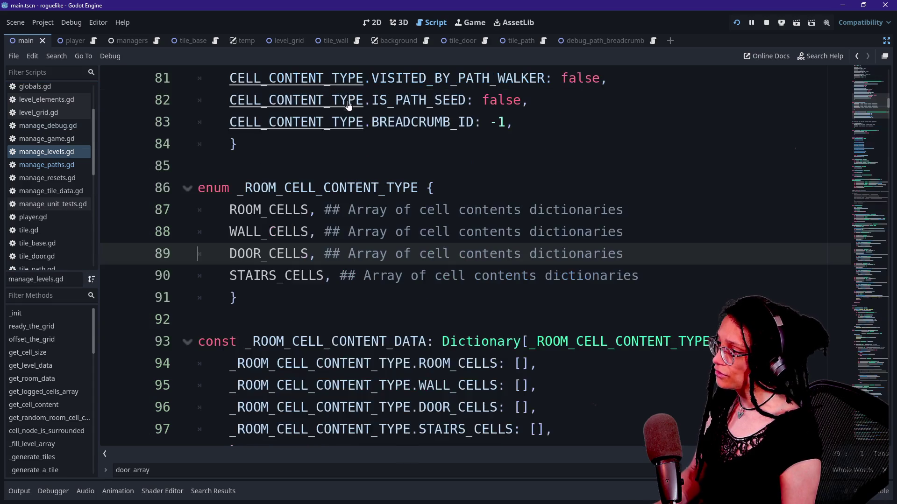
pyautogui.click(585, 254)
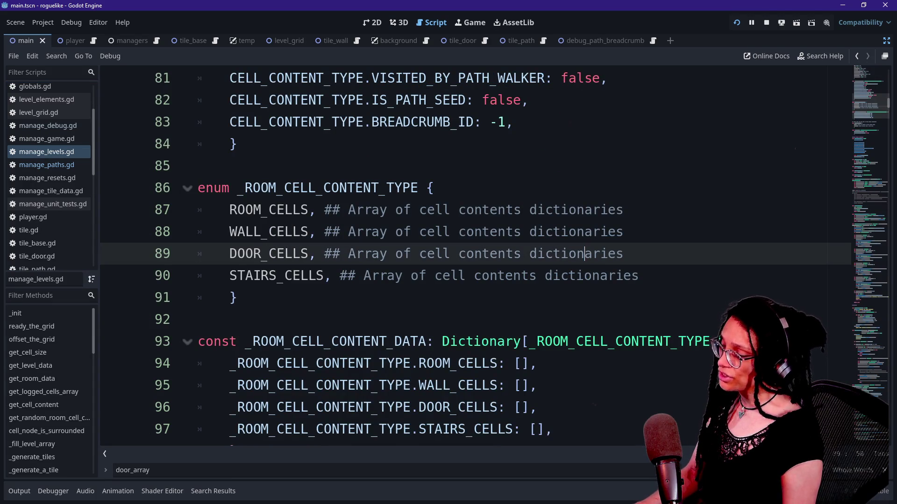
pyautogui.moveTo(229, 254); pyautogui.dragTo(324, 254)
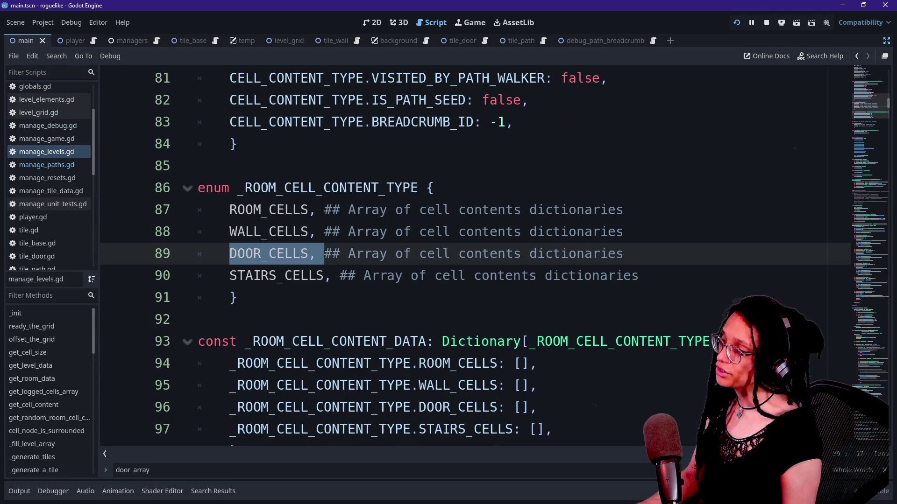
pyautogui.click(434, 188)
pyautogui.moveTo(229, 254); pyautogui.dragTo(285, 254)
pyautogui.hotkey('alt', 'Tab')
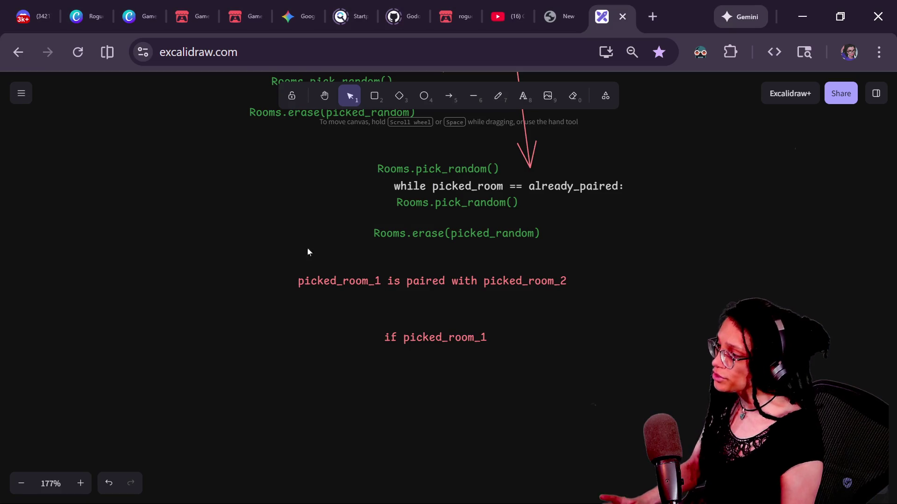
# - Extend the note to read 'if room1's door_cells are all paired'
pyautogui.click(453, 338)
pyautogui.press('Return')
pyautogui.press('End')
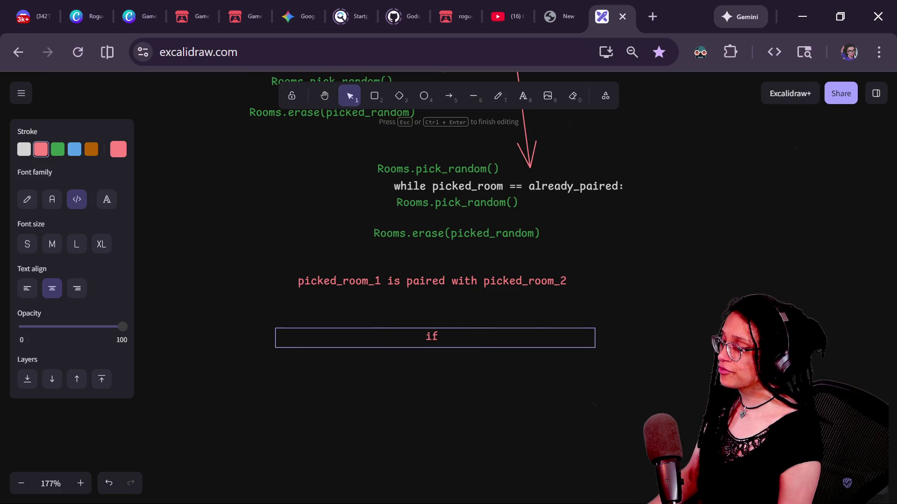
pyautogui.write(' room')
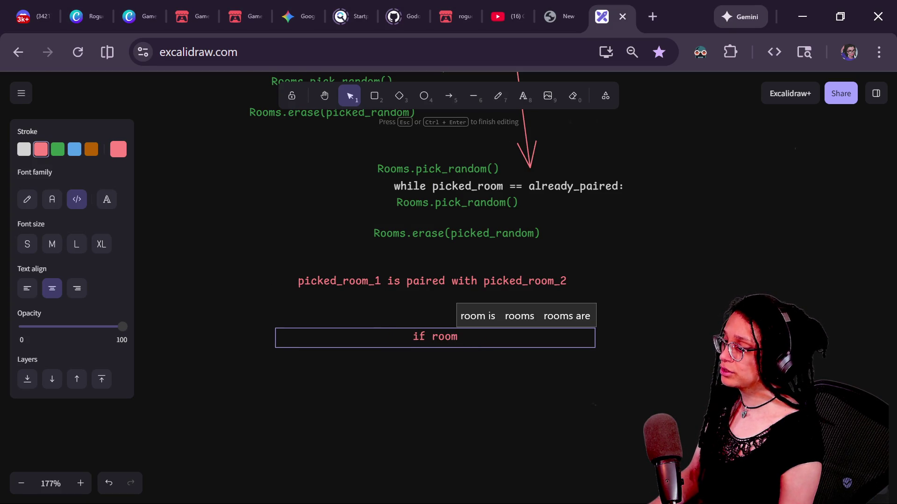
pyautogui.write("2's door_cells are all paire")
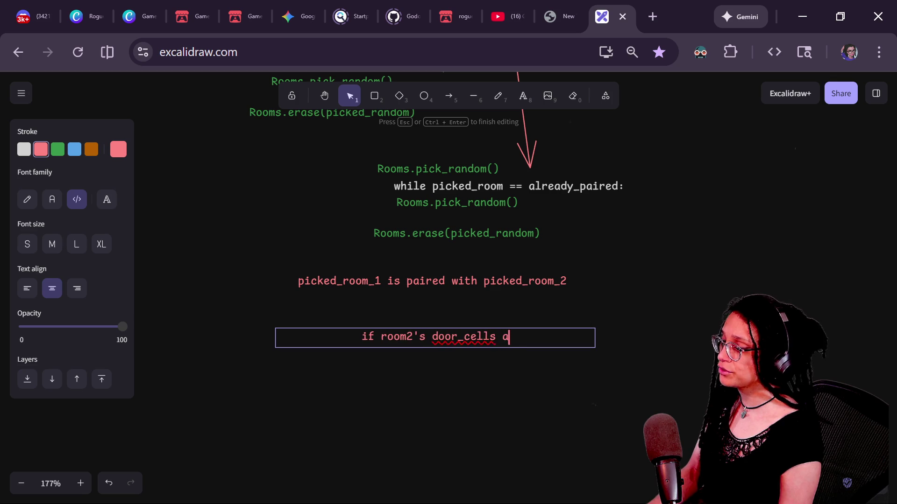
pyautogui.write('d')
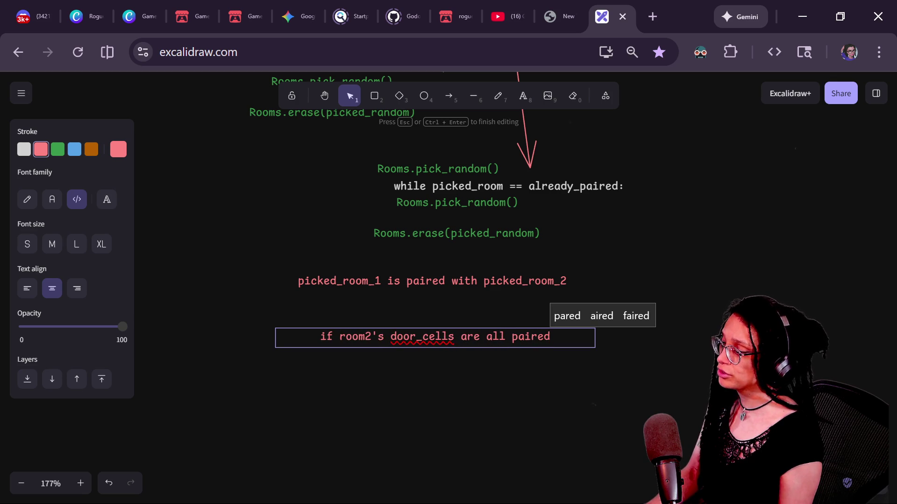
pyautogui.click(372, 336)
pyautogui.press('BackSpace')
pyautogui.write('1')
pyautogui.click(573, 343)
# - Insert 'not' after 'if', add a colon, and add the line 'put it back into the array'
pyautogui.doubleClick(572, 339)
pyautogui.click(572, 338)
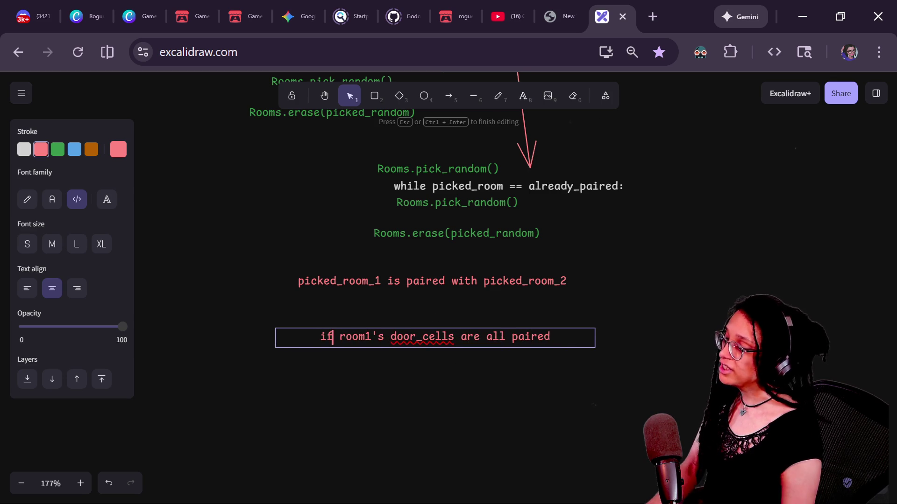
pyautogui.write('not')
pyautogui.press('End')
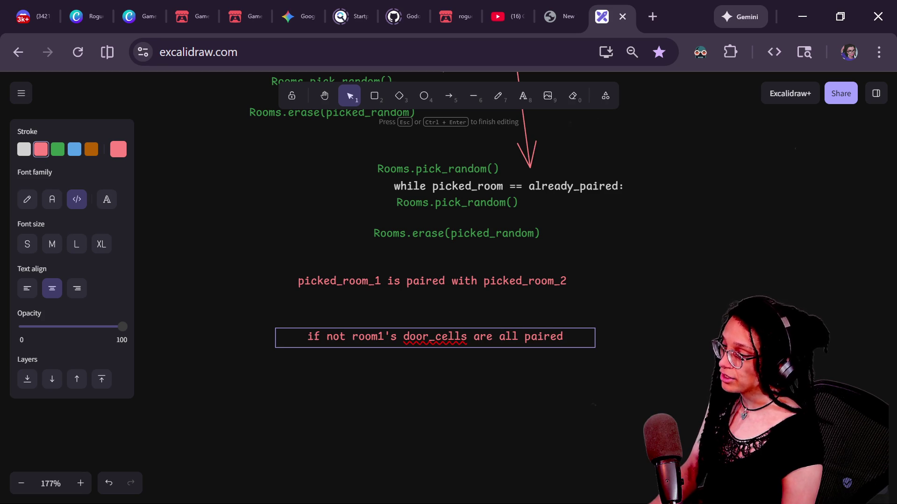
pyautogui.write(':')
pyautogui.press('Return')
pyautogui.write('put it bac')
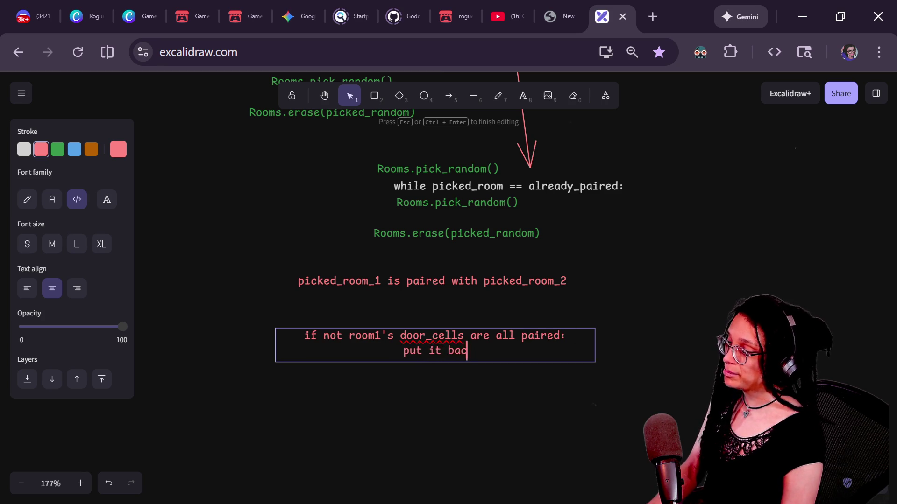
pyautogui.write('k into the array')
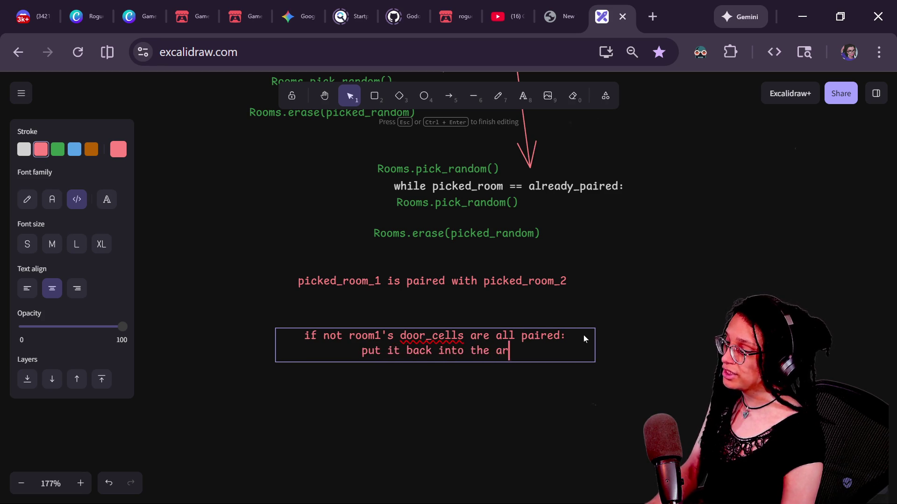
pyautogui.click(422, 389)
pyautogui.click(417, 357)
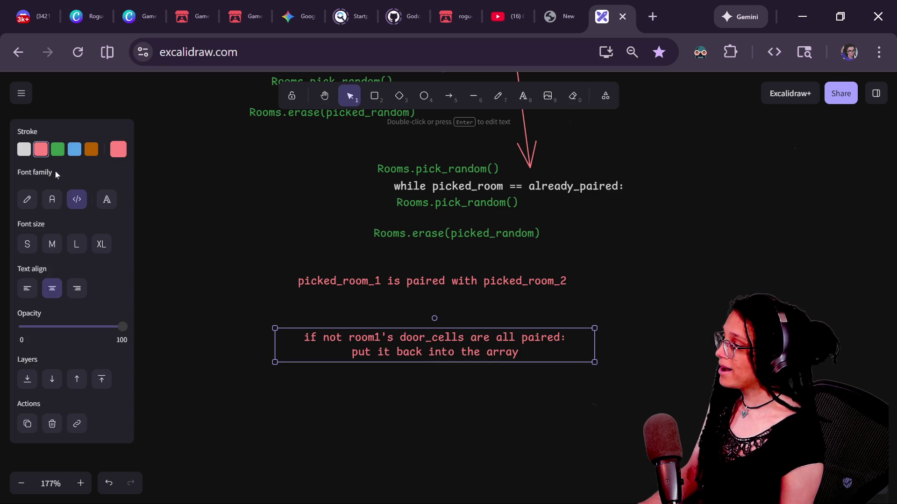
# - Recolour the door-pairing note's text blue and shift it slightly into place
pyautogui.click(57, 150)
pyautogui.click(74, 149)
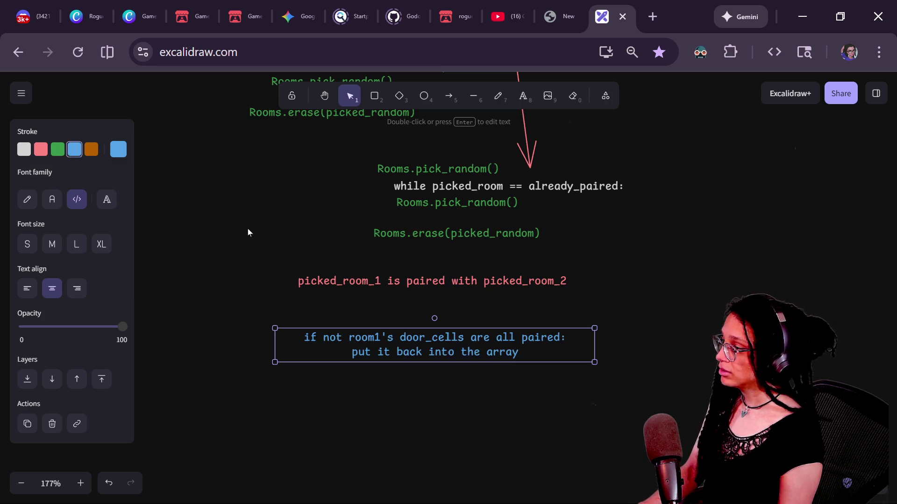
pyautogui.moveTo(375, 356)
pyautogui.mouseDown()
pyautogui.moveTo(368, 343)
pyautogui.moveTo(377, 379)
pyautogui.mouseUp()
# - Duplicate the blue note, change room1 to room2 in the copy, and line it up beneath
pyautogui.hotkey('ctrl', 'd')
pyautogui.press('Return')
pyautogui.click(341, 357)
pyautogui.click(387, 397)
pyautogui.moveTo(381, 372); pyautogui.dragTo(385, 376)
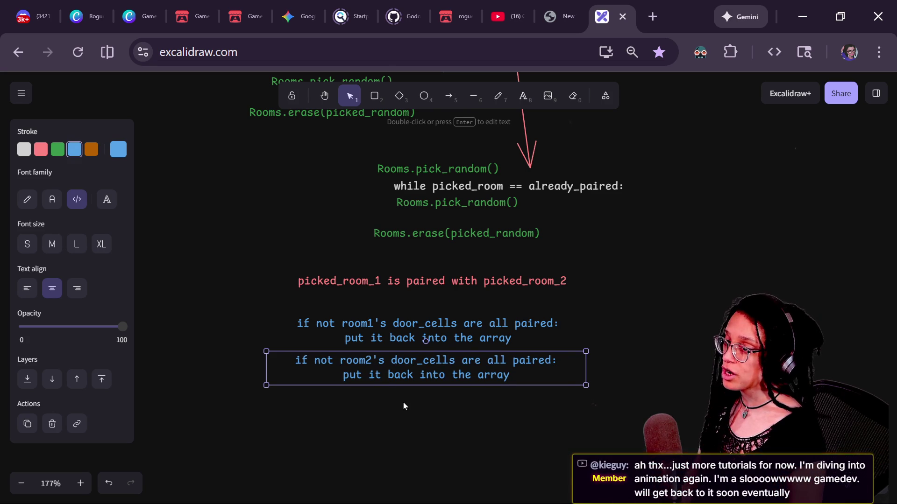
pyautogui.click(604, 304)
# - Drag a third copy of the note further down and open its text for editing
pyautogui.scroll(5, 603, 304)
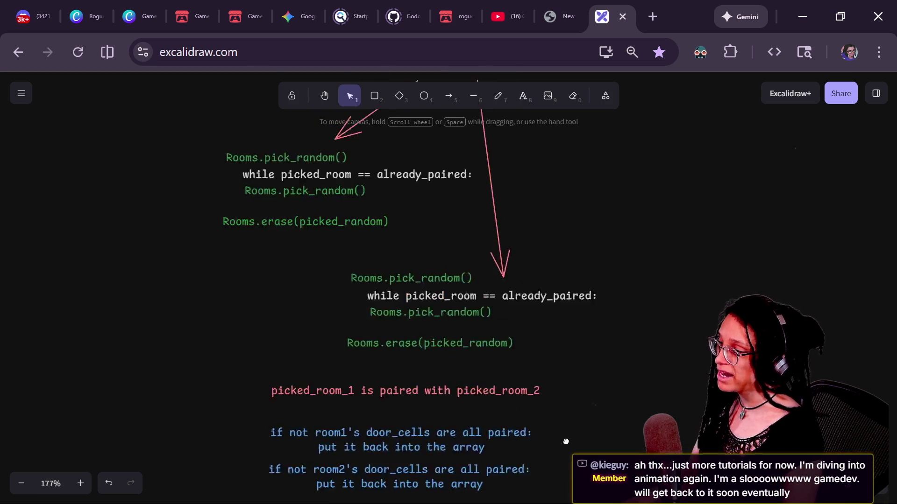
pyautogui.moveTo(454, 140); pyautogui.dragTo(454, 122)
pyautogui.hotkey('ctrl', 'z')
pyautogui.scroll(1, 462, 248)
pyautogui.scroll(-4, 567, 256)
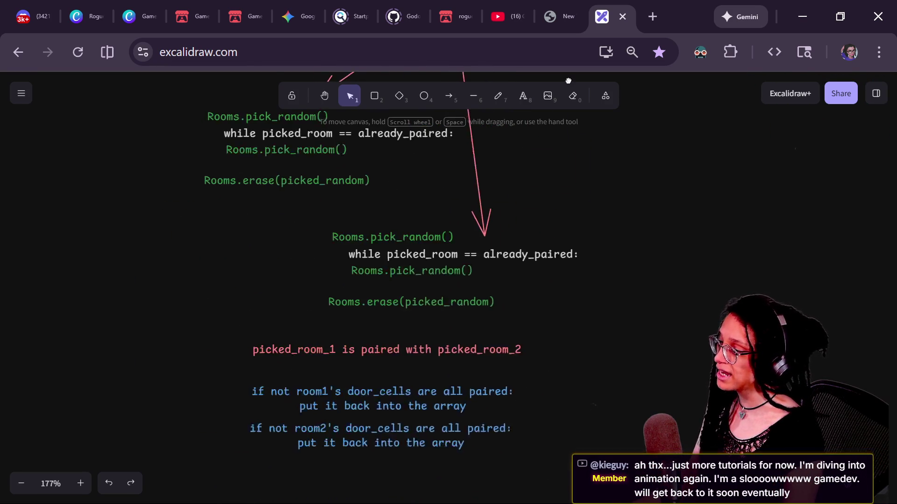
pyautogui.scroll(-3, 587, 215)
pyautogui.moveTo(441, 334); pyautogui.dragTo(424, 398)
pyautogui.doubleClick(424, 398)
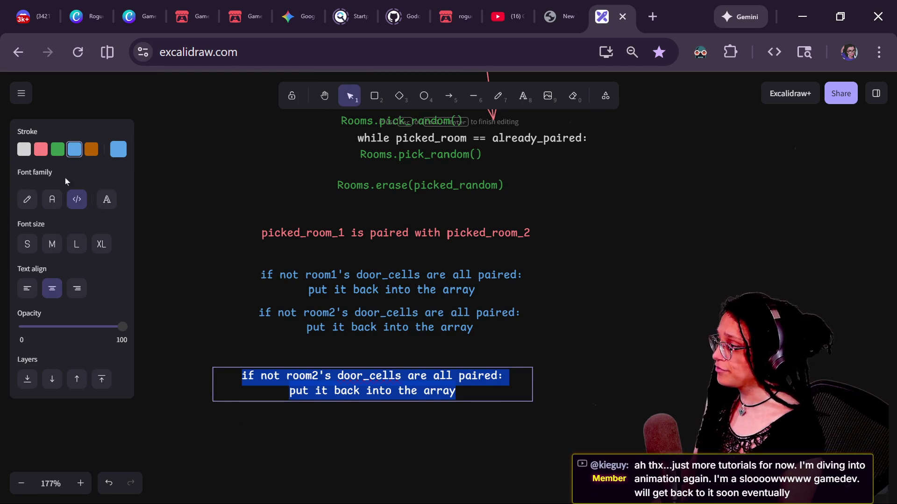
# - Make the copied note white and type 'if rooms_with_unassigned_doors.size() == 0:'
pyautogui.click(23, 149)
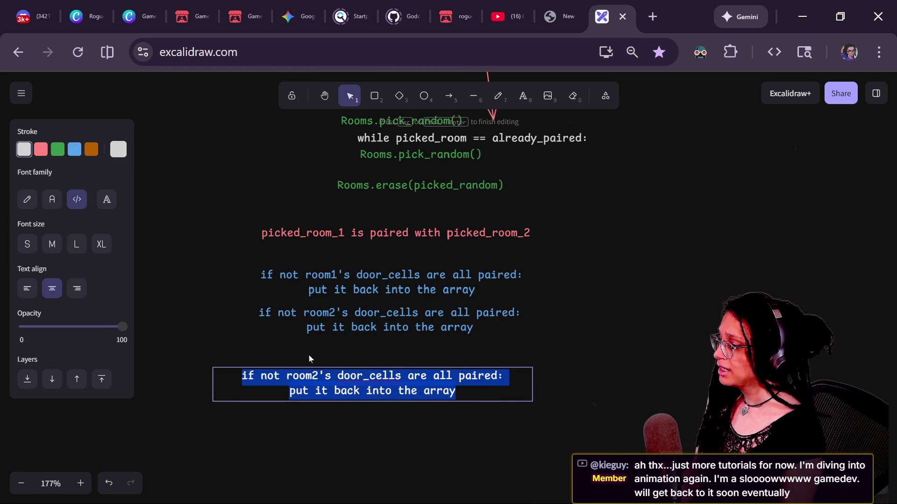
pyautogui.write('ifg')
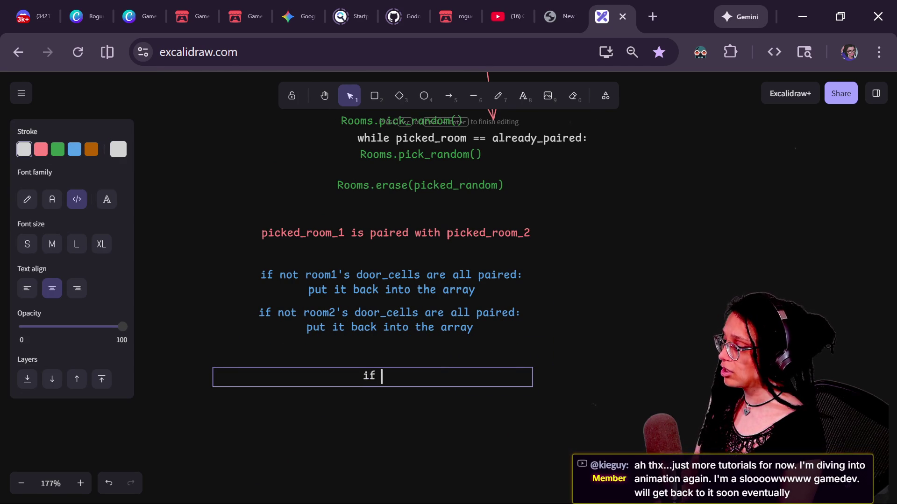
pyautogui.press('BackSpace')
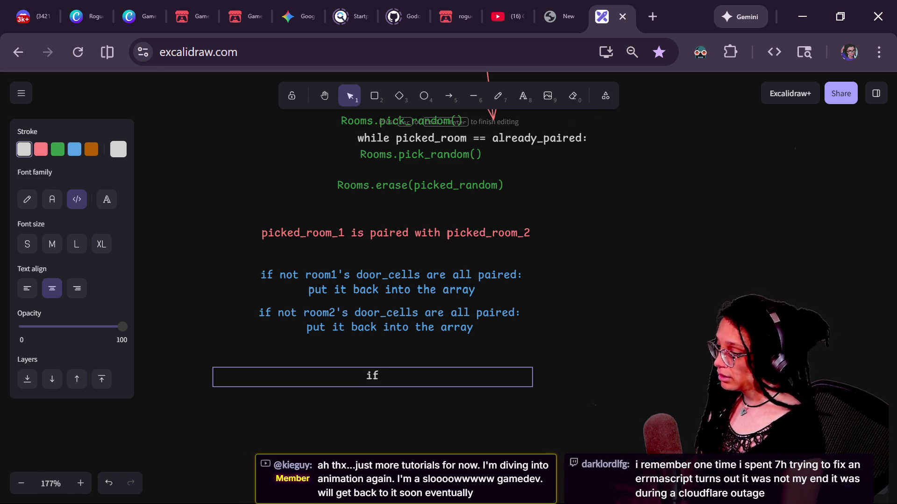
pyautogui.write(' f')
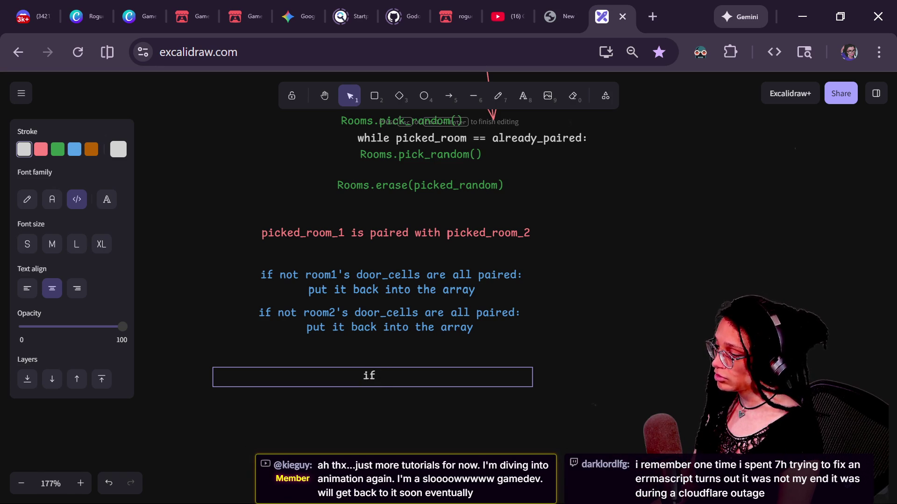
pyautogui.press('BackSpace')
pyautogui.write('rooms_arra')
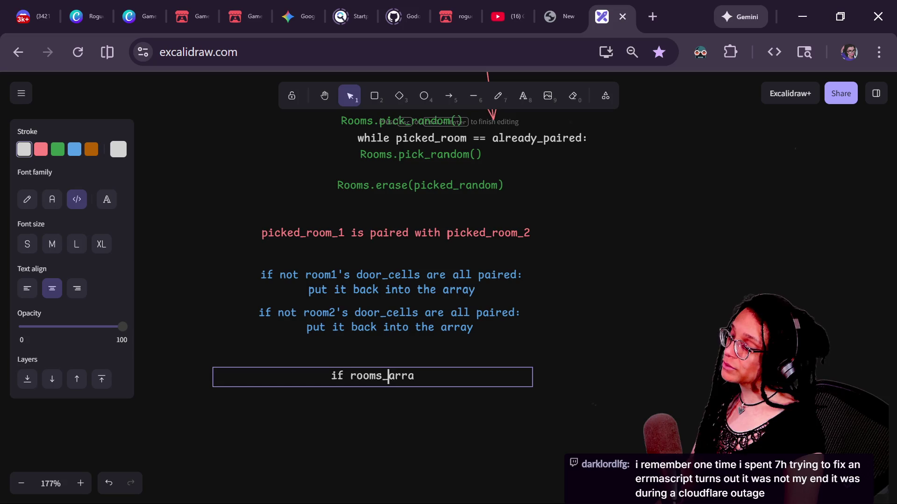
pyautogui.press('BackSpace')
pyautogui.press('BackSpace')
pyautogui.press('BackSpace')
pyautogui.write('wi')
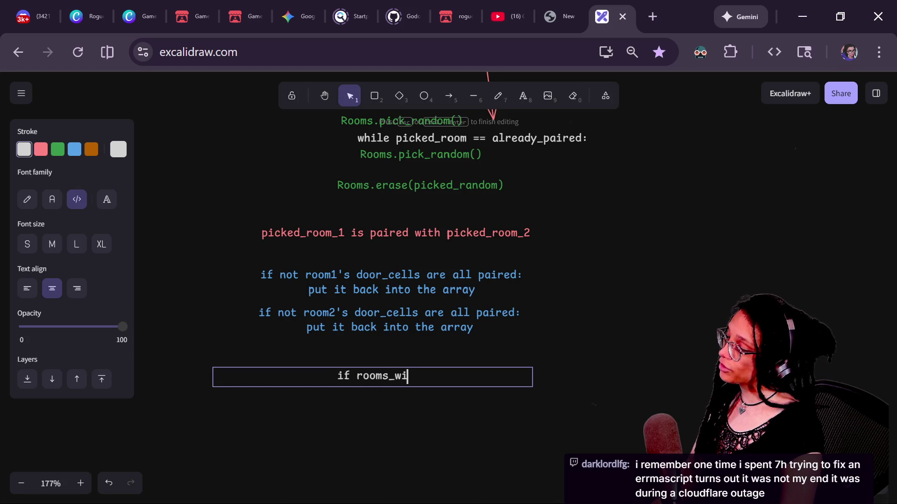
pyautogui.write('th_unassigned_doors')
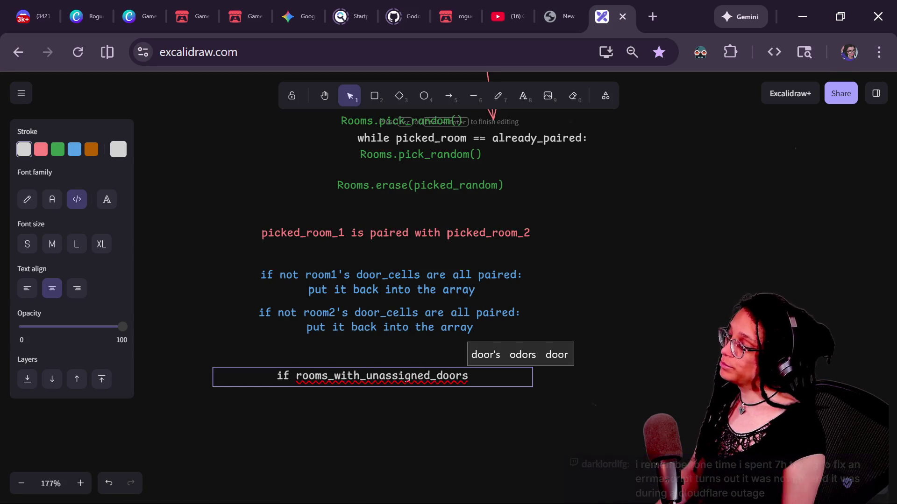
pyautogui.write('.size_')
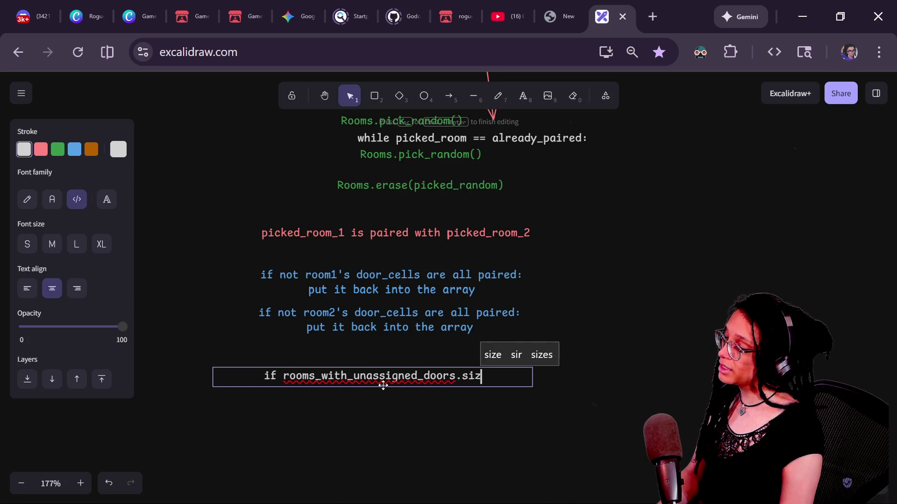
pyautogui.press('BackSpace')
pyautogui.write('() -=')
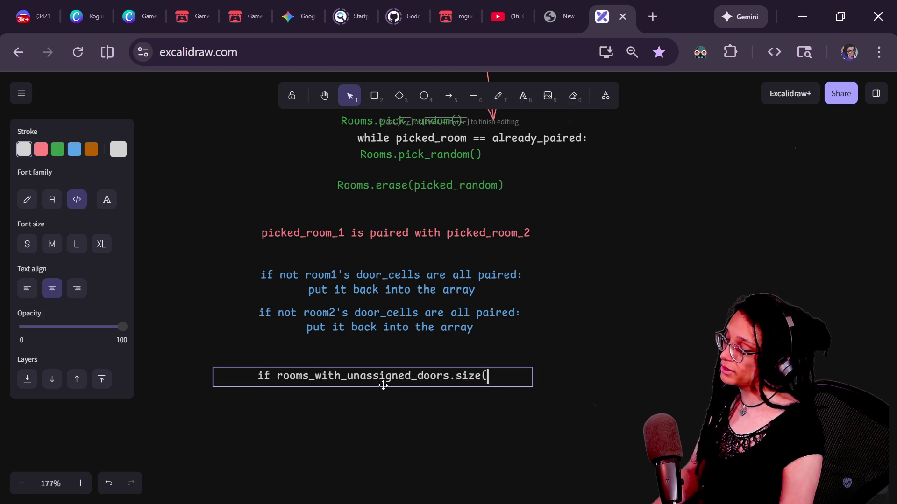
pyautogui.press('BackSpace')
pyautogui.press('BackSpace')
pyautogui.write('== 0')
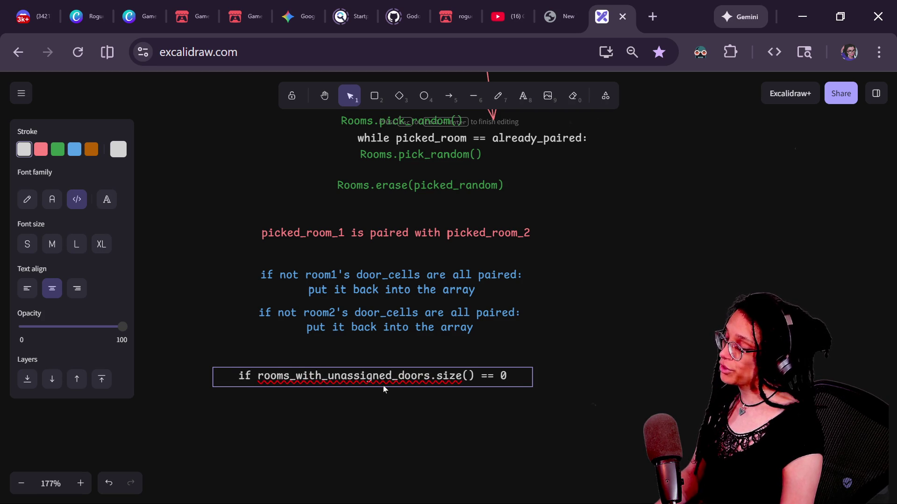
pyautogui.write(':')
# - Add 'WE DONE' as the note's second line, then switch to the Twitch chat window
pyautogui.press('Return')
pyautogui.write('w')
pyautogui.press('BackSpace')
pyautogui.write('WE DONE')
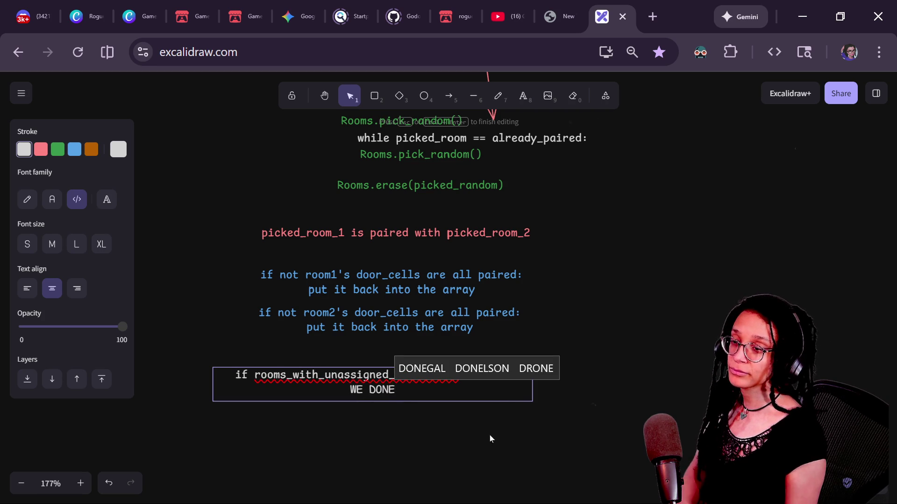
pyautogui.click(661, 306)
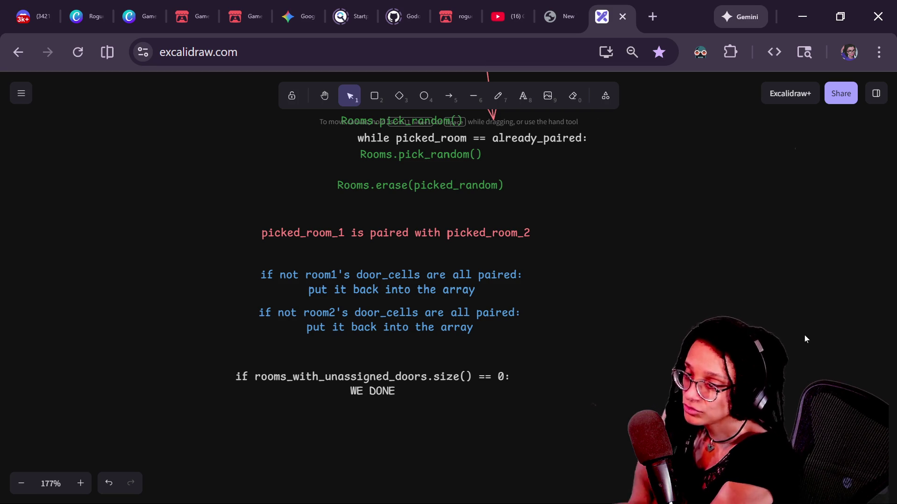
pyautogui.hotkey('alt', 'Tab')
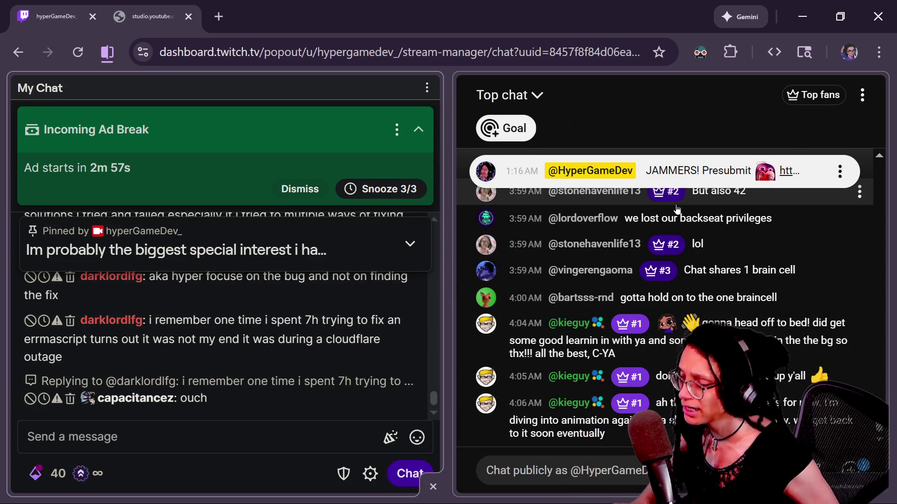
# - Back in Godot, look over the ROOM_CELLS, WALL_CELLS and STAIRS_CELLS enum entries in manage_levels.gd
pyautogui.hotkey('alt', 'Tab')
pyautogui.click(602, 209)
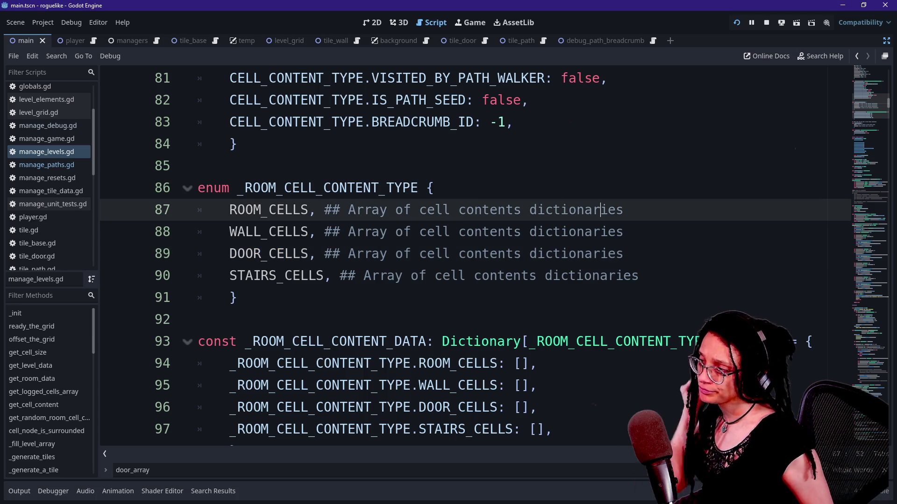
pyautogui.click(617, 232)
pyautogui.scroll(-5, 467, 256)
pyautogui.scroll(2, 467, 257)
pyautogui.click(617, 100)
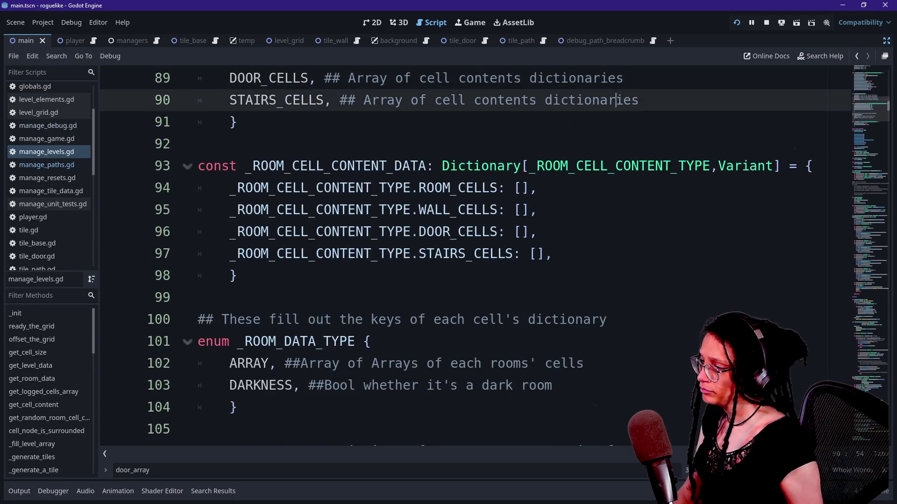
pyautogui.click(537, 232)
pyautogui.scroll(-7, 467, 257)
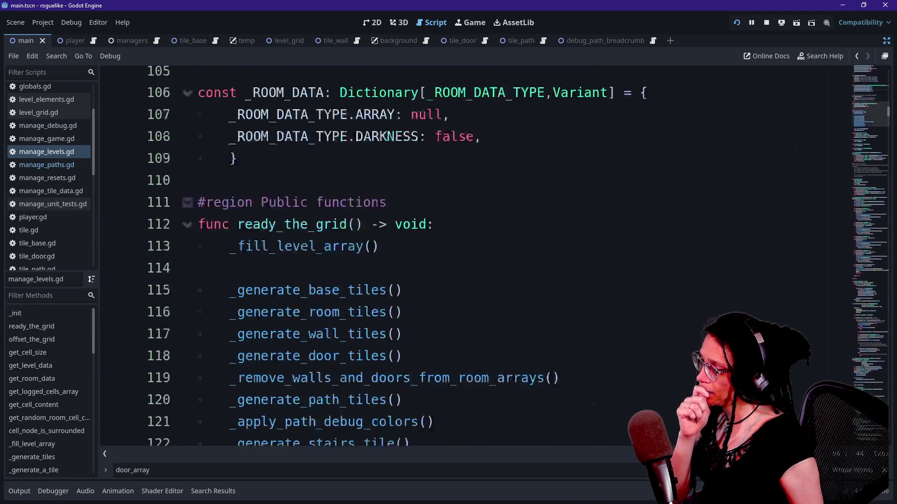
pyautogui.scroll(4, 467, 257)
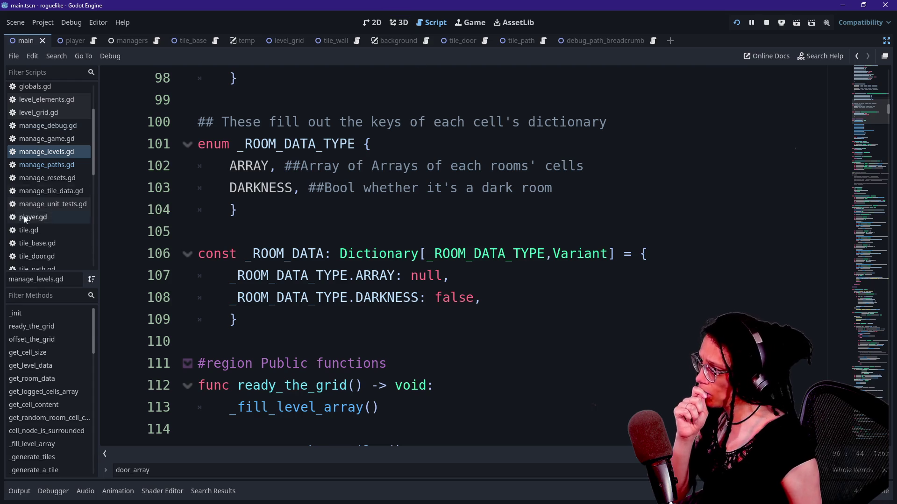
# - Open manage_paths.gd and review its door loop and colouring function, then return to Excalidraw
pyautogui.click(65, 167)
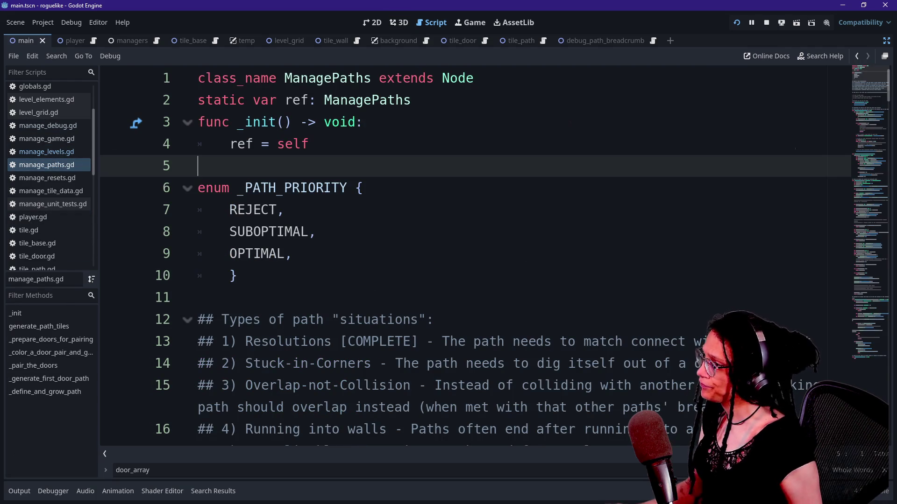
pyautogui.scroll(-9, 356, 165)
pyautogui.click(355, 165)
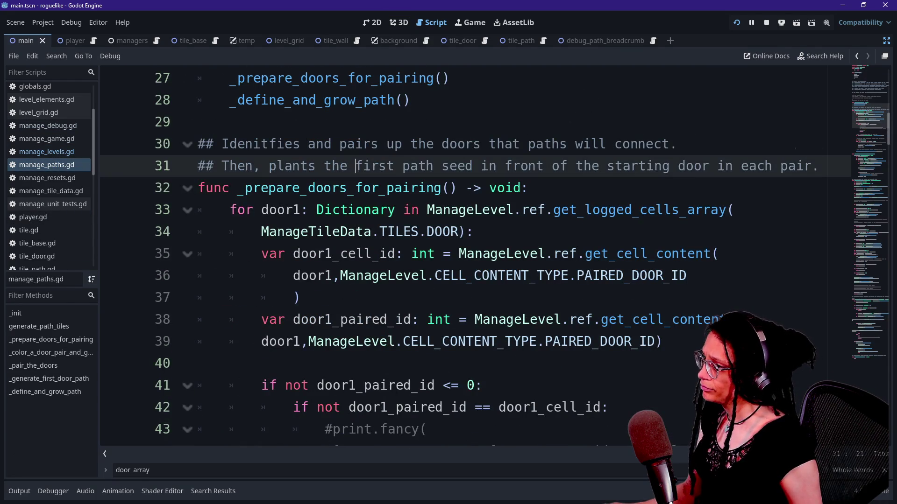
pyautogui.click(230, 210)
pyautogui.keyDown('shift'); pyautogui.click(301, 298); pyautogui.keyUp('shift')
pyautogui.scroll(-2, 302, 297)
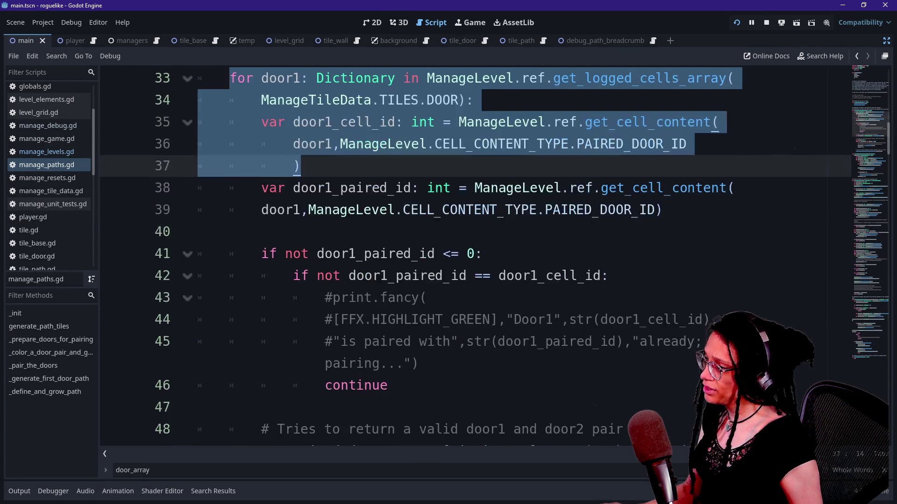
pyautogui.scroll(-8, 411, 290)
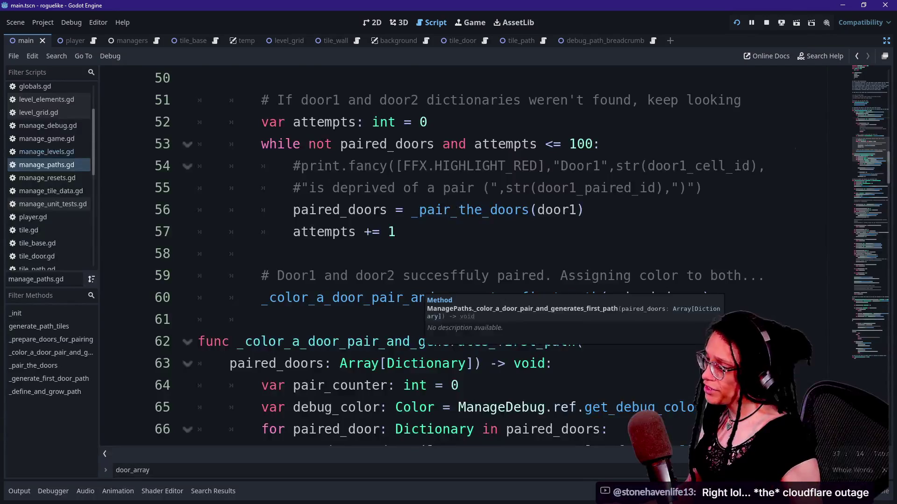
pyautogui.moveTo(230, 232); pyautogui.dragTo(606, 298)
pyautogui.click(606, 298)
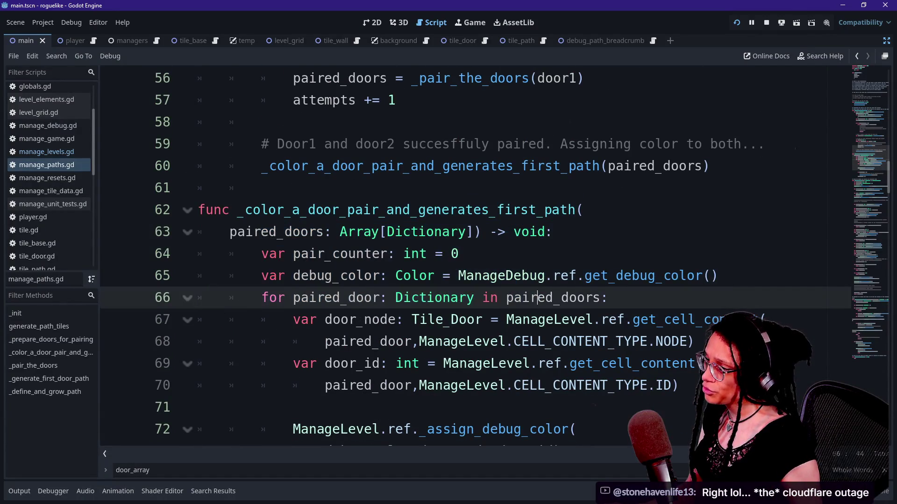
pyautogui.click(230, 232)
pyautogui.click(474, 275)
pyautogui.hotkey('alt', 'Tab')
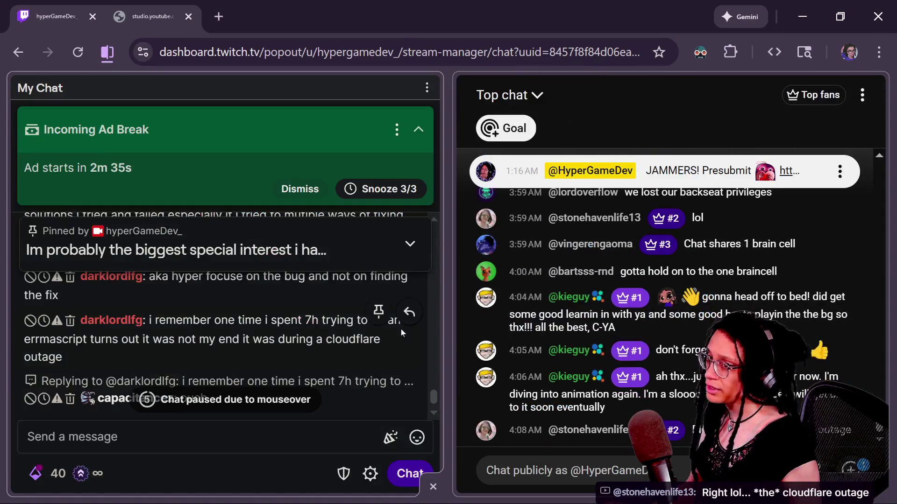
pyautogui.hotkey('alt', 'Tab')
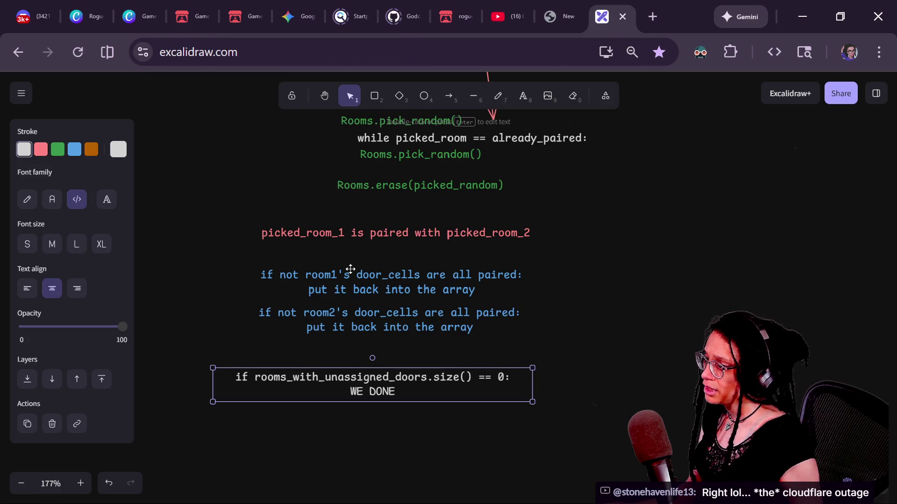
# - Duplicate the red pairing line below itself and retype it 'color the doors, generate the first path'
pyautogui.moveTo(413, 386); pyautogui.dragTo(449, 396)
pyautogui.click(350, 232)
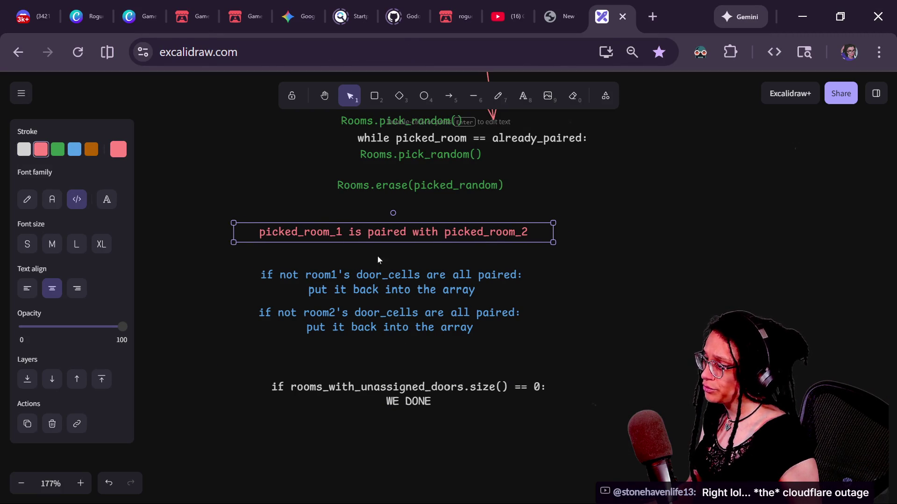
pyautogui.hotkey('ctrl', 'd')
pyautogui.hotkey('shift', 'Down')
pyautogui.hotkey('shift', 'Down')
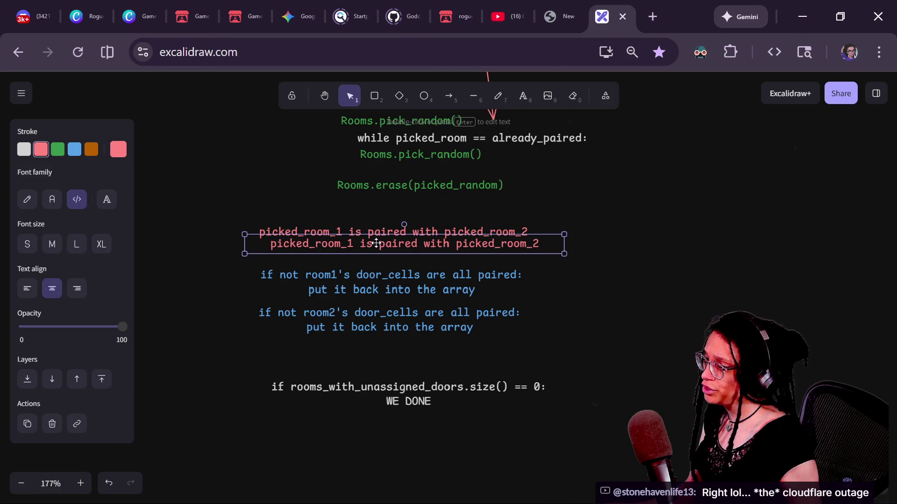
pyautogui.press('Return')
pyautogui.write('color th')
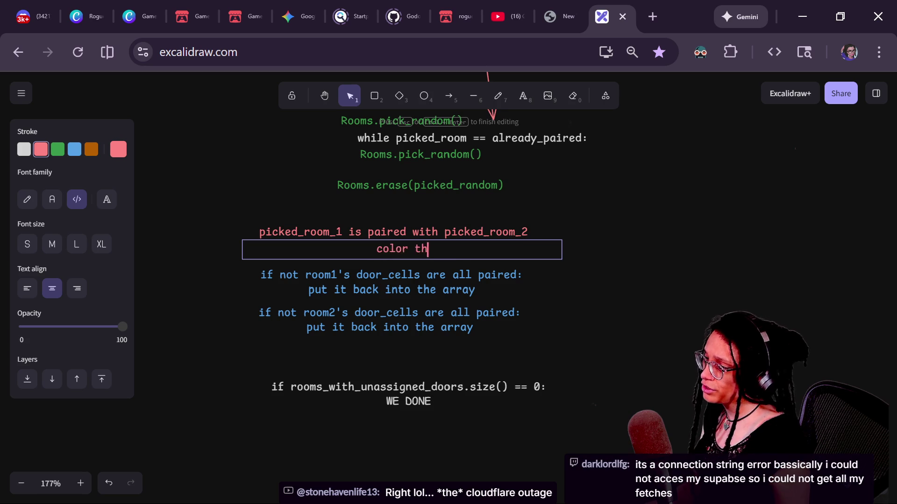
pyautogui.write('e doors, generate the first')
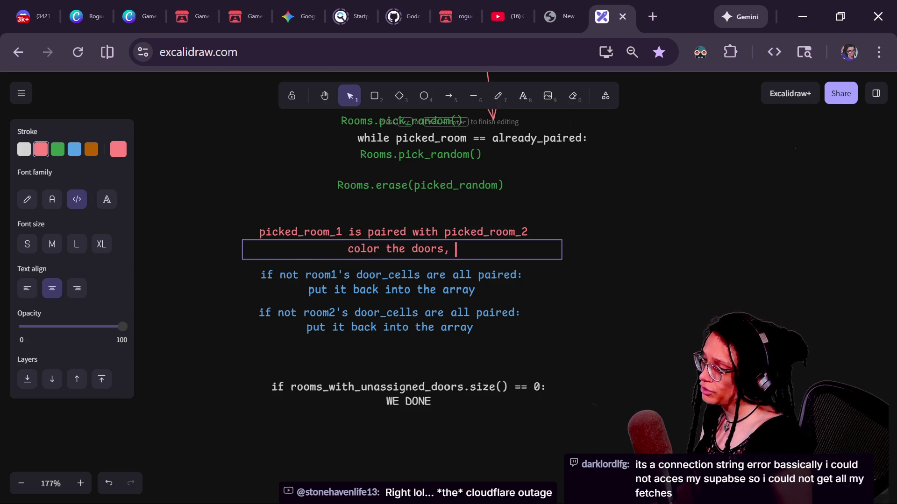
pyautogui.write(' path')
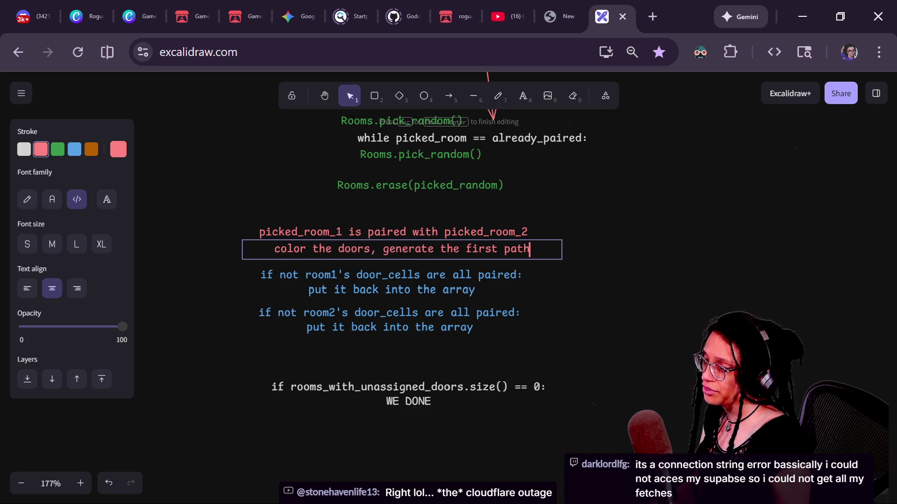
pyautogui.press('Escape')
# - Make the new line orange and move the WE DONE block up and left
pyautogui.click(318, 249)
pyautogui.moveTo(318, 250); pyautogui.dragTo(318, 251)
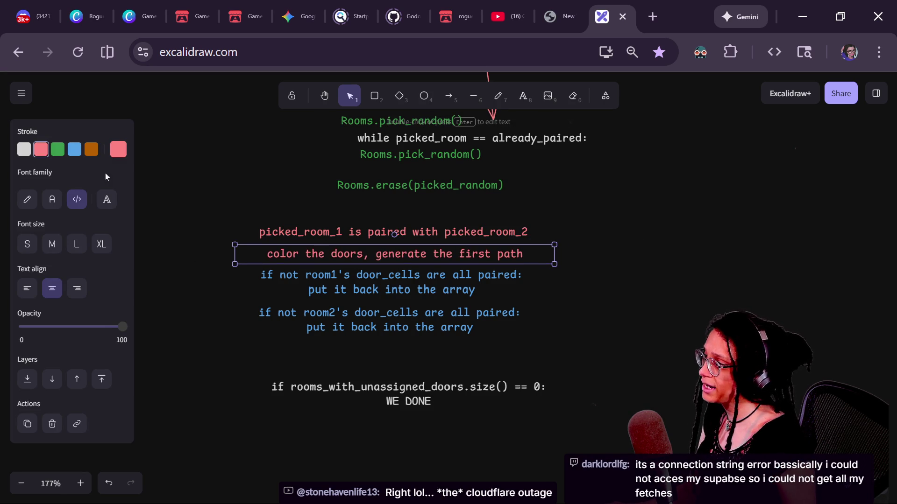
pyautogui.click(91, 153)
pyautogui.click(182, 190)
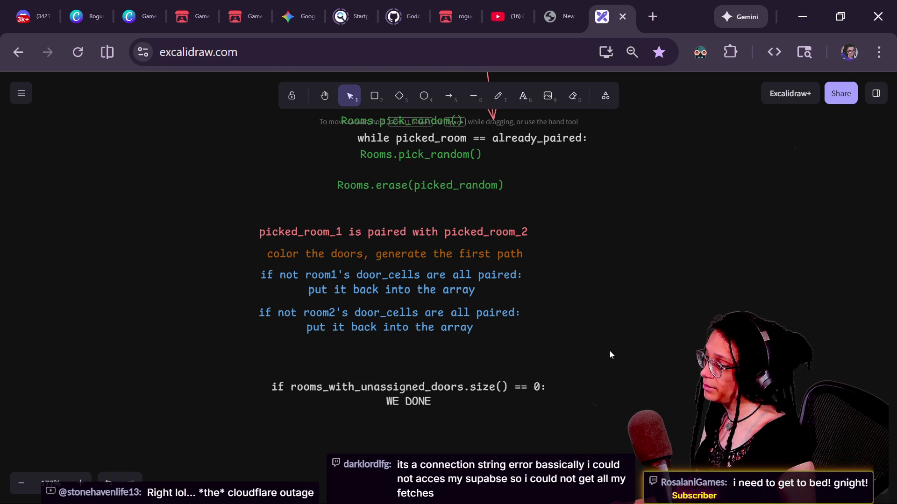
pyautogui.moveTo(500, 387); pyautogui.dragTo(488, 368)
pyautogui.click(635, 413)
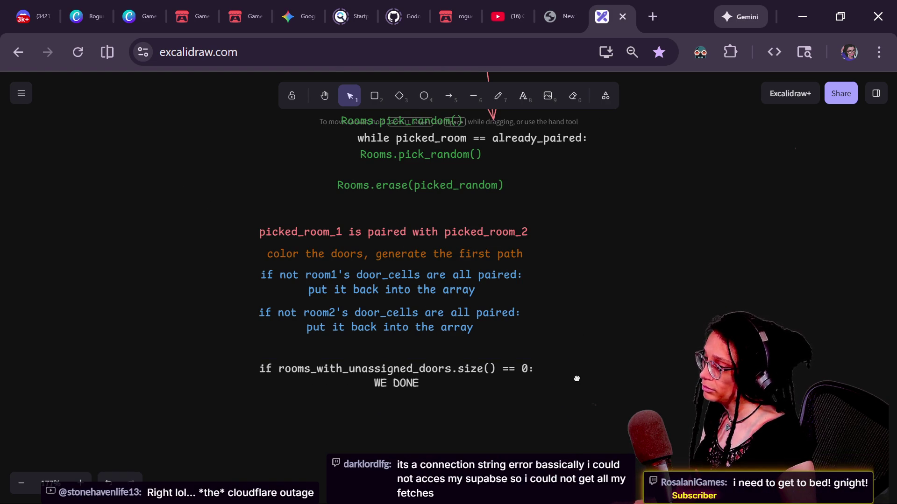
pyautogui.scroll(10, 582, 369)
pyautogui.hotkey('alt', 'Tab')
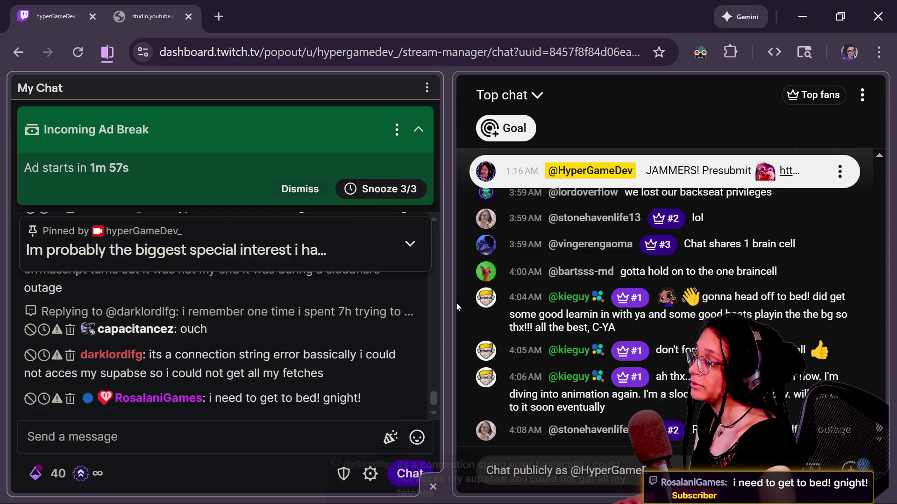
# - Go back through Excalidraw to manage_paths.gd in Godot, caret at the end of line 64
pyautogui.hotkey('alt', 'Tab')
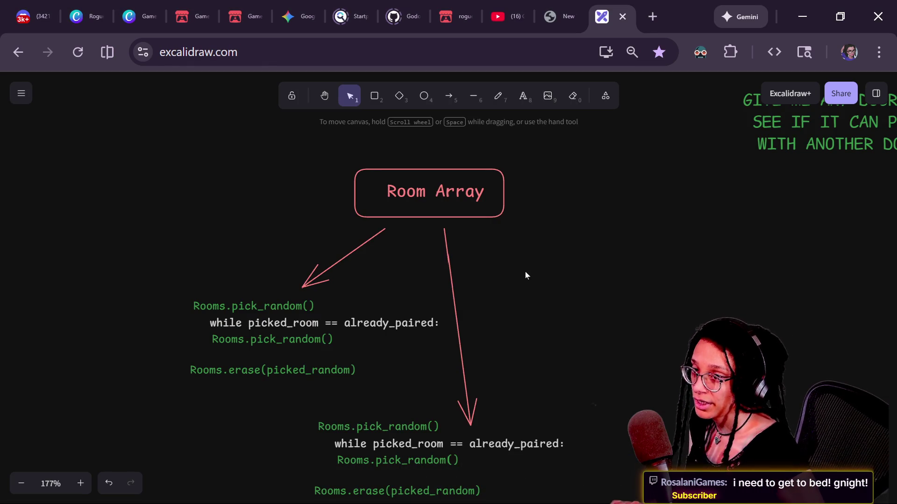
pyautogui.hotkey('alt', 'Tab')
pyautogui.hotkey('shift', 'Up')
pyautogui.press('Left')
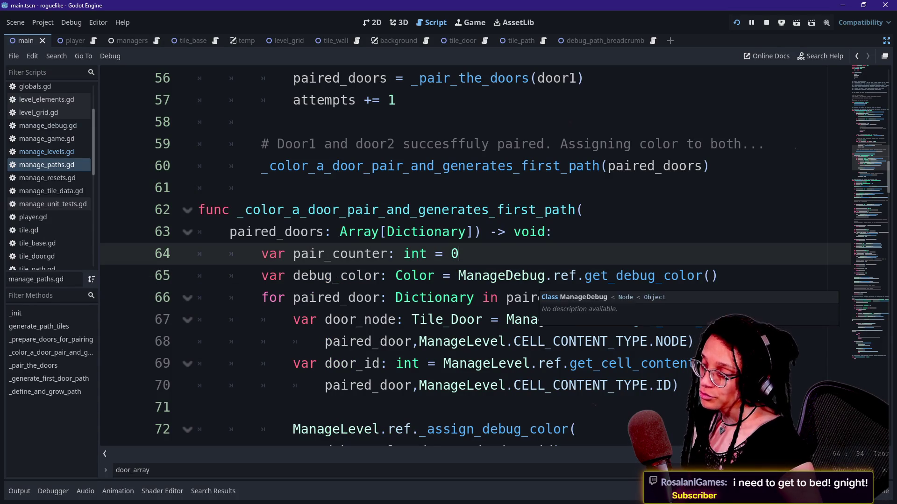
# - Select the paired_doors argument on line 60, then inspect the orange and red pairing notes in Excalidraw
pyautogui.scroll(2, 533, 281)
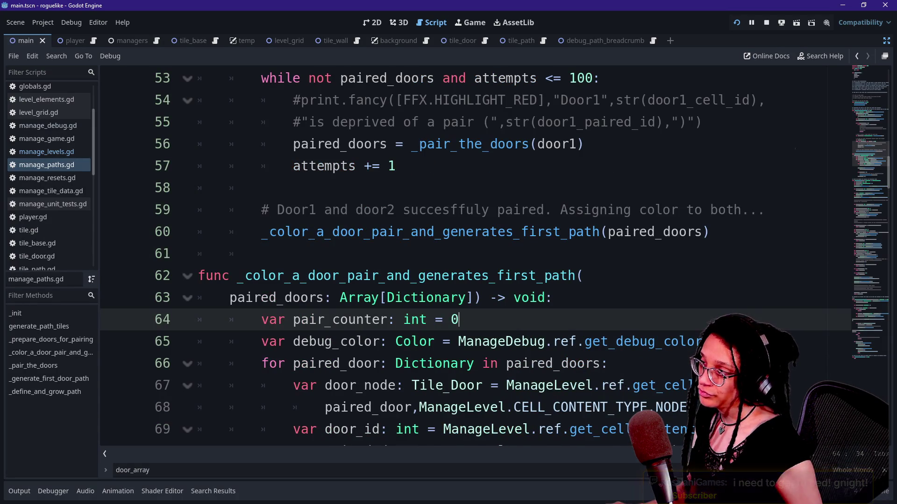
pyautogui.scroll(1, 467, 299)
pyautogui.moveTo(615, 298); pyautogui.dragTo(710, 297)
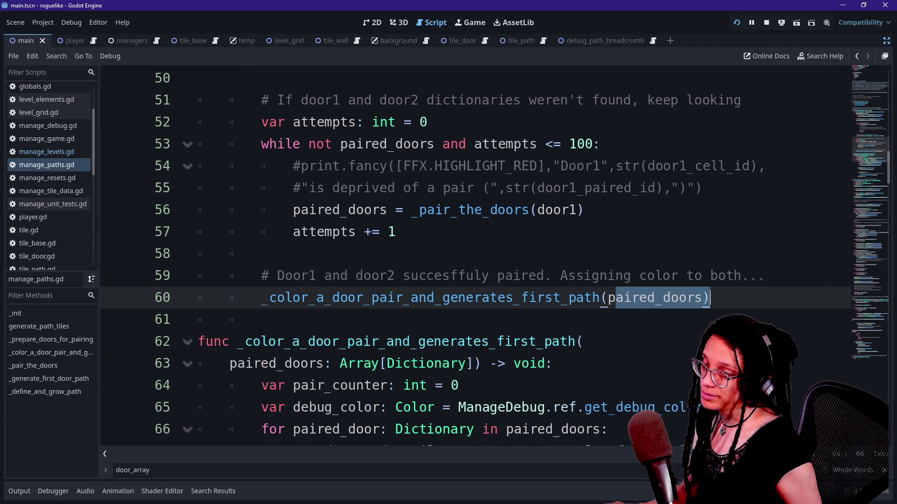
pyautogui.hotkey('alt', 'Tab')
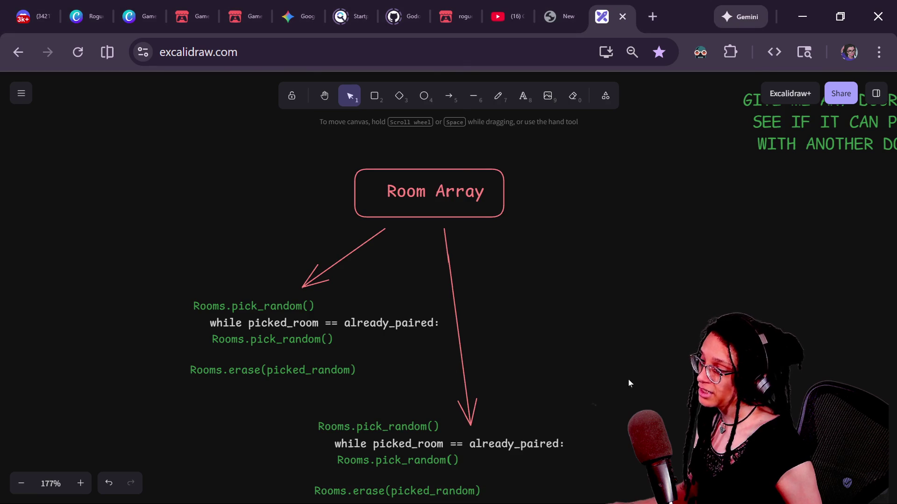
pyautogui.scroll(-4, 629, 379)
pyautogui.click(429, 285)
pyautogui.doubleClick(429, 286)
pyautogui.click(405, 267)
pyautogui.doubleClick(404, 267)
pyautogui.press('Home')
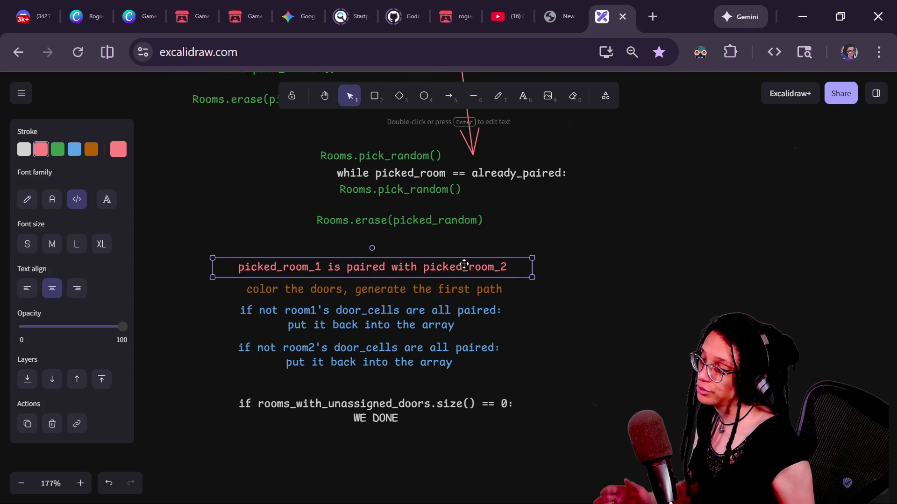
# - In Godot, review the while loop's paired_doors condition and select the _pair_the_doors call on line 49
pyautogui.hotkey('alt', 'Tab')
pyautogui.click(536, 254)
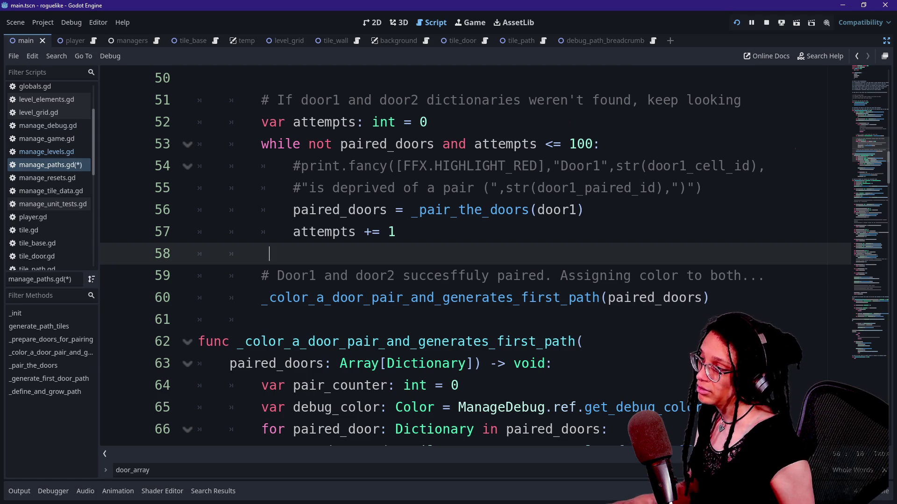
pyautogui.click(436, 188)
pyautogui.scroll(1, 436, 188)
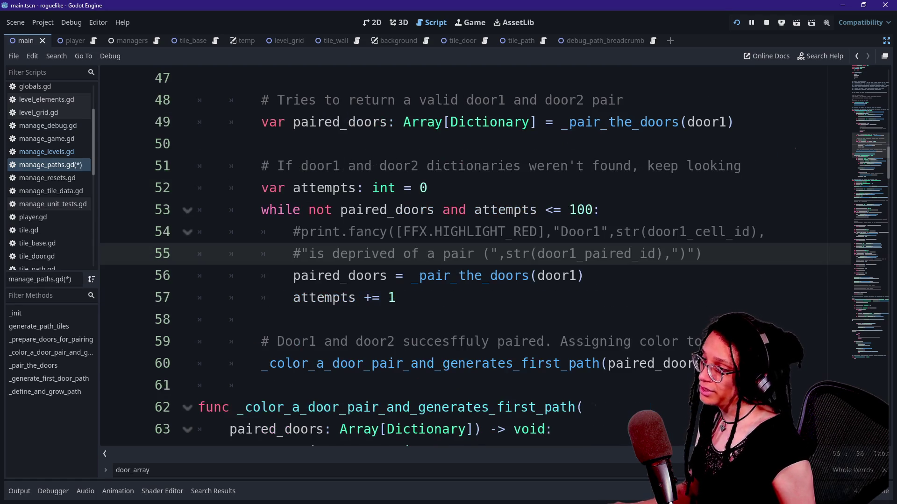
pyautogui.moveTo(340, 210); pyautogui.dragTo(490, 210)
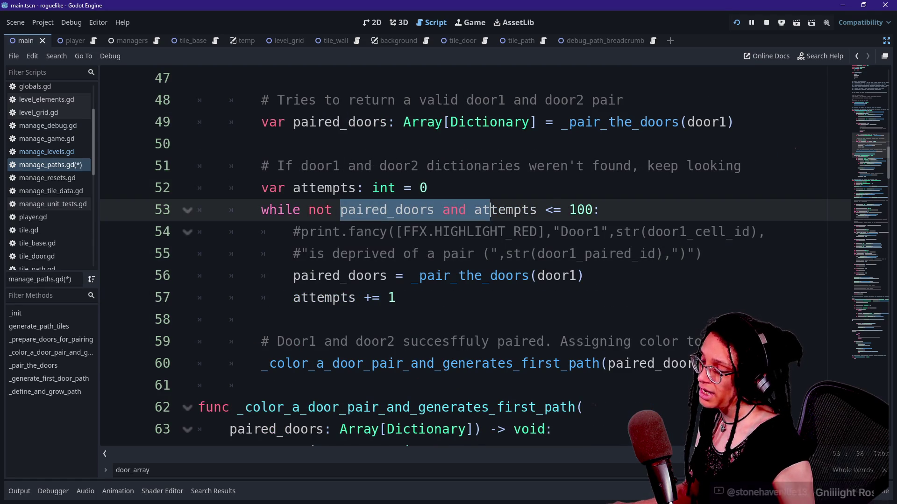
pyautogui.click(601, 210)
pyautogui.click(426, 188)
pyautogui.scroll(1, 427, 188)
pyautogui.moveTo(584, 166)
pyautogui.mouseDown()
pyautogui.moveTo(337, 188)
pyautogui.moveTo(584, 166)
pyautogui.moveTo(711, 187)
pyautogui.mouseUp()
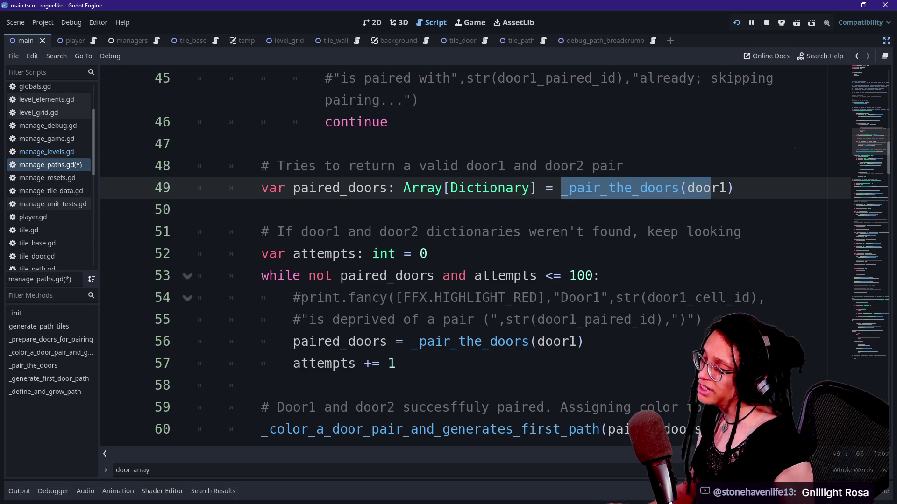
pyautogui.moveTo(569, 188); pyautogui.dragTo(718, 188)
# - In Excalidraw, select the while picked_room note, undo and redo its last change, then return to Godot
pyautogui.hotkey('alt', 'Tab')
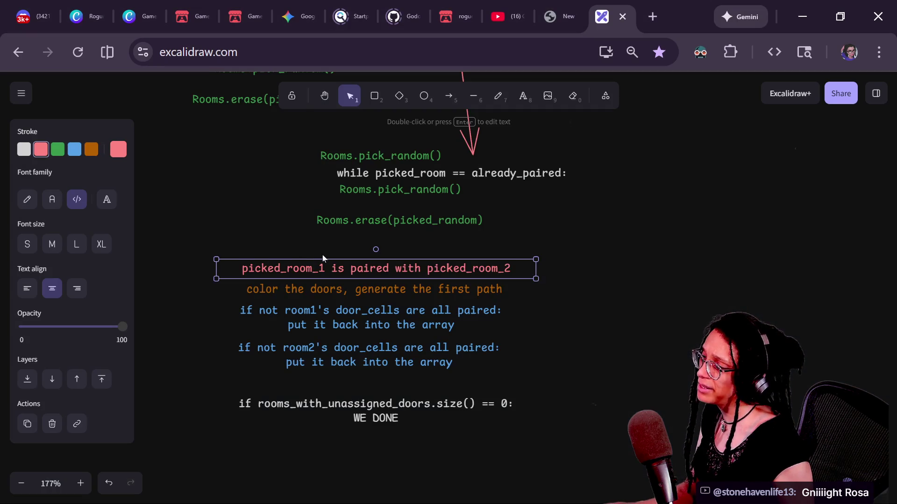
pyautogui.scroll(1, 317, 259)
pyautogui.hotkey('alt', 'Tab')
pyautogui.hotkey('alt', 'Tab')
pyautogui.scroll(4, 312, 333)
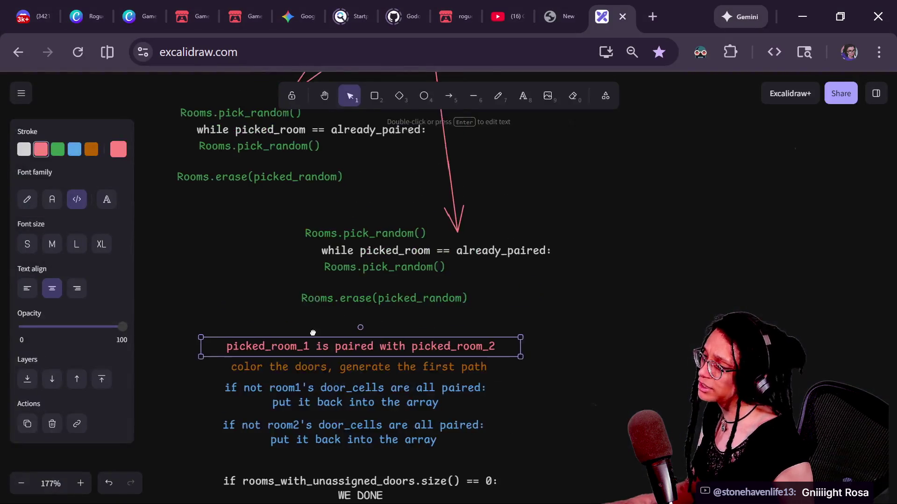
pyautogui.scroll(5, 313, 333)
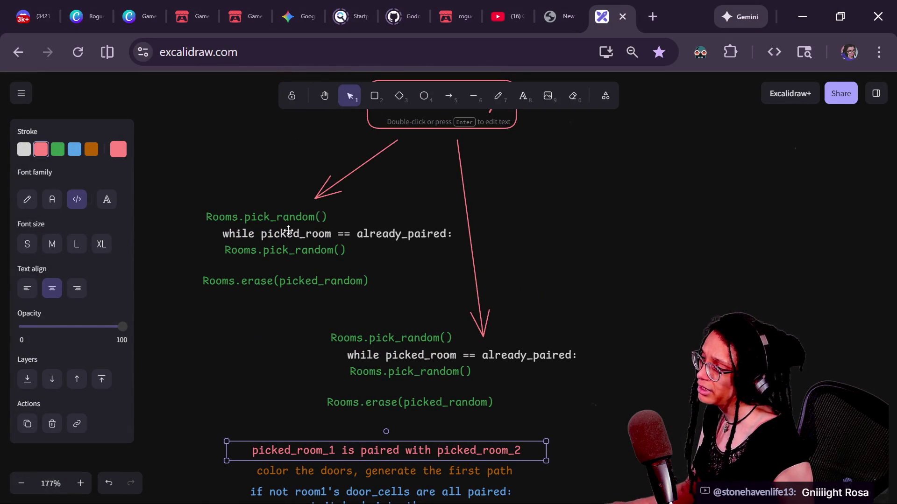
pyautogui.click(288, 230)
pyautogui.hotkey('ctrl', 'z')
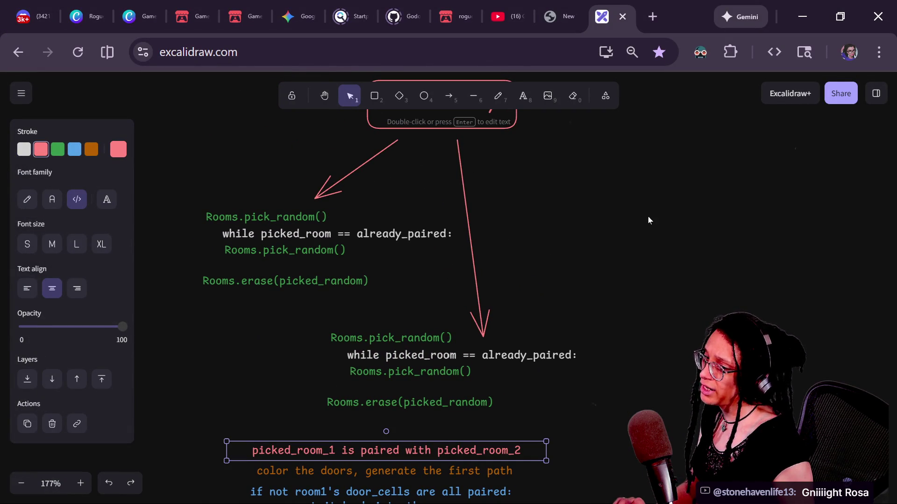
pyautogui.hotkey('ctrl', 'shift', 'z')
pyautogui.hotkey('alt', 'Tab')
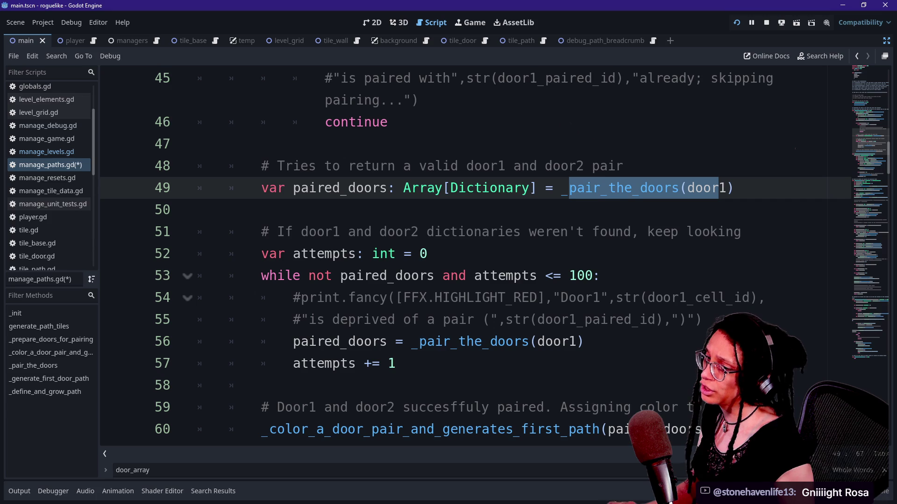
# - Review the retry loop and the commented print lines above the door loop
pyautogui.moveTo(436, 253); pyautogui.dragTo(585, 231)
pyautogui.scroll(1, 467, 257)
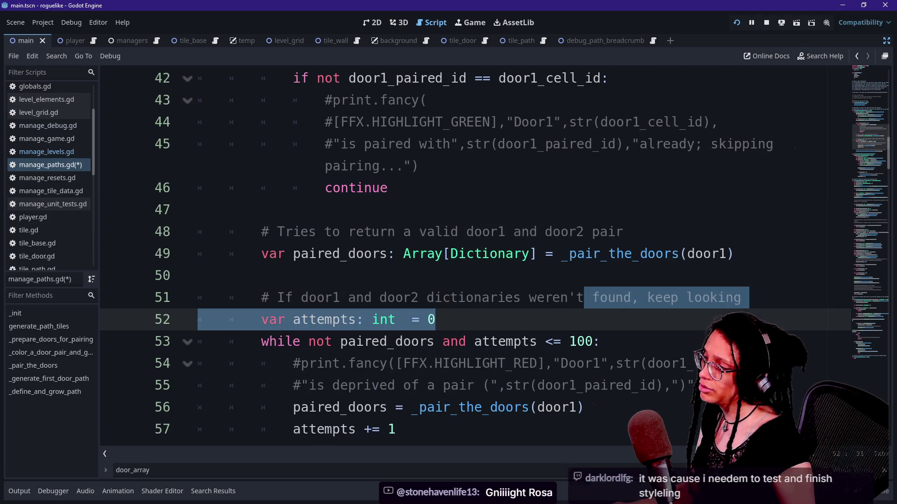
pyautogui.press('Down')
pyautogui.press('Down')
pyautogui.press('Down')
pyautogui.press('Up')
pyautogui.press('Up')
pyautogui.press('Up')
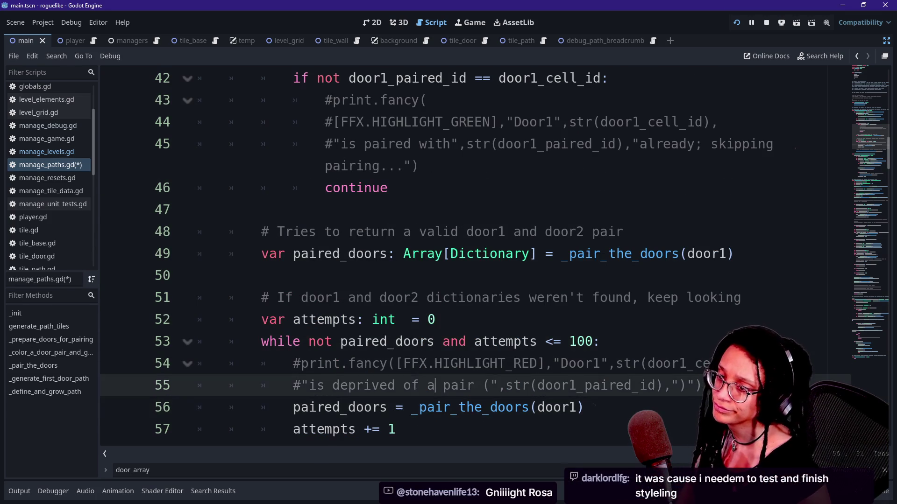
pyautogui.press('Down')
pyautogui.press('Down')
pyautogui.press('Down')
pyautogui.press('Up')
pyautogui.press('Up')
pyautogui.press('Down')
pyautogui.press('Down')
pyautogui.press('Up')
pyautogui.press('Up')
pyautogui.press('Down')
pyautogui.press('Down')
pyautogui.press('Up')
pyautogui.press('Up')
pyautogui.press('Up')
pyautogui.press('Up')
pyautogui.press('Down')
pyautogui.press('Down')
pyautogui.press('Down')
pyautogui.press('Down')
pyautogui.press('Down')
pyautogui.press('Down')
pyautogui.press('Up')
pyautogui.press('Up')
pyautogui.press('Up')
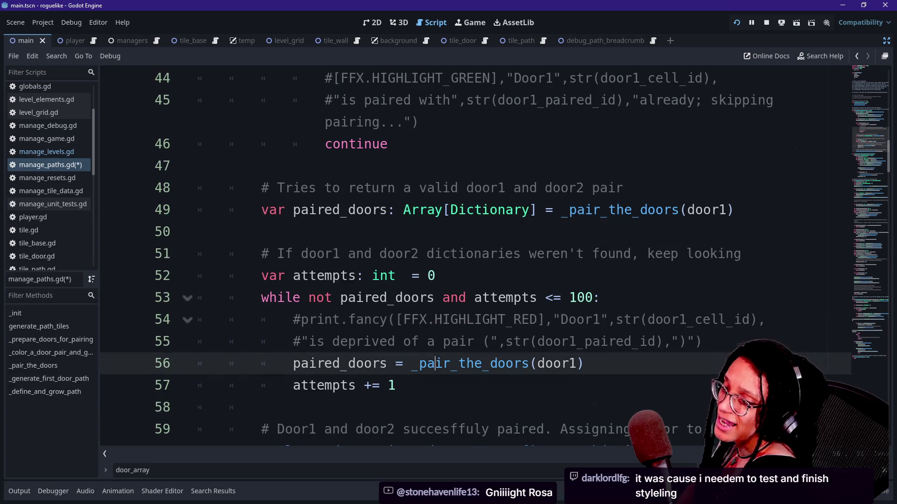
pyautogui.press('Up')
pyautogui.press('Up')
pyautogui.press('Up')
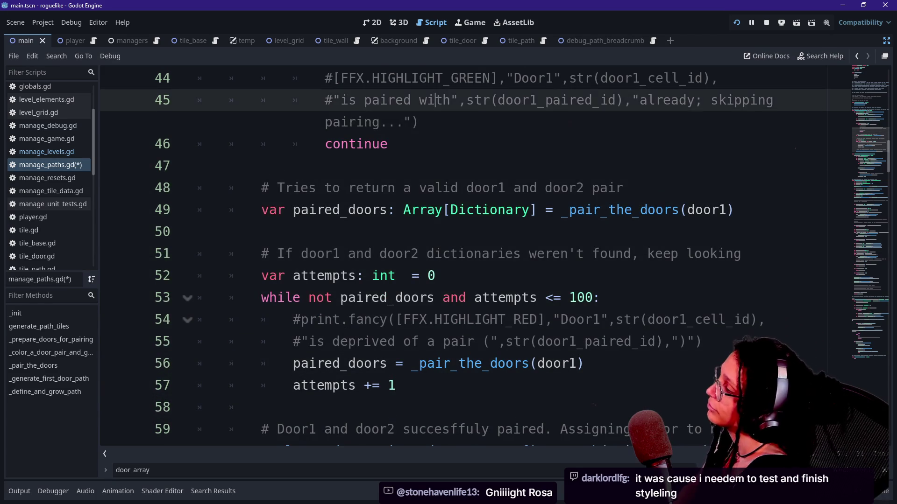
pyautogui.press('Down')
pyautogui.press('Down')
pyautogui.press('Down')
pyautogui.press('Up')
pyautogui.press('Up')
pyautogui.press('Up')
pyautogui.press('Up')
pyautogui.press('Up')
pyautogui.press('Up')
pyautogui.press('Up')
pyautogui.press('Up')
pyautogui.press('Up')
pyautogui.press('Up')
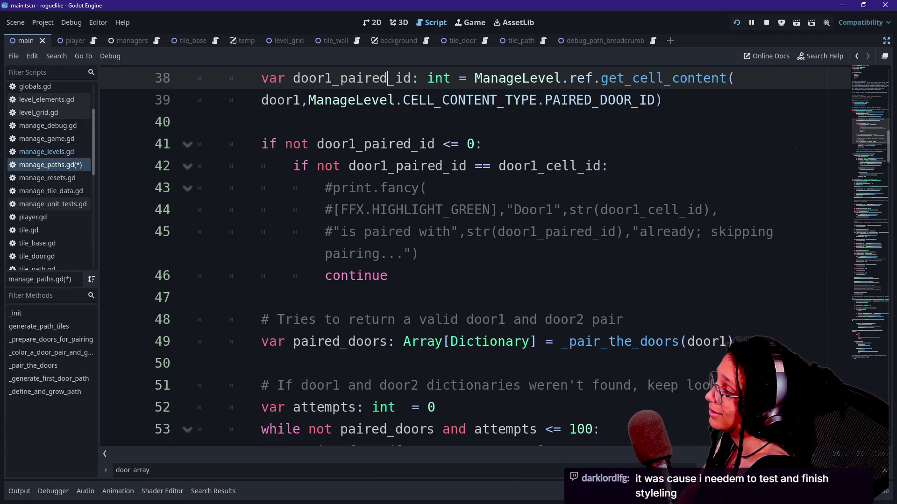
# - Inspect the door loop block and the door1_paired_id condition on line 41
pyautogui.click(458, 341)
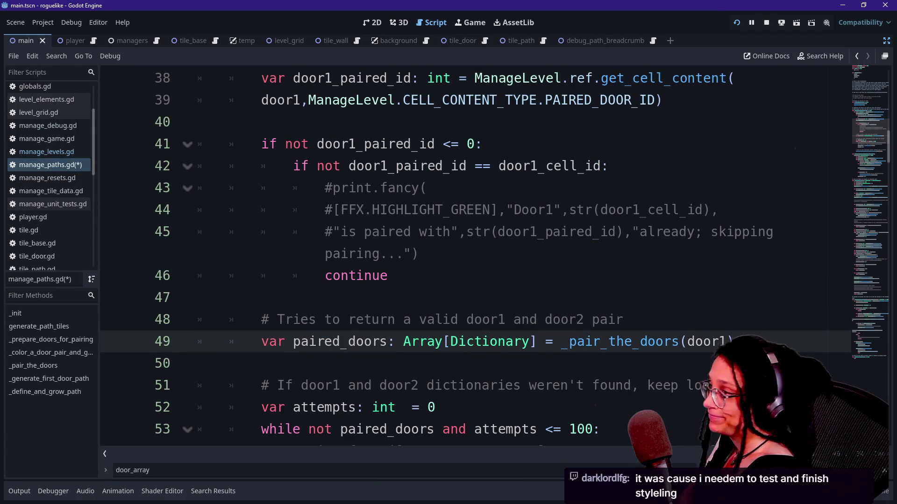
pyautogui.click(388, 276)
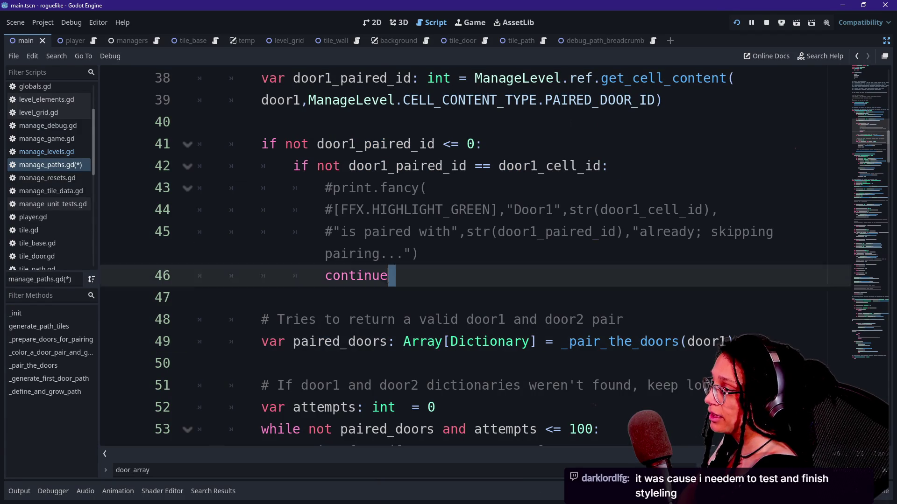
pyautogui.hotkey('shift', 'Up')
pyautogui.hotkey('shift', 'Up')
pyautogui.hotkey('shift', 'Up')
pyautogui.press('Up')
pyautogui.press('Up')
pyautogui.press('Up')
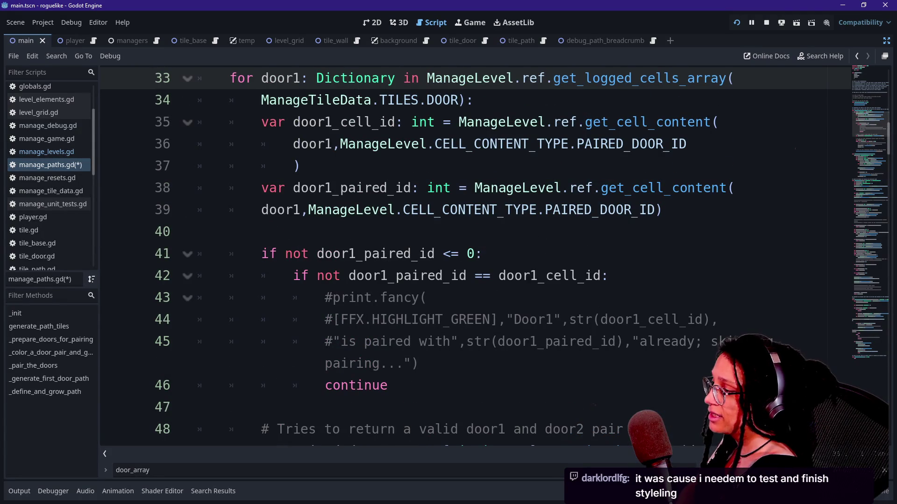
pyautogui.click(291, 254)
pyautogui.click(428, 253)
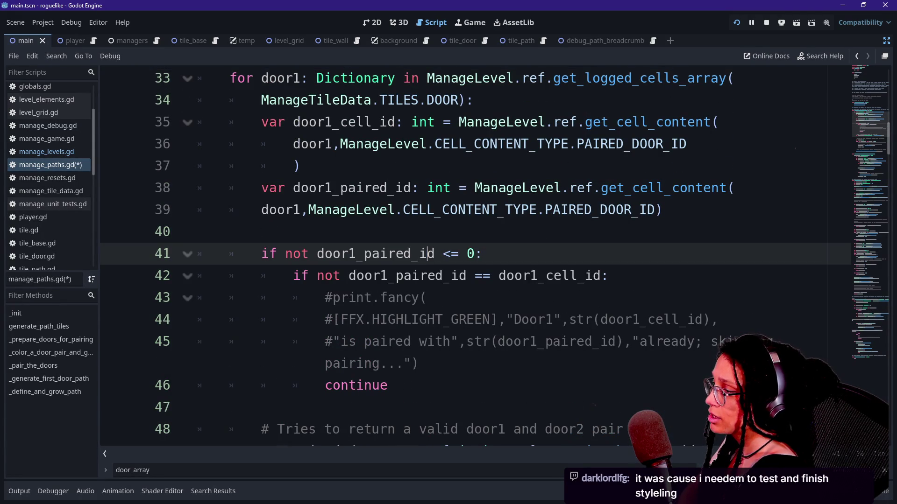
pyautogui.moveTo(316, 254); pyautogui.dragTo(410, 276)
pyautogui.doubleClick(375, 253)
# - Check the Excalidraw pairing notes, nudging the while picked_room note and restoring it
pyautogui.hotkey('alt', 'Tab')
pyautogui.click(377, 279)
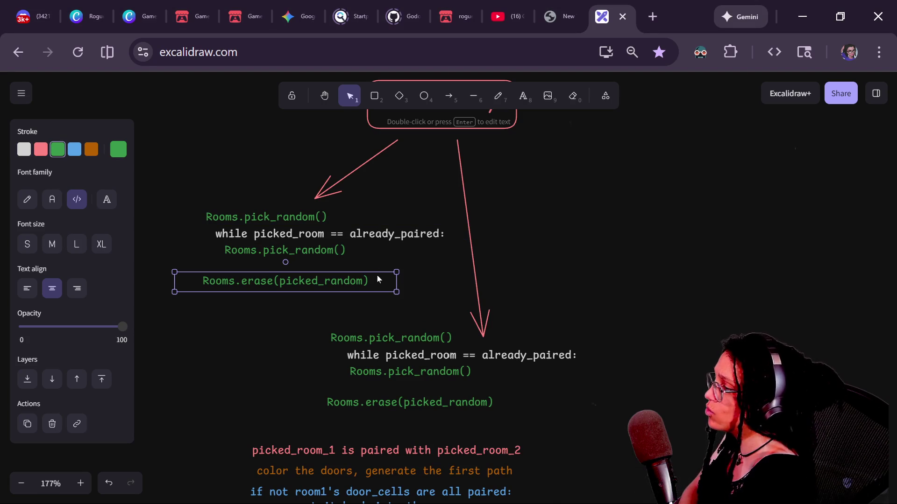
pyautogui.click(311, 305)
pyautogui.moveTo(272, 233)
pyautogui.mouseDown()
pyautogui.moveTo(303, 234)
pyautogui.moveTo(267, 235)
pyautogui.mouseUp()
pyautogui.press('Escape')
pyautogui.hotkey('alt', 'Tab')
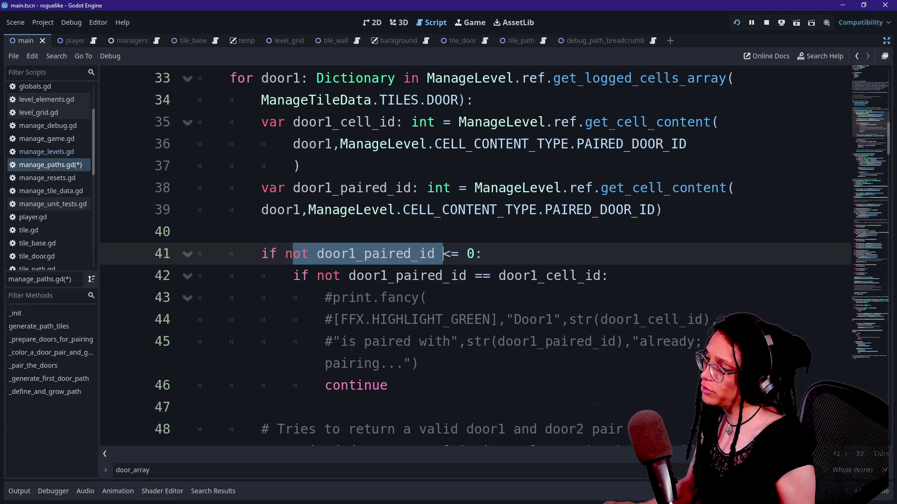
# - Delete the nested id check line and commented print block, and dedent continue one level
pyautogui.click(348, 210)
pyautogui.moveTo(531, 275); pyautogui.dragTo(327, 298)
pyautogui.moveTo(374, 275); pyautogui.dragTo(507, 276)
pyautogui.click(578, 276)
pyautogui.tripleClick(578, 275)
pyautogui.press('BackSpace')
pyautogui.moveTo(419, 341); pyautogui.dragTo(485, 253)
pyautogui.press('BackSpace')
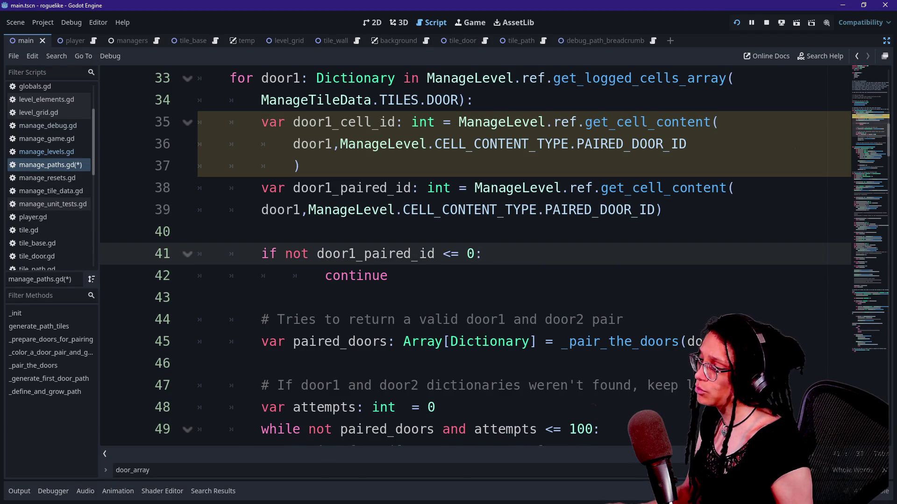
pyautogui.click(356, 275)
pyautogui.hotkey('shift', 'Tab')
pyautogui.hotkey('alt', 'Tab')
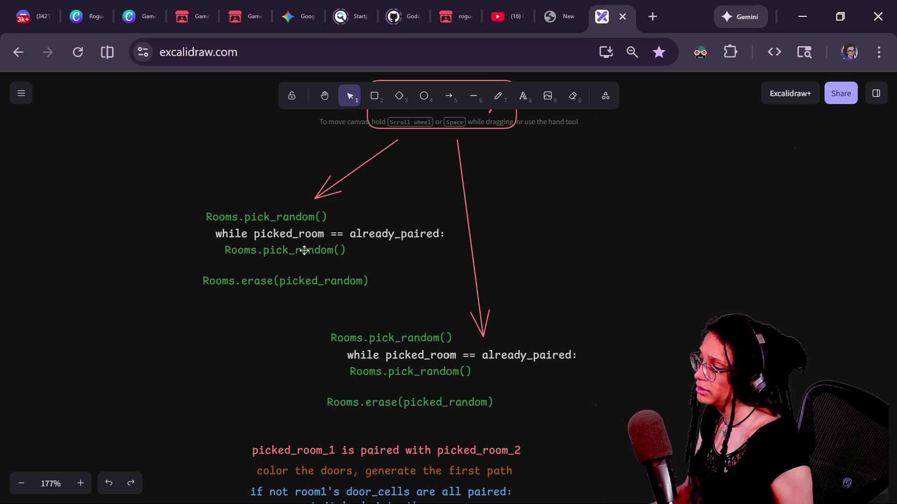
# - Set the 'while picked_room == already_paired:' note's font to Lilita One
pyautogui.click(280, 236)
pyautogui.press('Delete')
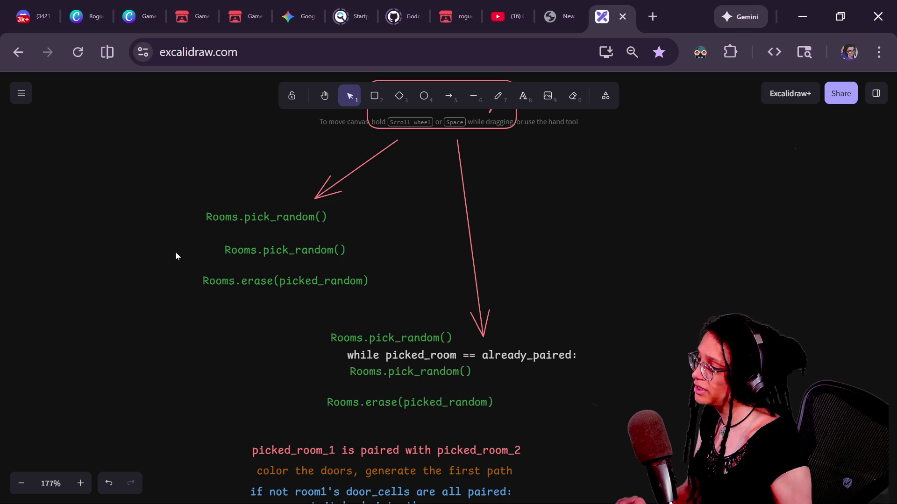
pyautogui.hotkey('ctrl', 'z')
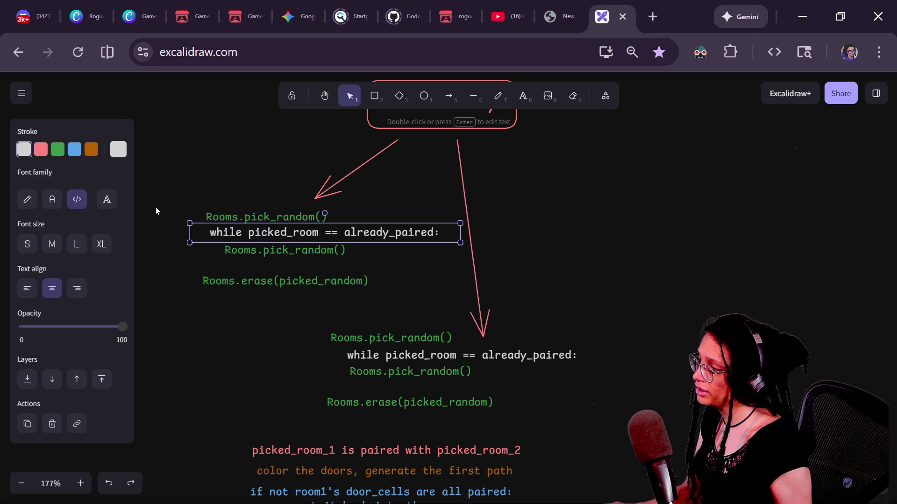
pyautogui.click(107, 205)
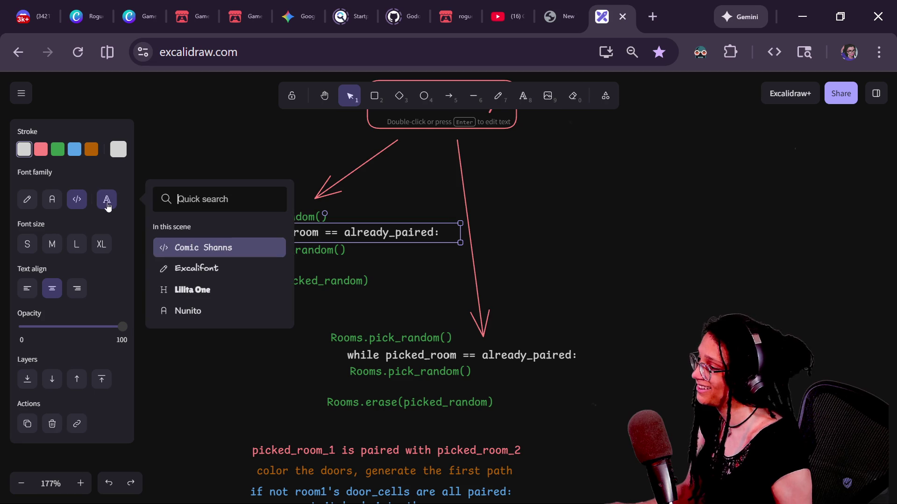
pyautogui.click(205, 292)
pyautogui.click(238, 357)
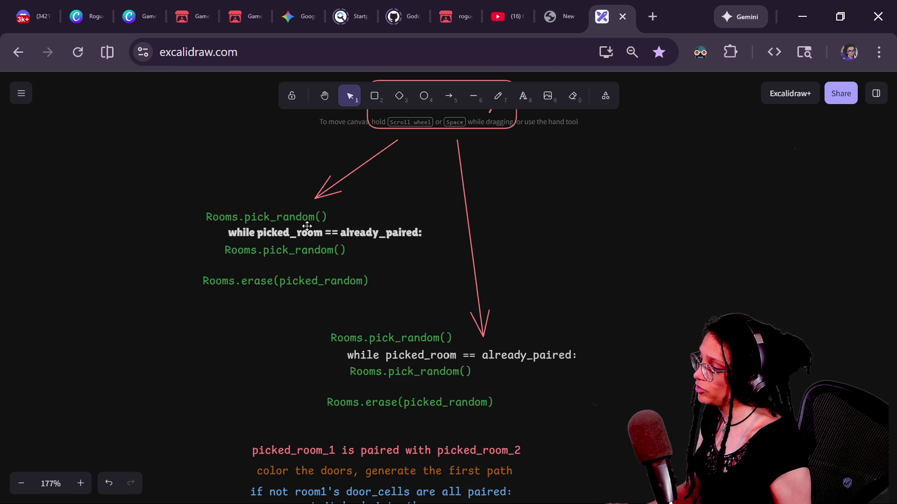
# - Return to manage_paths.gd with the caret after continue on line 42
pyautogui.hotkey('alt', 'Tab')
pyautogui.scroll(1, 467, 234)
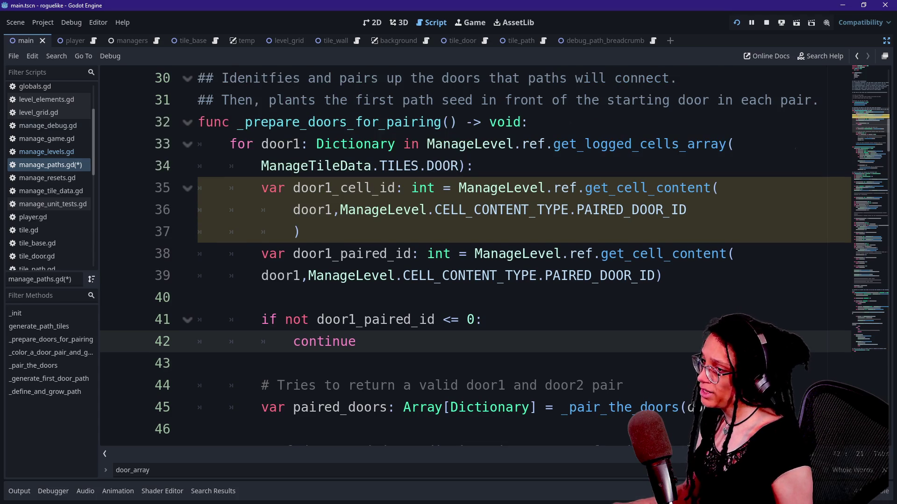
pyautogui.click(522, 254)
pyautogui.press('Down')
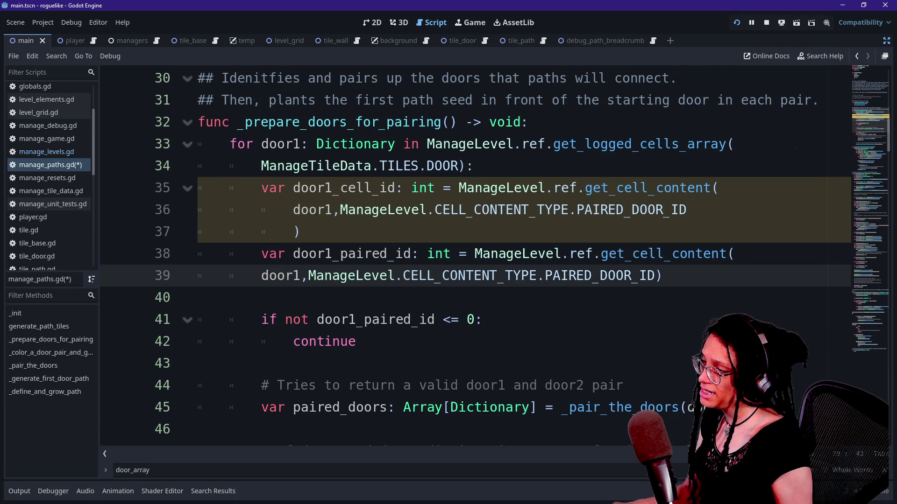
pyautogui.click(356, 341)
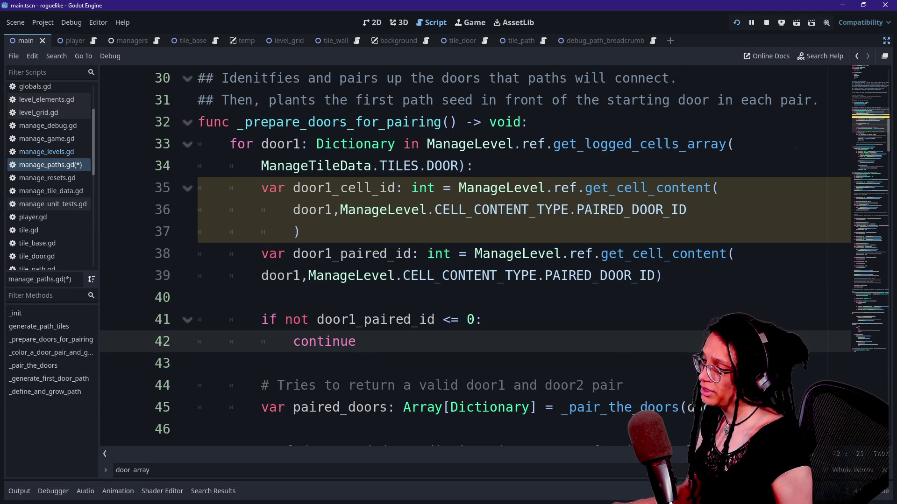
# - Delete the unused door1_cell_id declaration from the door loop
pyautogui.click(389, 320)
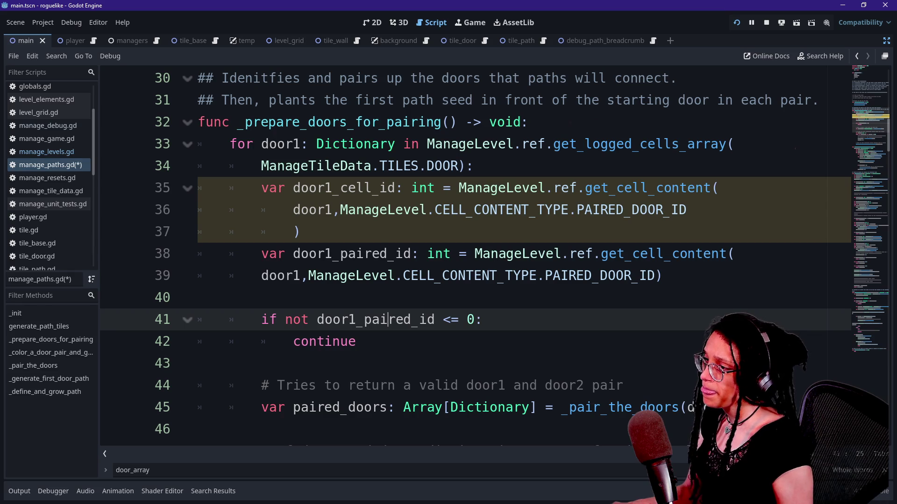
pyautogui.click(302, 232)
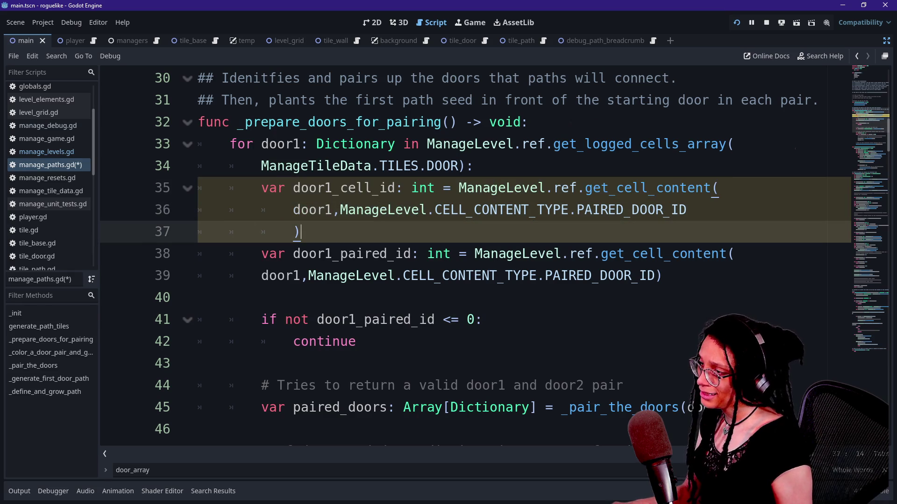
pyautogui.moveTo(302, 232)
pyautogui.mouseDown()
pyautogui.moveTo(435, 210)
pyautogui.moveTo(427, 188)
pyautogui.mouseUp()
pyautogui.moveTo(430, 188)
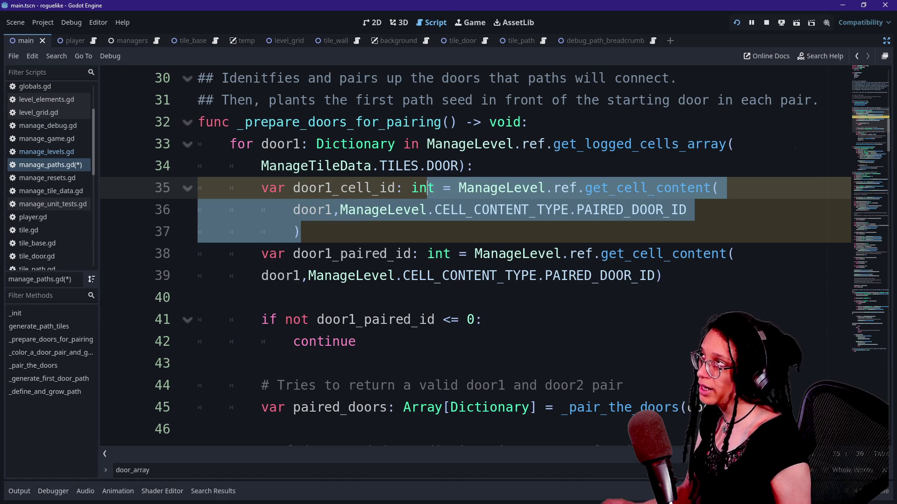
pyautogui.click(317, 253)
pyautogui.moveTo(303, 232)
pyautogui.mouseDown()
pyautogui.moveTo(259, 188)
pyautogui.moveTo(474, 166)
pyautogui.mouseUp()
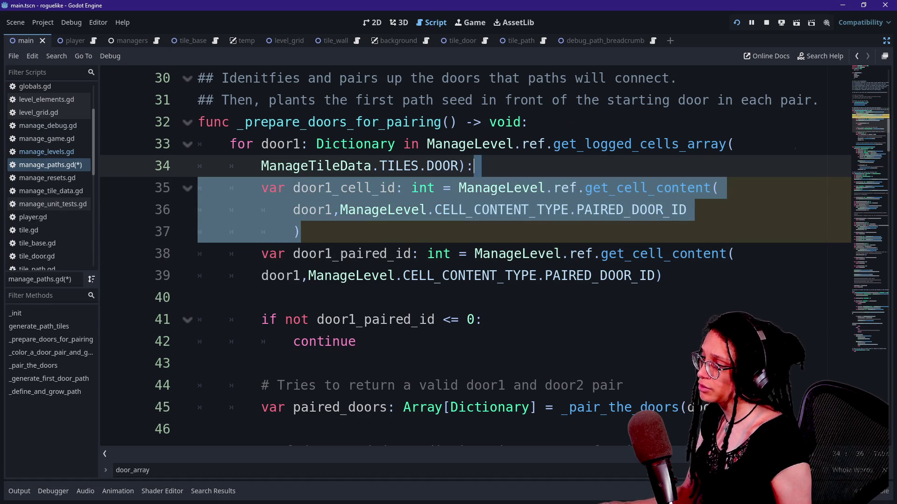
pyautogui.press('BackSpace')
# - Remove the for-loop header that iterates over get_logged_cells_array door cells
pyautogui.scroll(2, 467, 253)
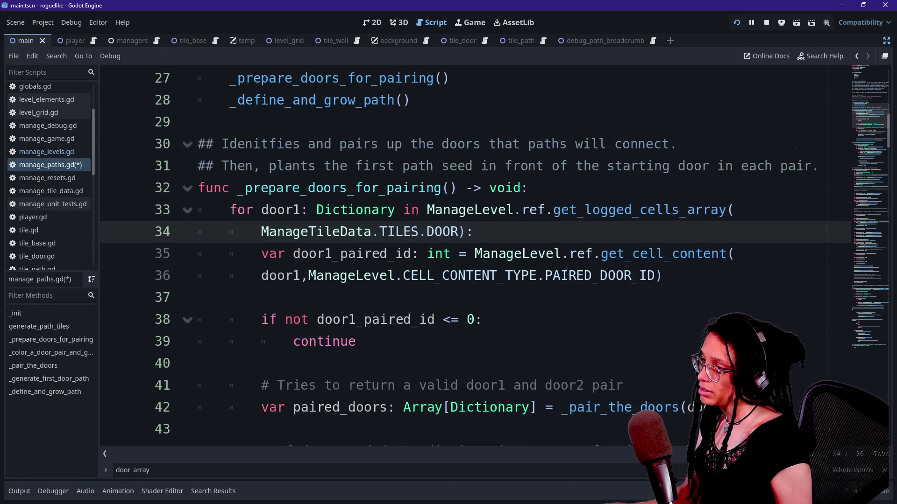
pyautogui.scroll(3, 467, 253)
pyautogui.scroll(-1, 467, 252)
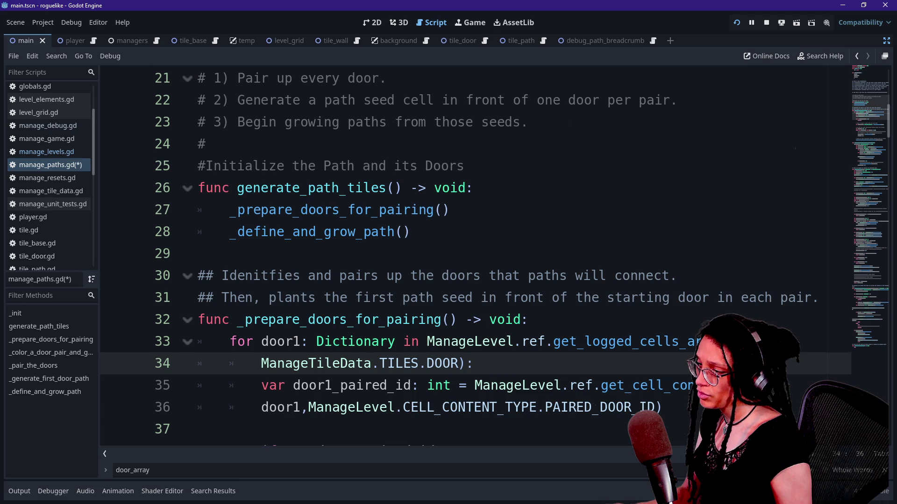
pyautogui.moveTo(482, 341); pyautogui.dragTo(663, 341)
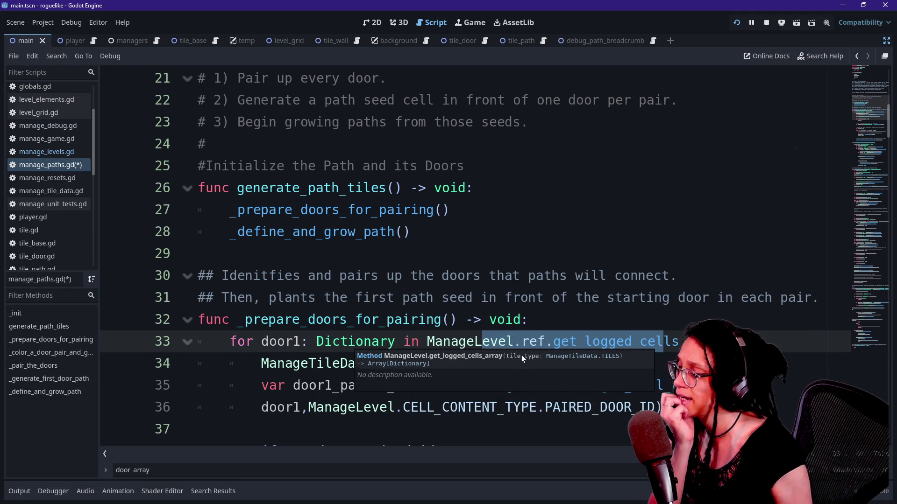
pyautogui.click(474, 363)
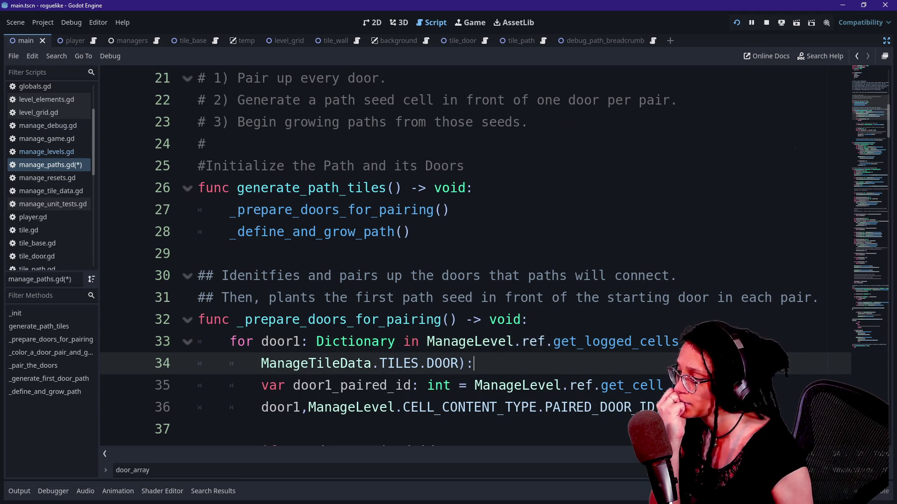
pyautogui.hotkey('shift', 'Up')
pyautogui.hotkey('shift', 'Up')
pyautogui.press('BackSpace')
# - Start declaring rooms_with_unassigned_doors as Array[Dictionary], checking the Excalidraw pairing plan
pyautogui.press('Return')
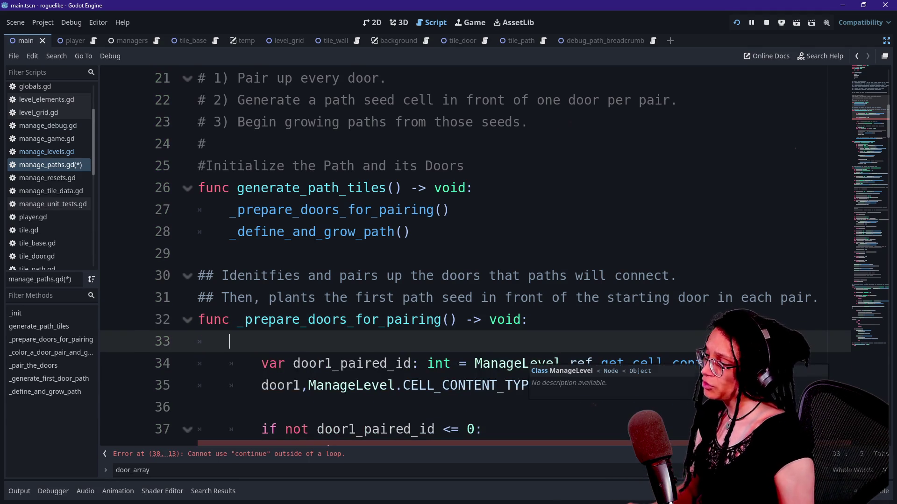
pyautogui.scroll(-1, 467, 257)
pyautogui.write('var')
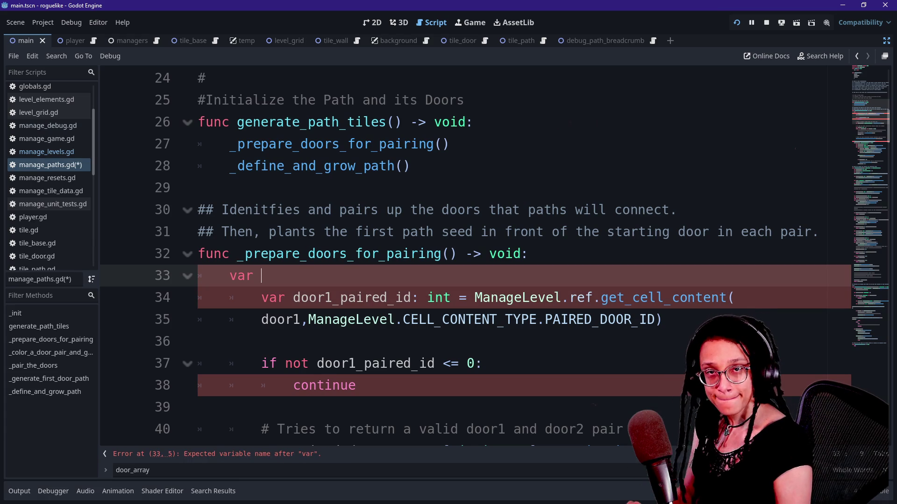
pyautogui.hotkey('alt', 'Tab')
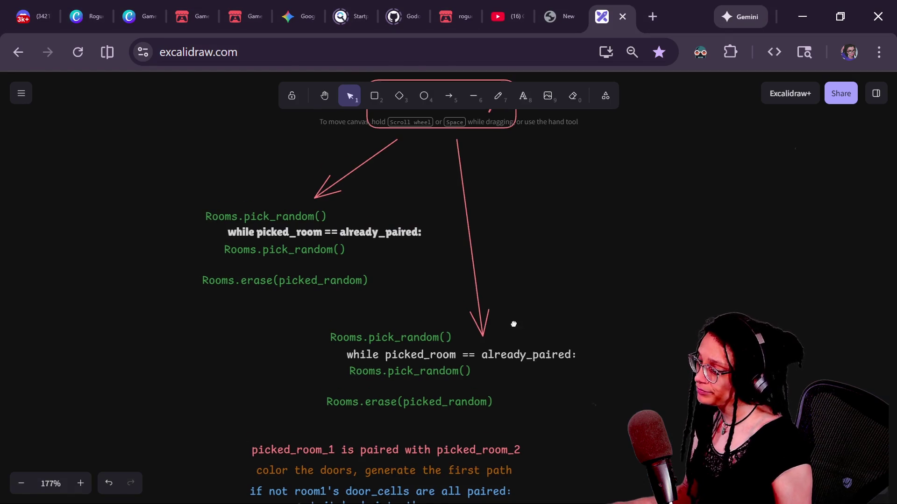
pyautogui.scroll(-6, 512, 322)
pyautogui.hotkey('alt', 'Tab')
pyautogui.write('rooms_wit')
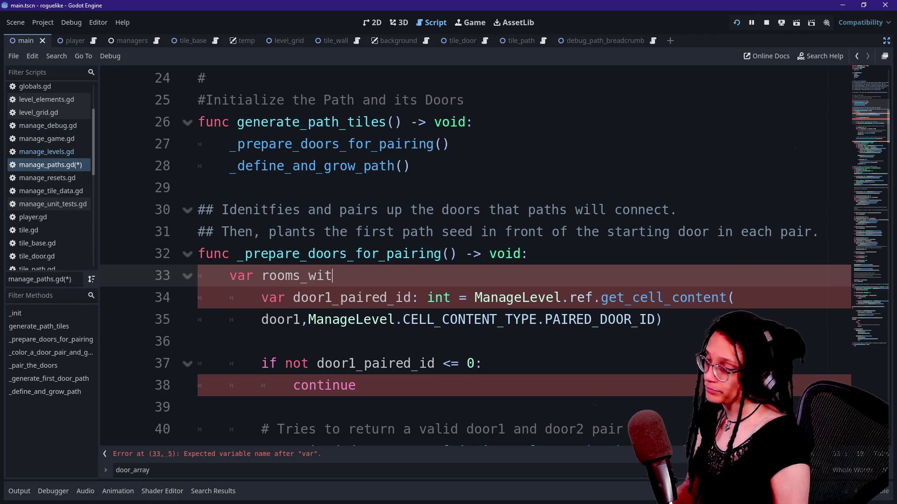
pyautogui.write('h_unassigned')
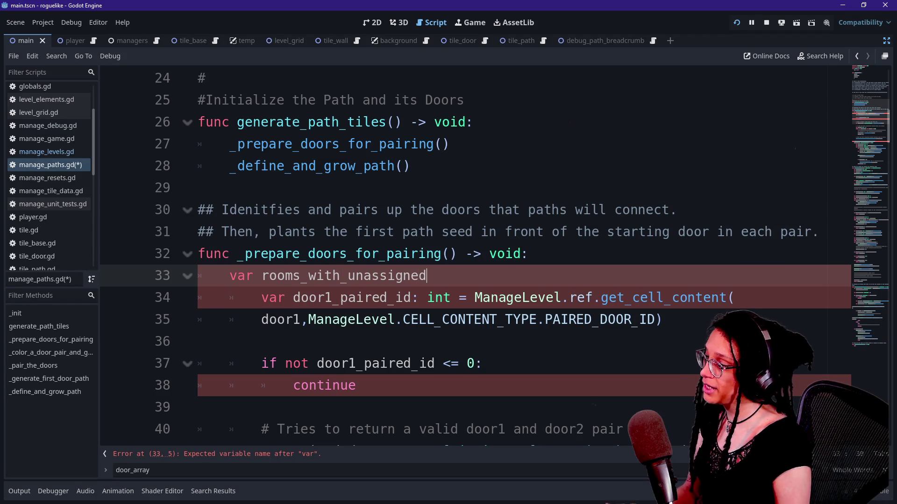
pyautogui.write('_doors: ')
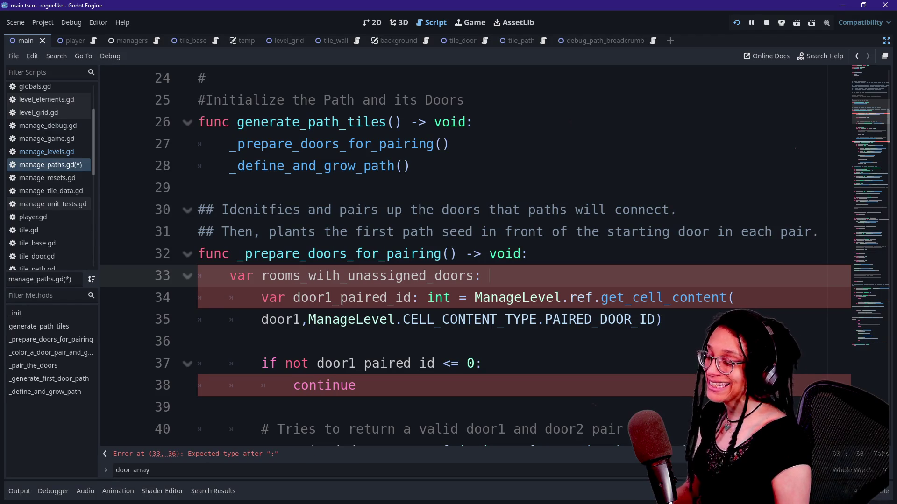
pyautogui.write('Array[')
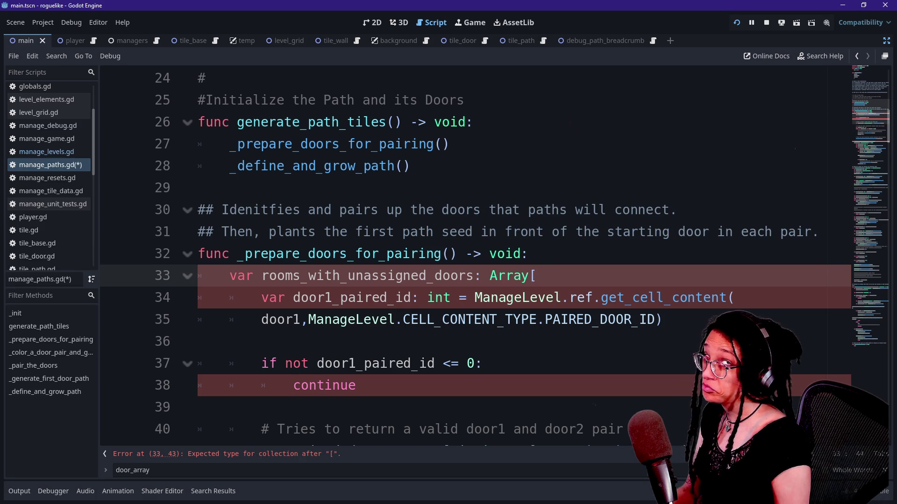
pyautogui.write('Dictionar')
pyautogui.write('[')
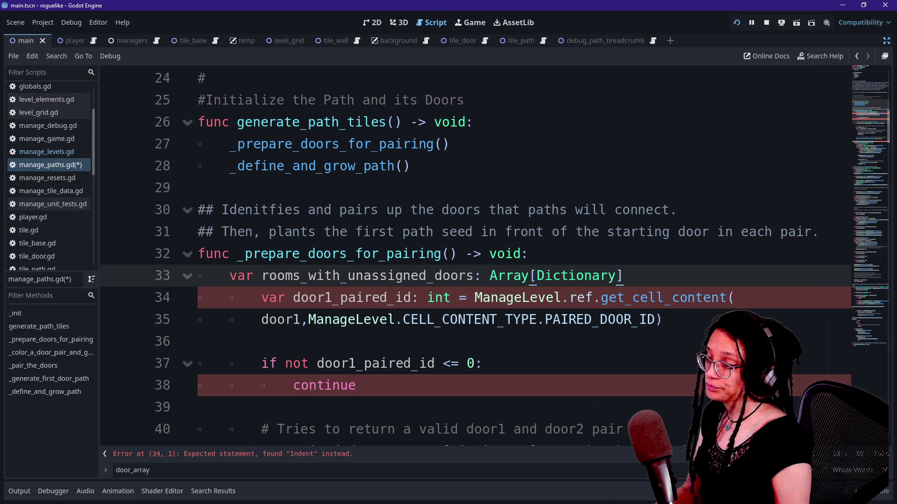
pyautogui.write('\\')
pyautogui.press('Return')
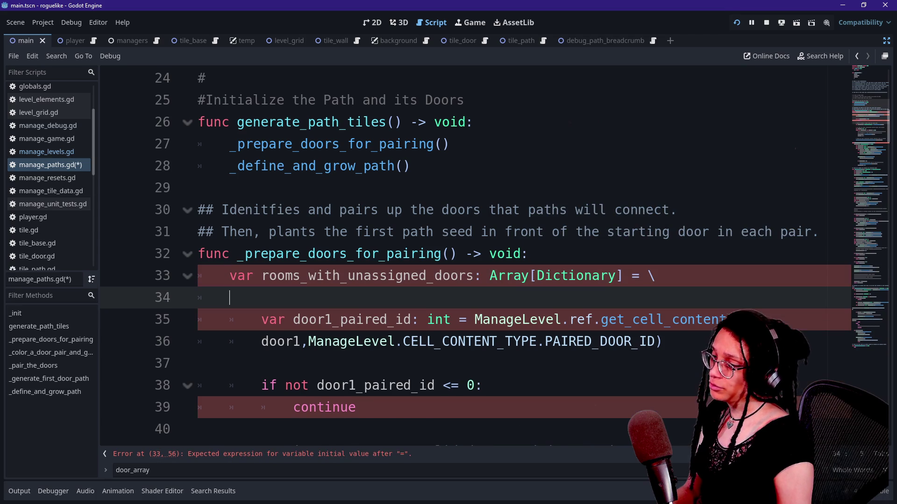
# - Try a ManageLevel.ref.get_room call with larger code text, then remove it for manage_levels.gd
pyautogui.write('Manage')
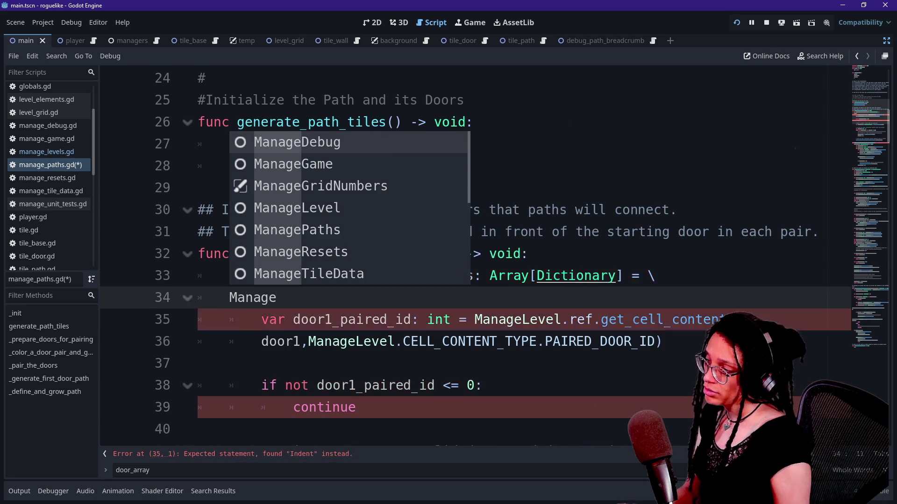
pyautogui.hotkey('ctrl', '=')
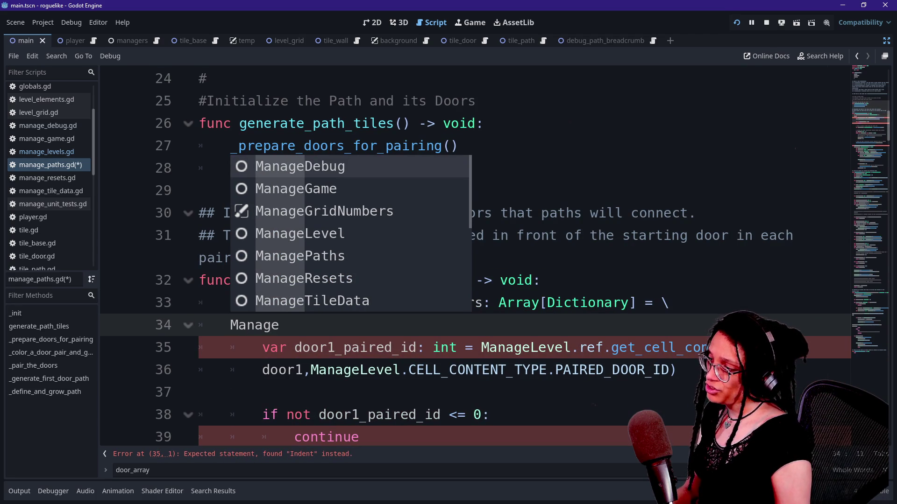
pyautogui.write('Level.ref.')
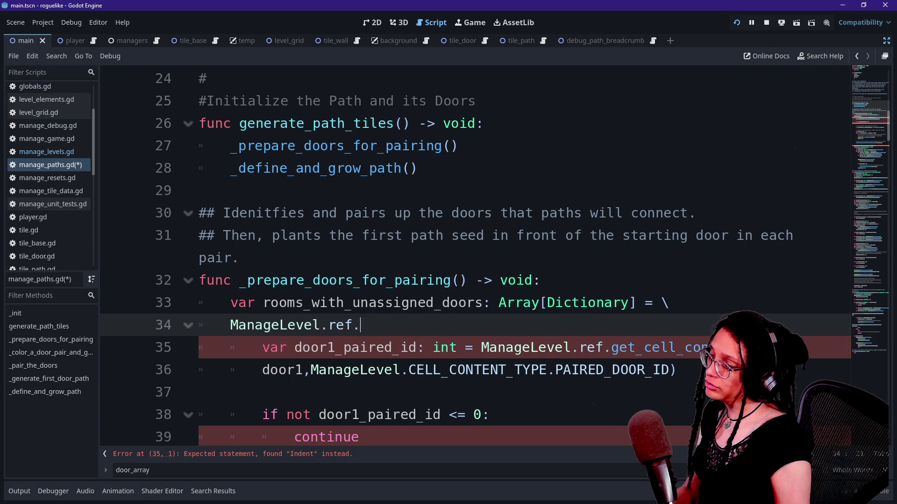
pyautogui.write('get_room')
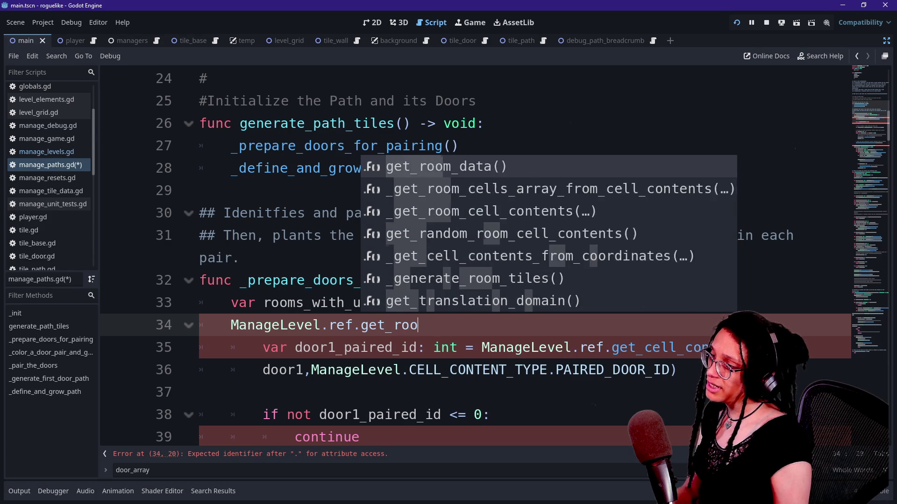
pyautogui.press('Down')
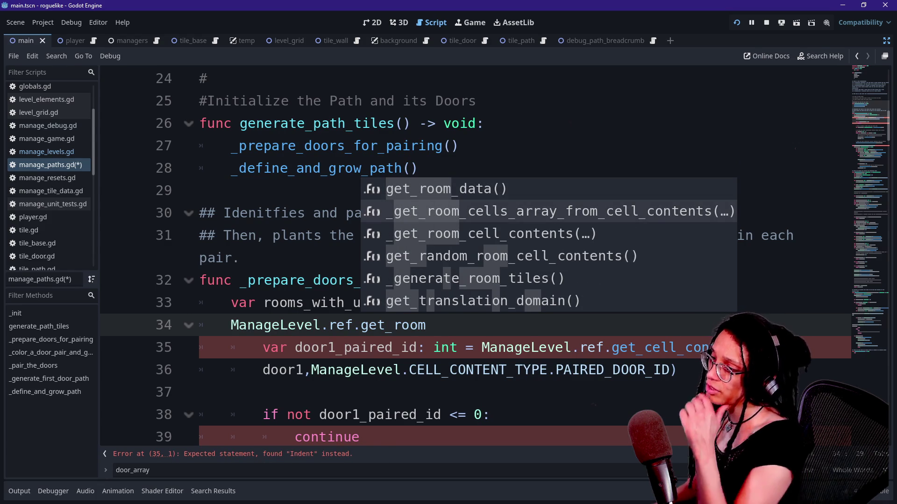
pyautogui.press('Down')
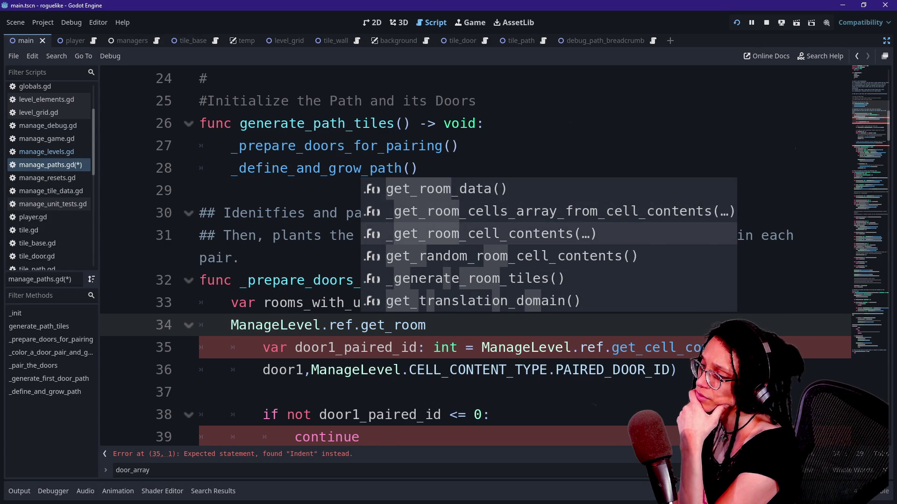
pyautogui.press('Return')
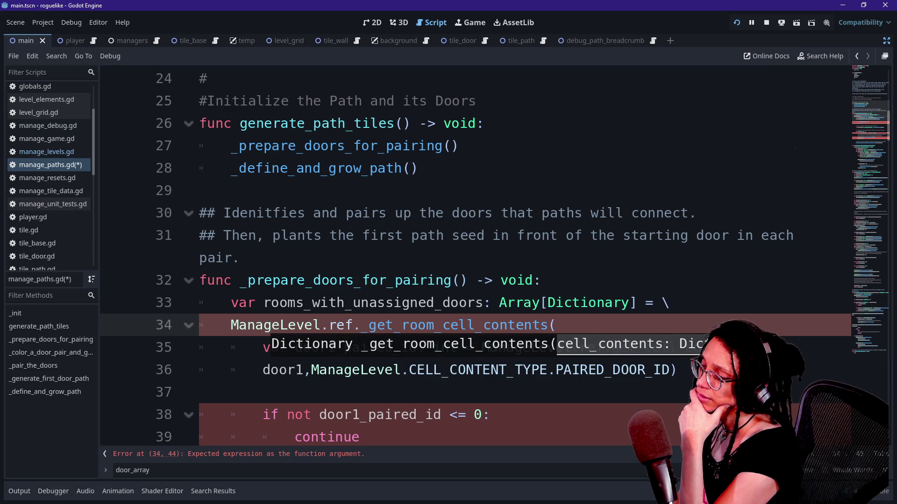
pyautogui.press('BackSpace')
pyautogui.press('BackSpace')
pyautogui.press('BackSpace')
pyautogui.press('BackSpace')
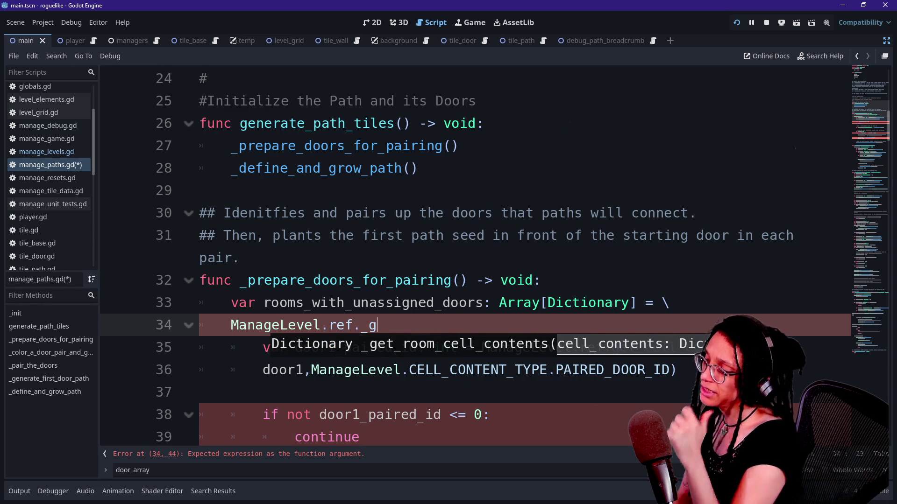
pyautogui.press('BackSpace')
pyautogui.press('BackSpace')
pyautogui.hotkey('alt', 'Left')
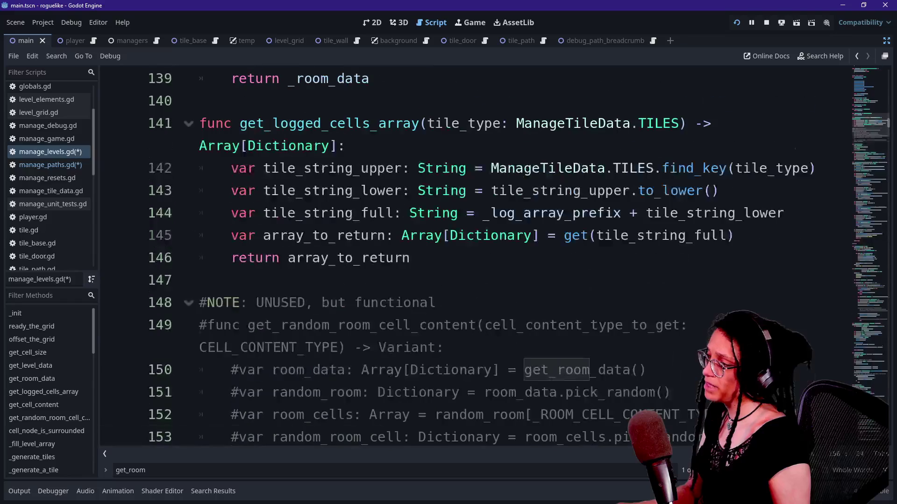
# - Add a get_room_cells_array() -> void stub with a pass body below get_room_data
pyautogui.scroll(2, 467, 256)
pyautogui.click(397, 213)
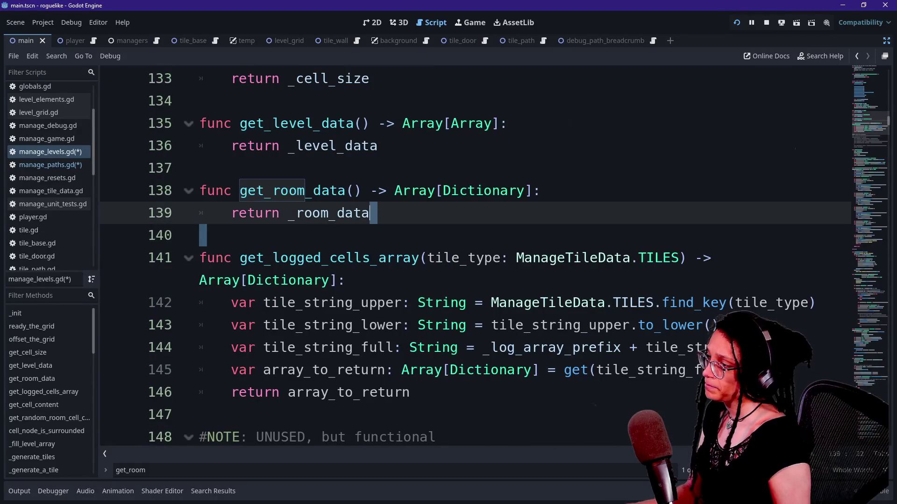
pyautogui.press('Return')
pyautogui.press('Return')
pyautogui.write('gunc')
pyautogui.press('BackSpace')
pyautogui.press('BackSpace')
pyautogui.press('BackSpace')
pyautogui.write('func hg')
pyautogui.press('BackSpace')
pyautogui.press('BackSpace')
pyautogui.write('get_room_cells_')
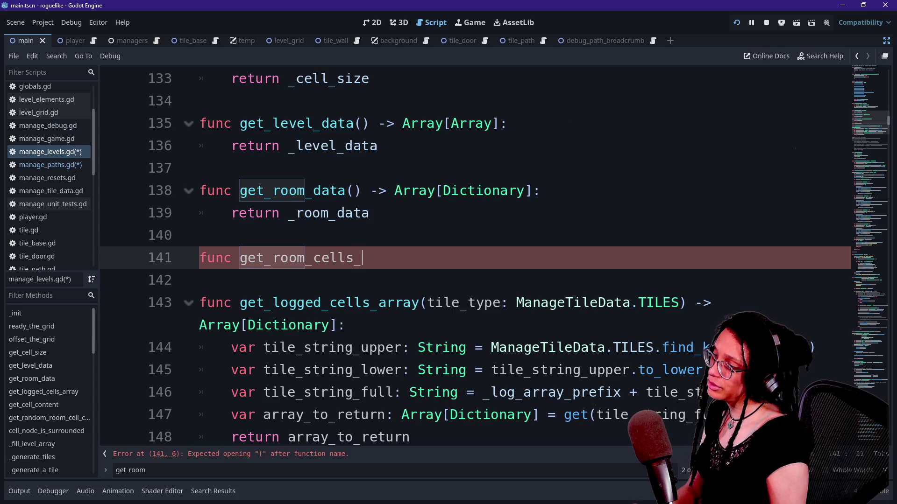
pyautogui.write('> void;')
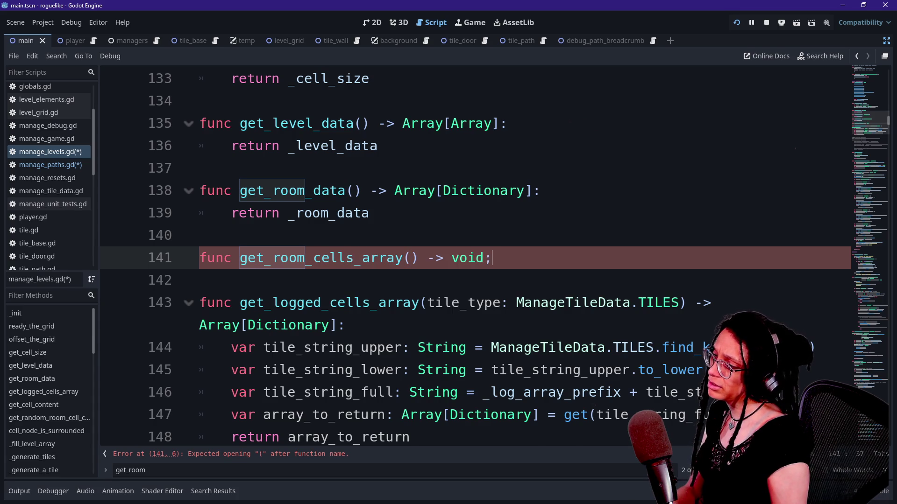
pyautogui.press('BackSpace')
pyautogui.write(':')
pyautogui.press('Return')
pyautogui.write('pass')
# - Try ManageLevels.ref and _ROOM parameters in the stub, then clear them to empty parentheses
pyautogui.click(322, 190)
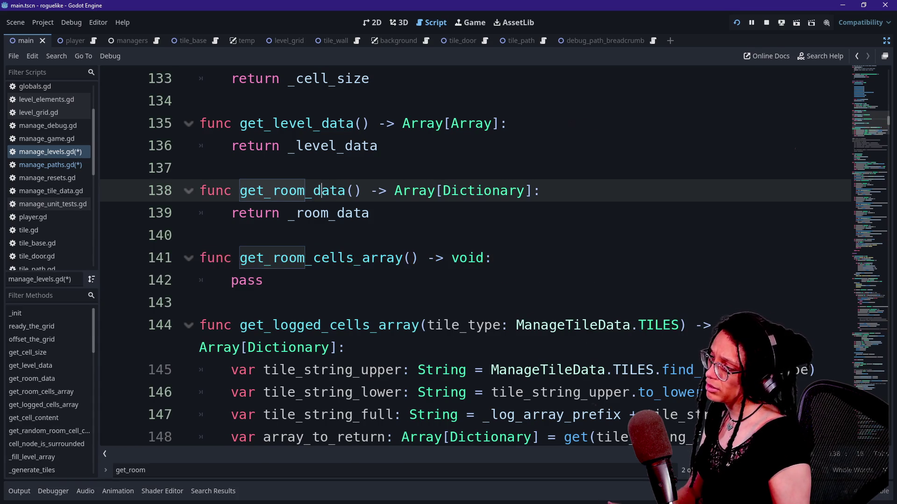
pyautogui.click(411, 258)
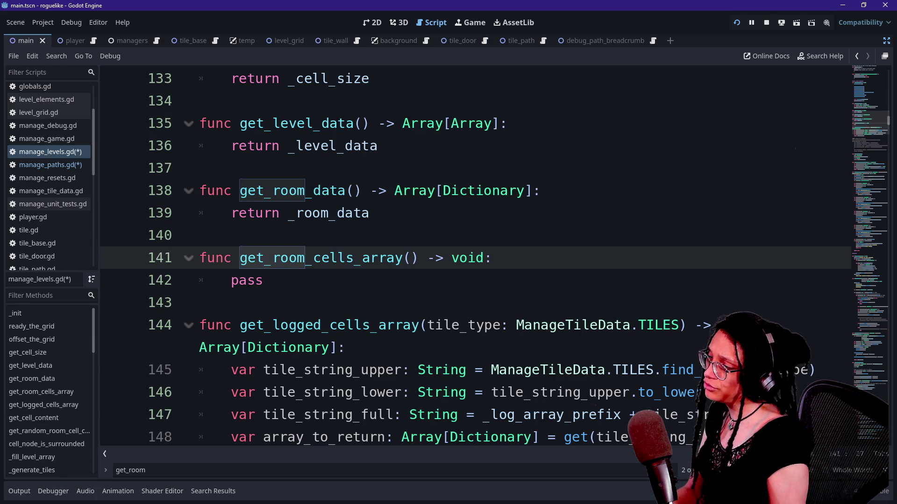
pyautogui.write('Manage.')
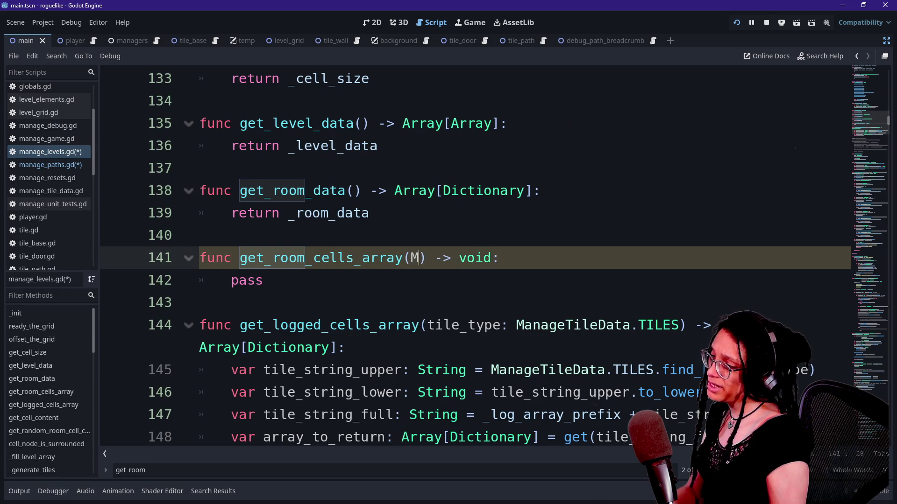
pyautogui.press('BackSpace')
pyautogui.write('Levels.ref')
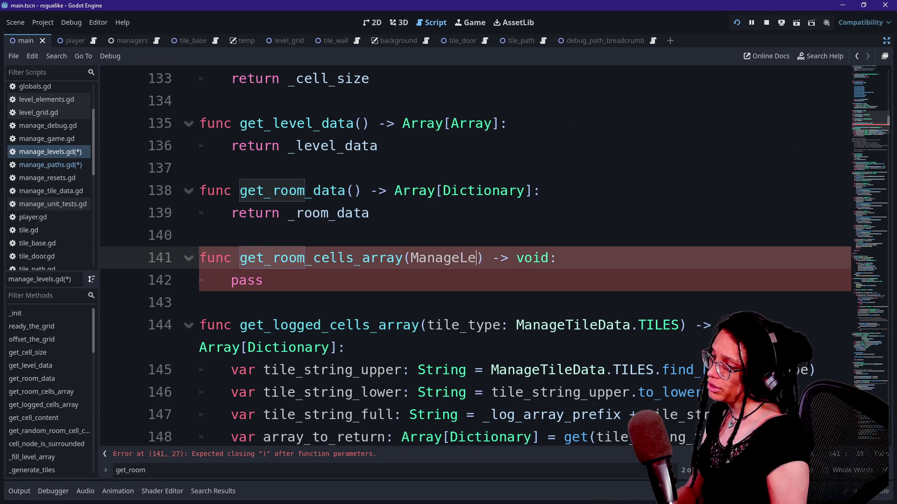
pyautogui.press('BackSpace')
pyautogui.press('BackSpace')
pyautogui.press('BackSpace')
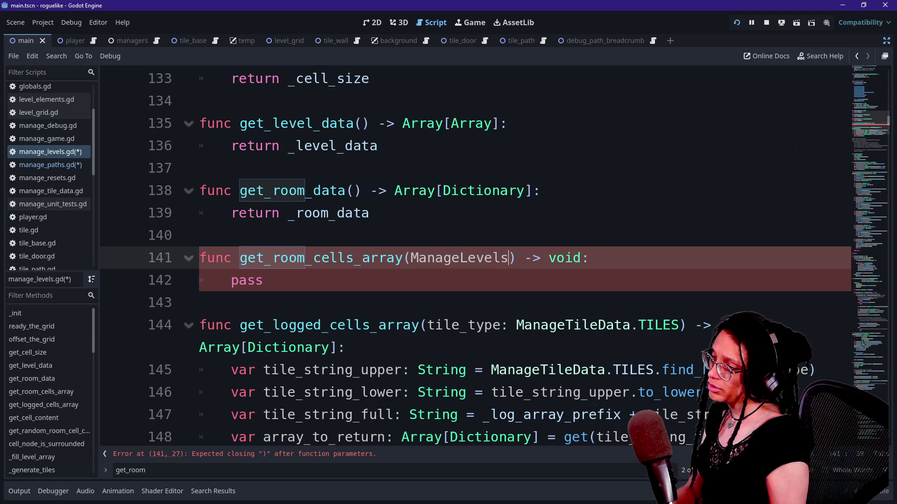
pyautogui.write('ROO')
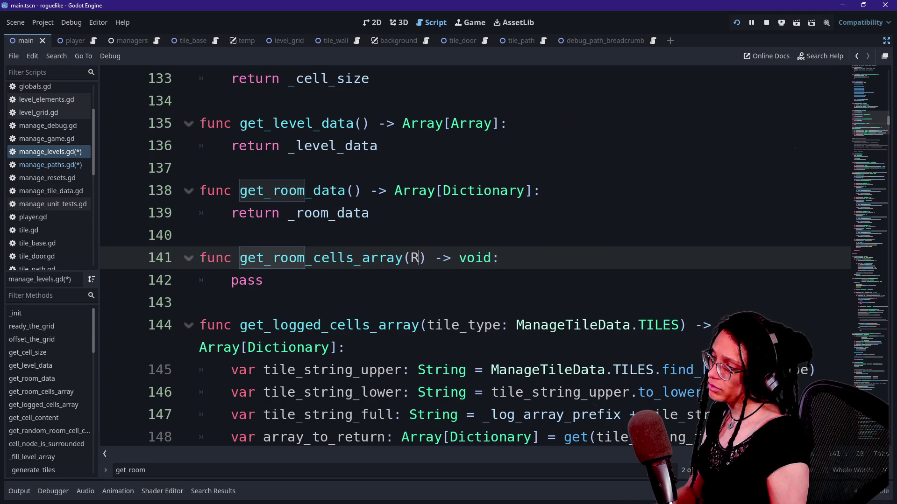
pyautogui.write('M')
pyautogui.press('BackSpace')
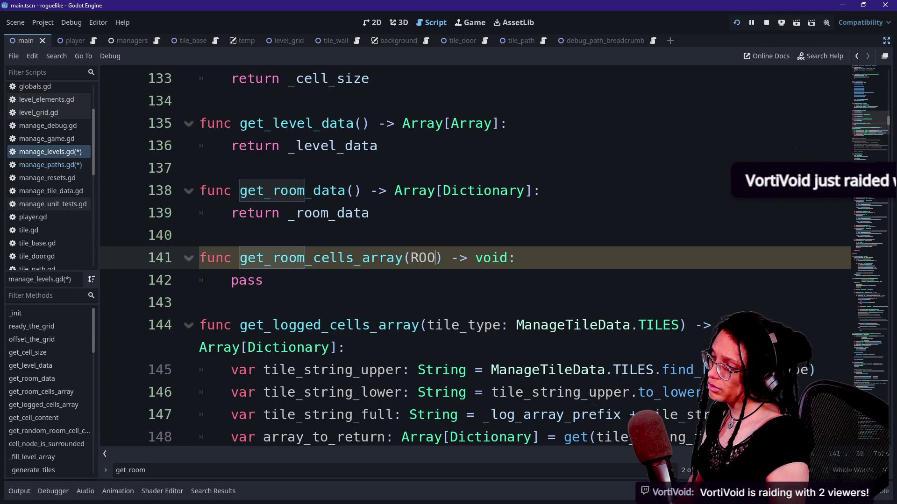
pyautogui.press('BackSpace')
pyautogui.press('BackSpace')
pyautogui.press('BackSpace')
pyautogui.write('_ROOM')
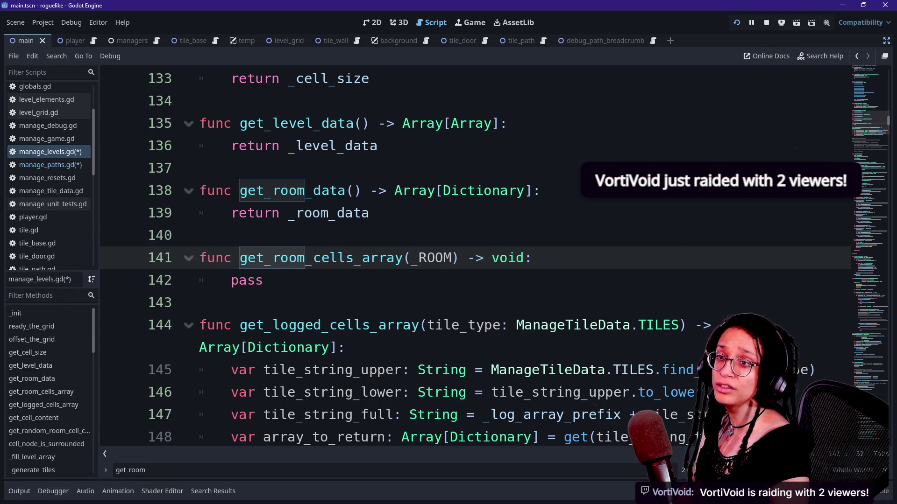
pyautogui.write('M')
pyautogui.press('BackSpace')
pyautogui.press('BackSpace')
pyautogui.press('BackSpace')
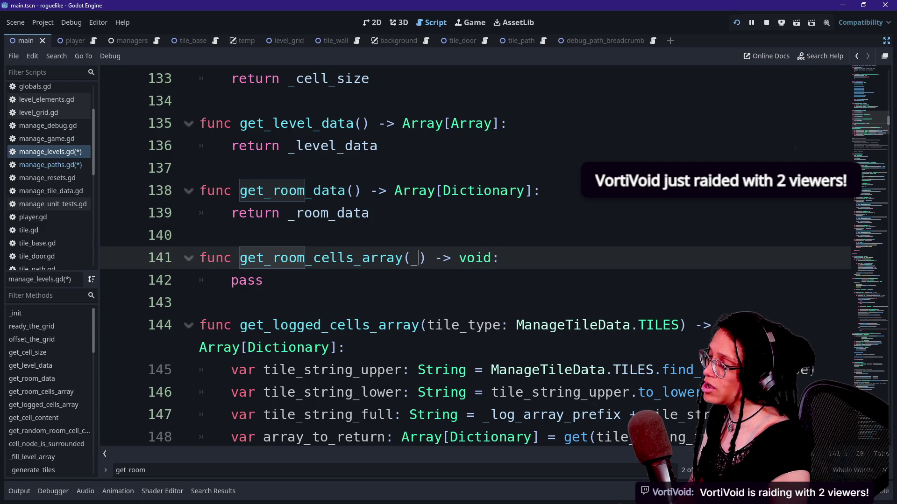
pyautogui.press('Down')
pyautogui.press('Up')
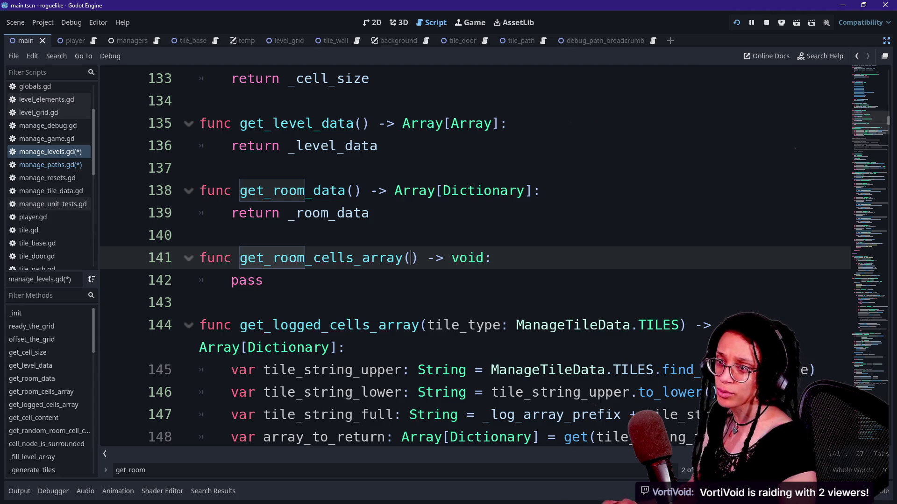
pyautogui.hotkey('alt', 'Tab')
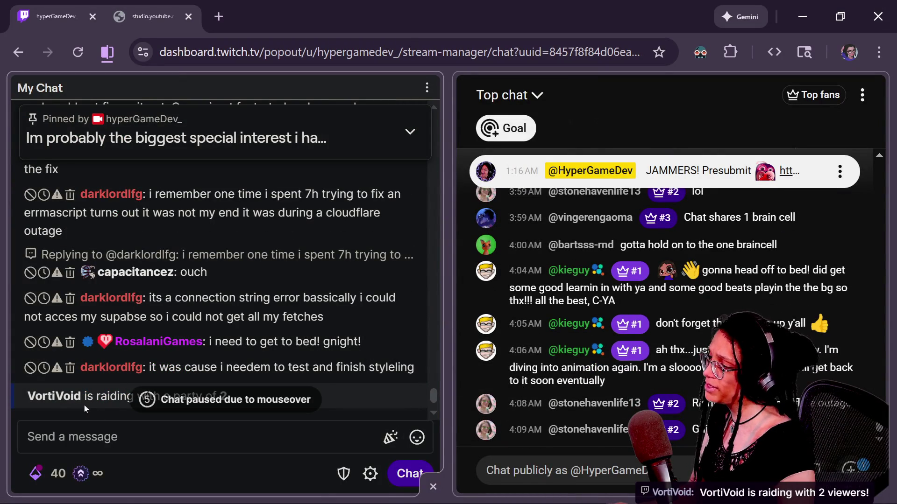
# - Select the raid notice, open the raider's user card and Whisper, then close the card
pyautogui.doubleClick(54, 396)
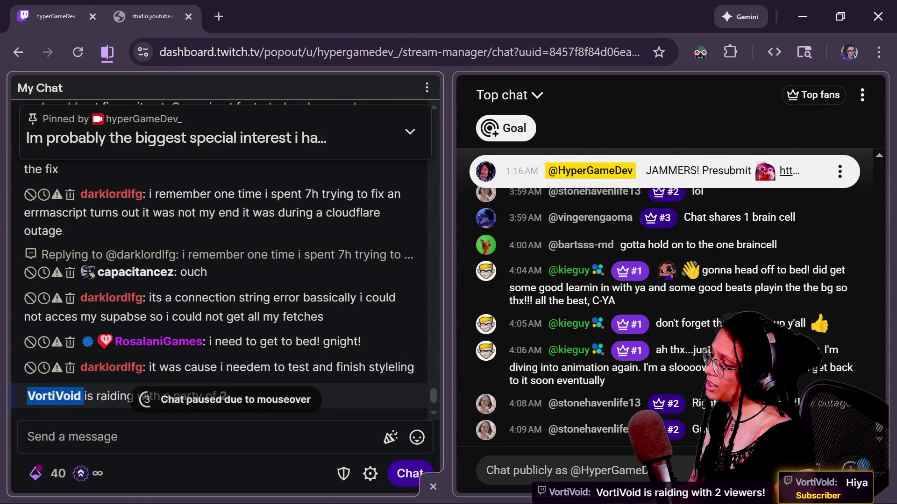
pyautogui.tripleClick(54, 396)
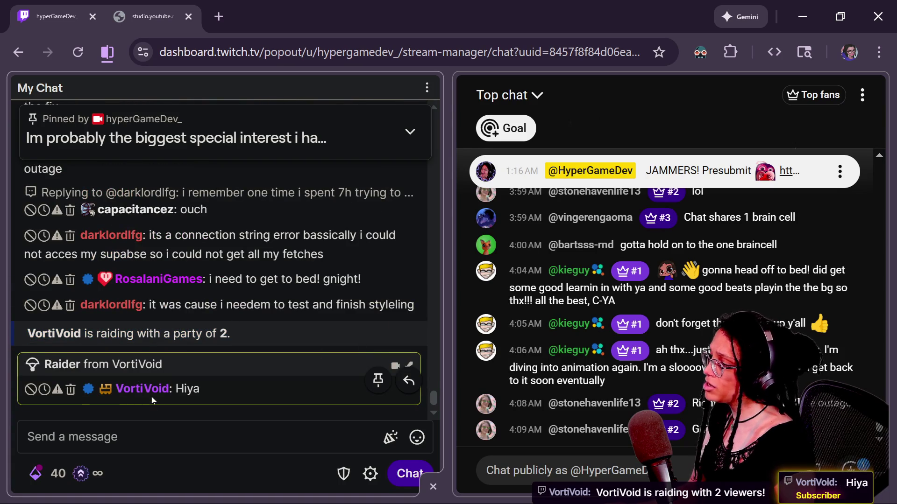
pyautogui.click(142, 389)
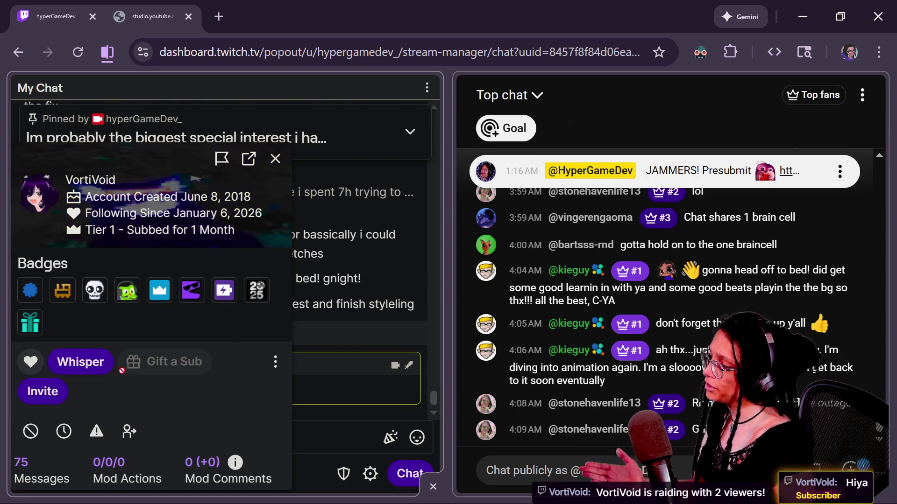
pyautogui.click(52, 367)
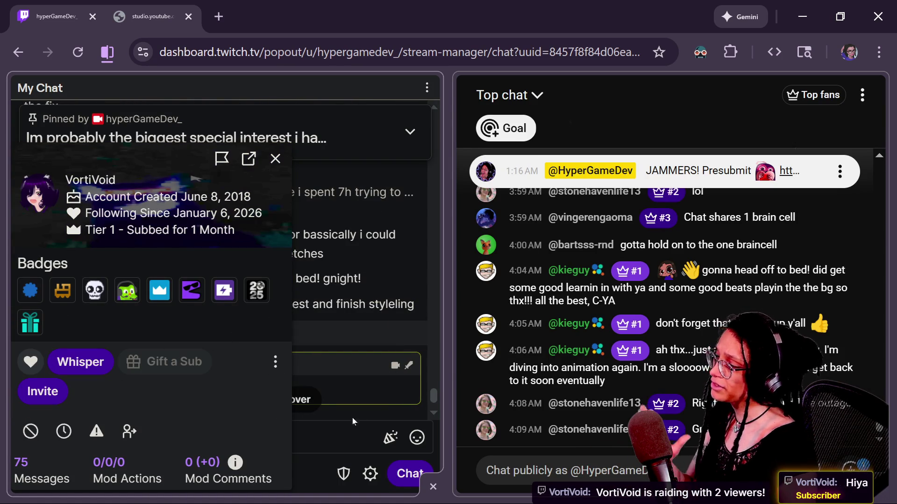
pyautogui.click(276, 160)
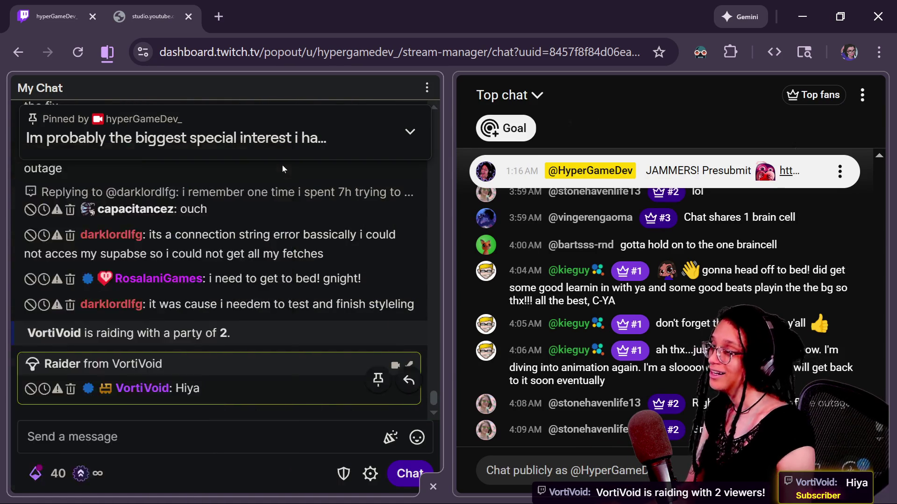
pyautogui.hotkey('alt', 'Tab')
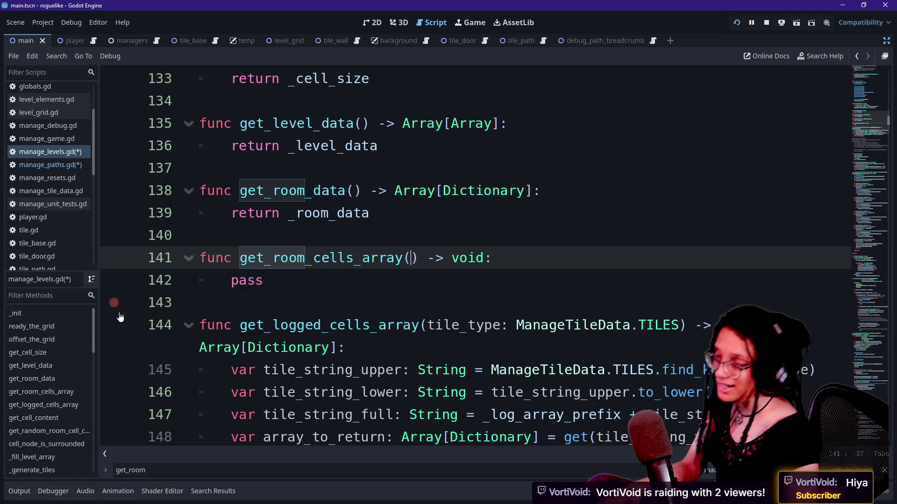
# - Review the get_room_cells_array() stub's signature and pass line without editing
pyautogui.click(263, 280)
pyautogui.click(255, 258)
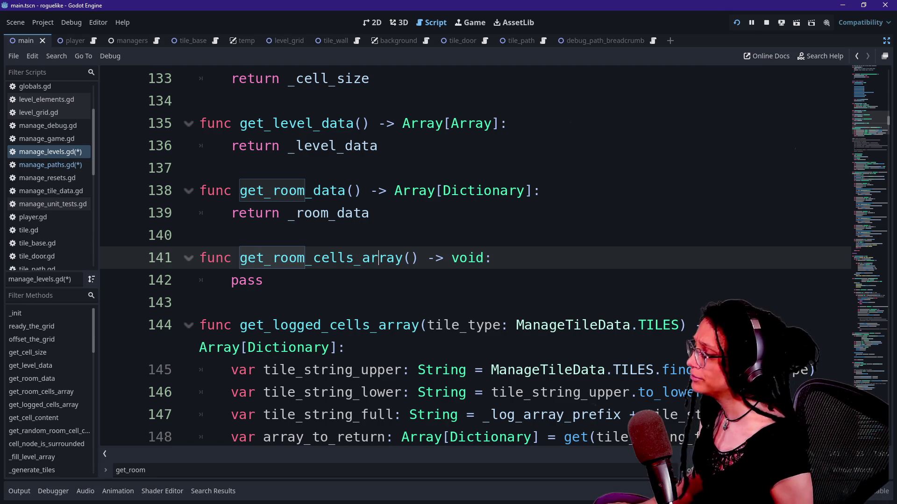
pyautogui.click(378, 258)
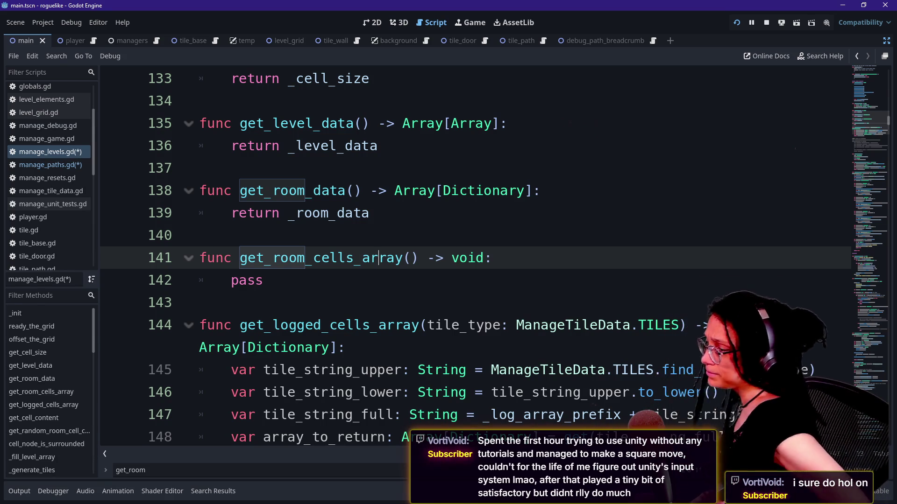
pyautogui.click(263, 280)
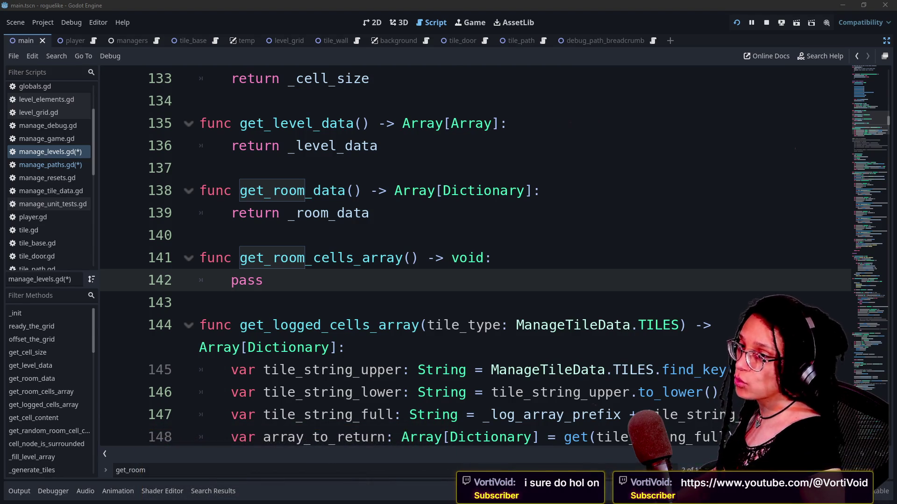
pyautogui.hotkey('alt', 'Tab')
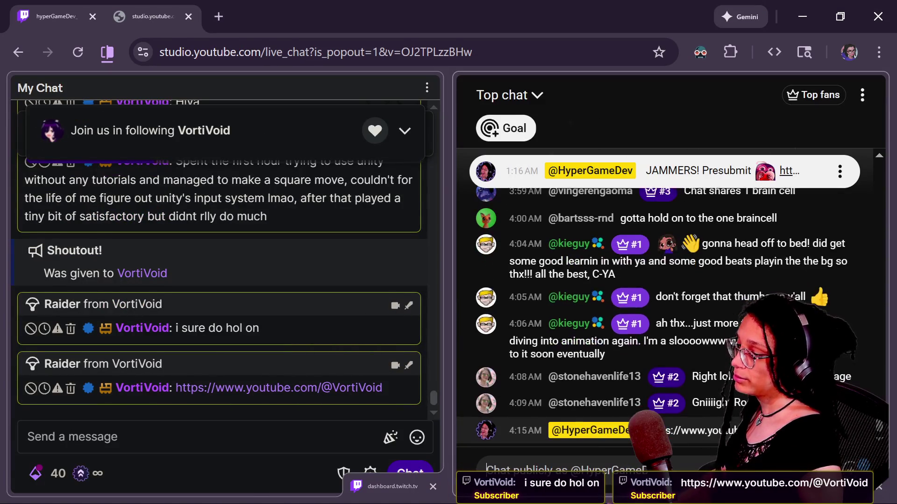
# - Load the raider's YouTube channel page from the pasted address
pyautogui.hotkey('alt', 'Tab')
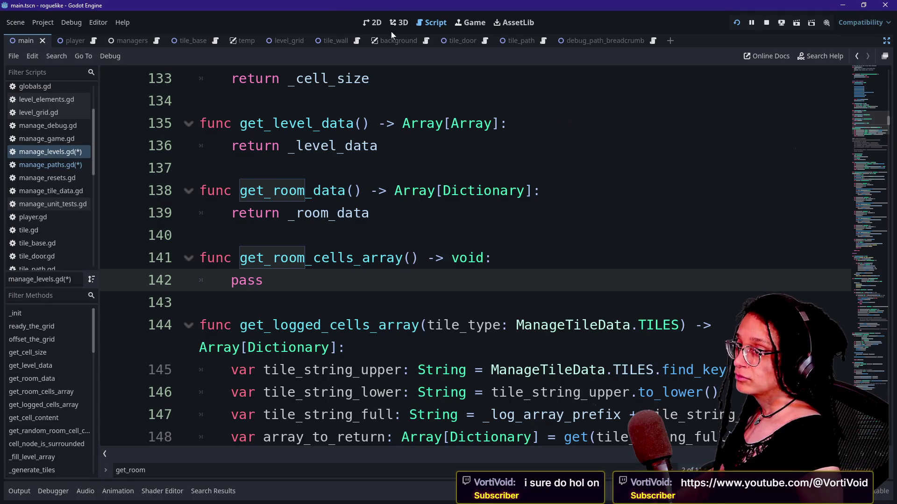
pyautogui.hotkey('alt', 'Tab')
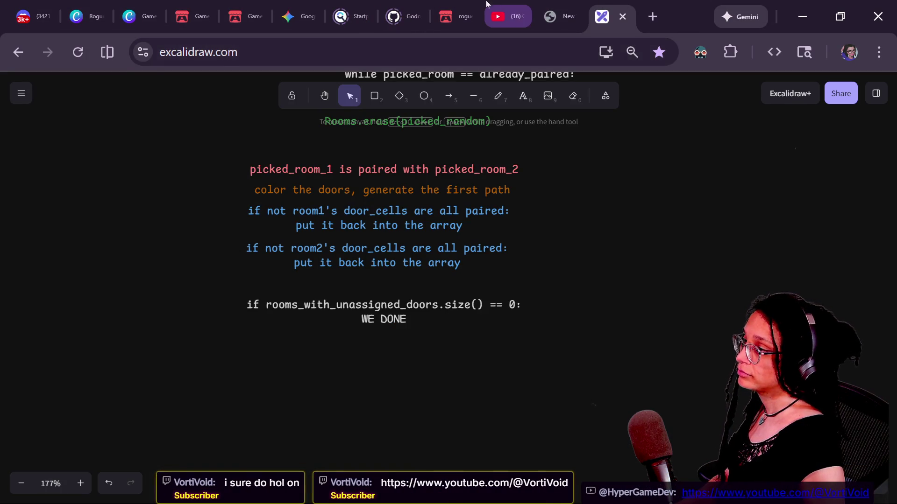
pyautogui.click(507, 16)
pyautogui.click(280, 52)
pyautogui.write('https://www.youtube.com/@VortiVoid')
pyautogui.press('Return')
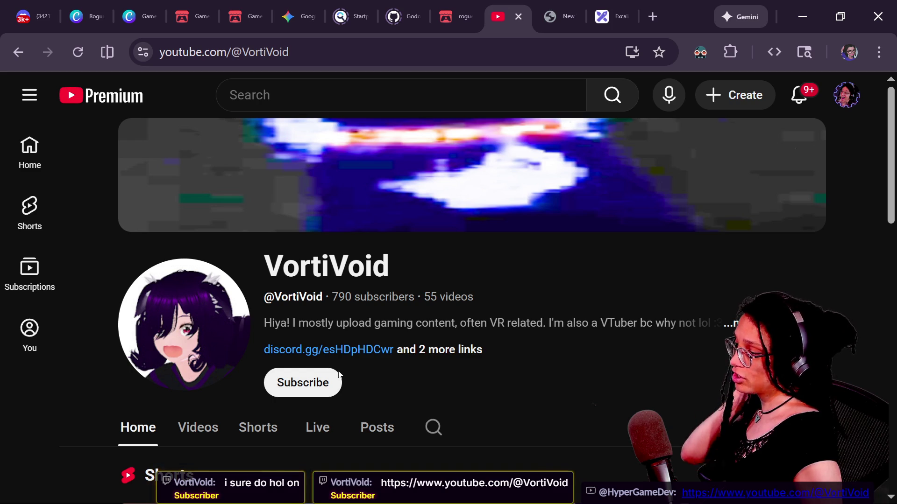
# - Subscribe to the raider's channel and return to get_logged_cells_array in Godot
pyautogui.scroll(-3, 338, 372)
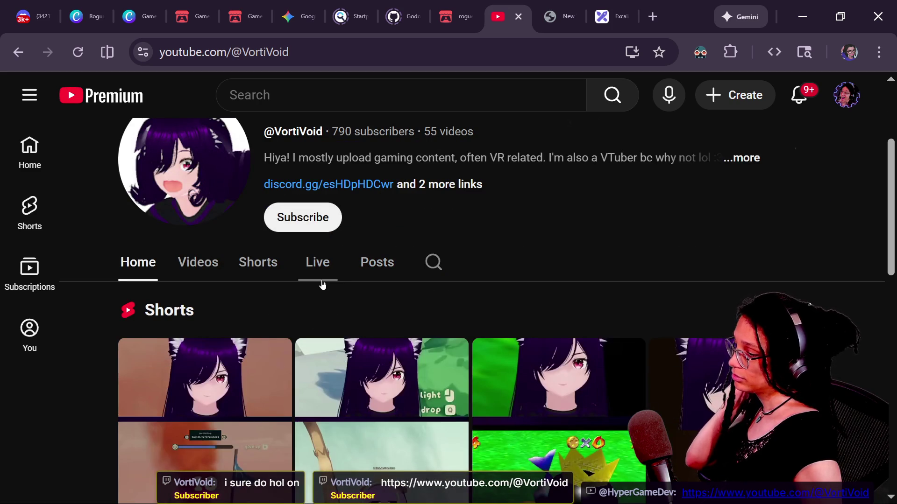
pyautogui.scroll(-7, 321, 285)
pyautogui.scroll(-5, 321, 285)
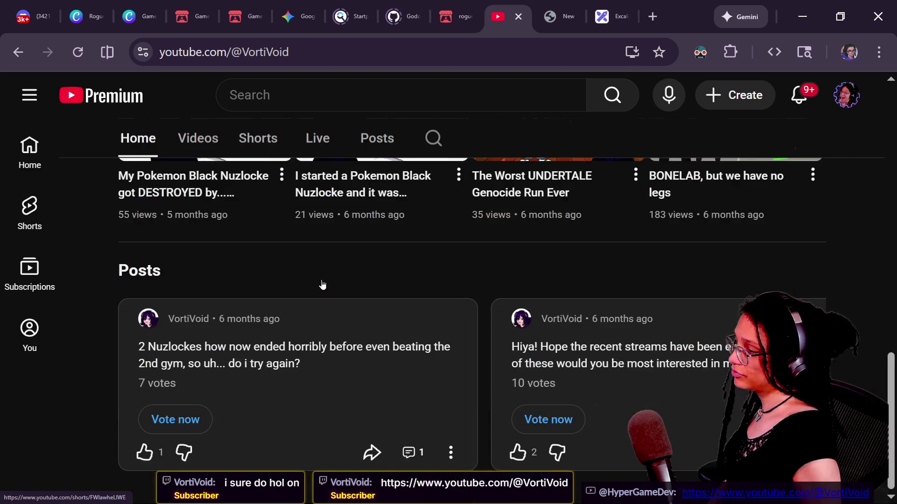
pyautogui.scroll(4, 386, 355)
pyautogui.scroll(10, 392, 352)
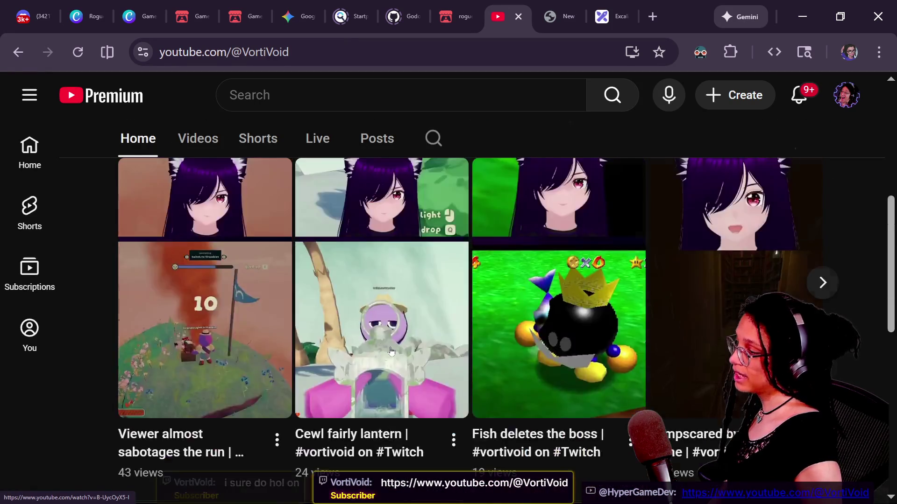
pyautogui.click(327, 382)
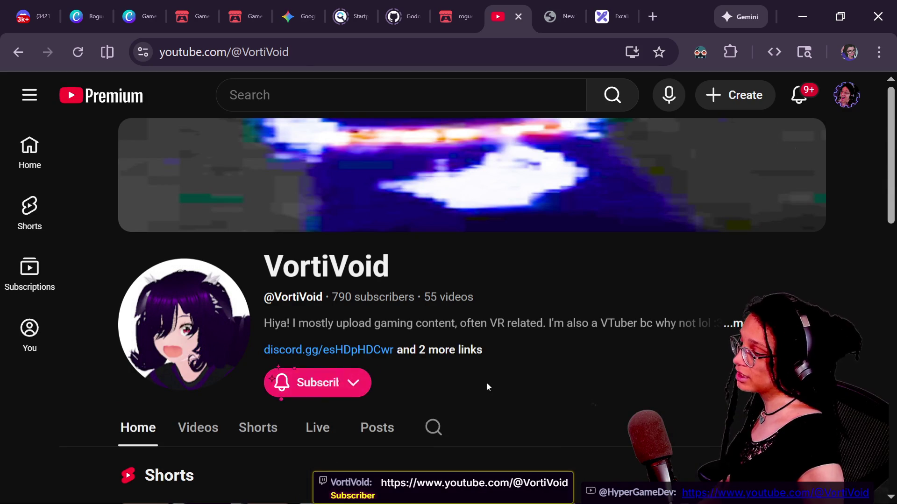
pyautogui.hotkey('alt', 'Tab')
pyautogui.click(419, 325)
pyautogui.press('Down')
pyautogui.press('Down')
pyautogui.press('Down')
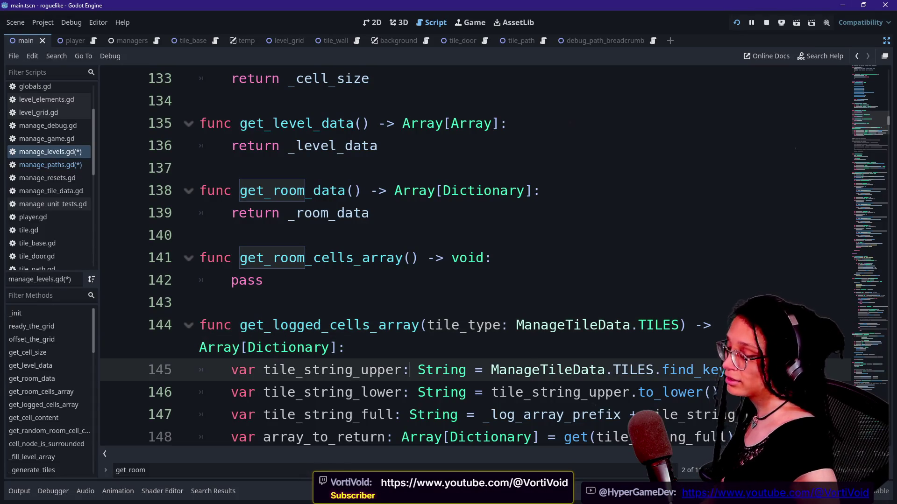
# - Look over the get_room_cells_array stub and the commented-out function below it
pyautogui.press('Up')
pyautogui.press('Up')
pyautogui.press('Up')
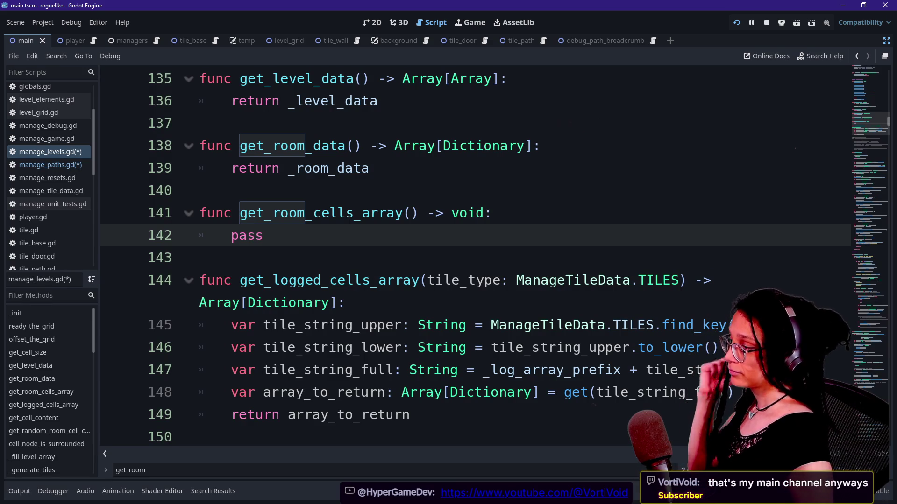
pyautogui.press('Down')
pyautogui.press('Down')
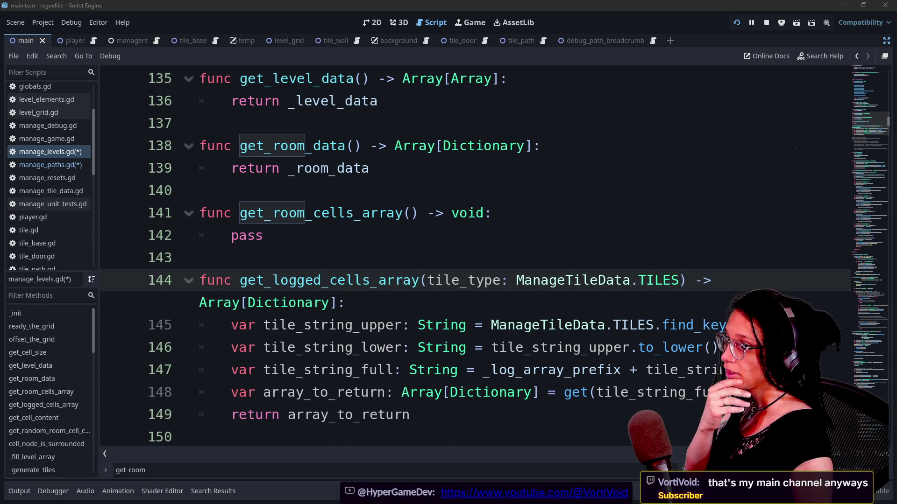
pyautogui.press('Up')
pyautogui.press('Up')
pyautogui.press('Down')
pyautogui.press('Down')
pyautogui.press('Down')
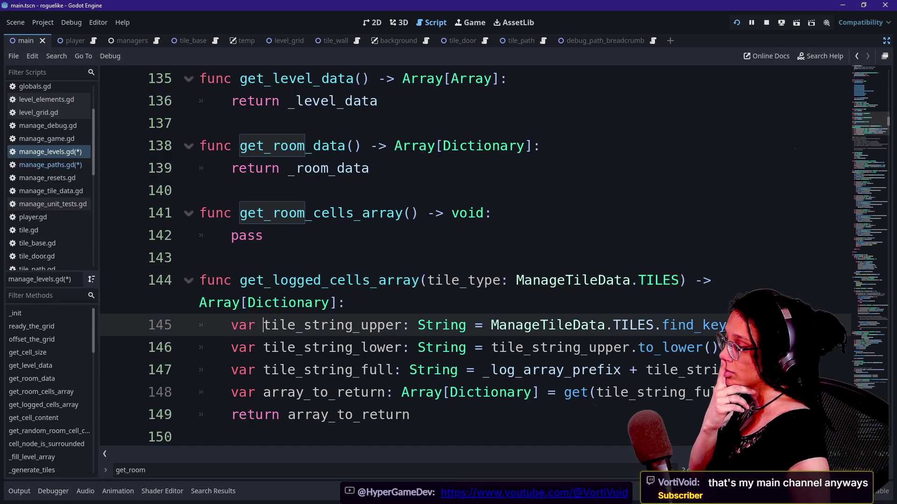
pyautogui.press('Down')
pyautogui.press('Down')
pyautogui.press('Down')
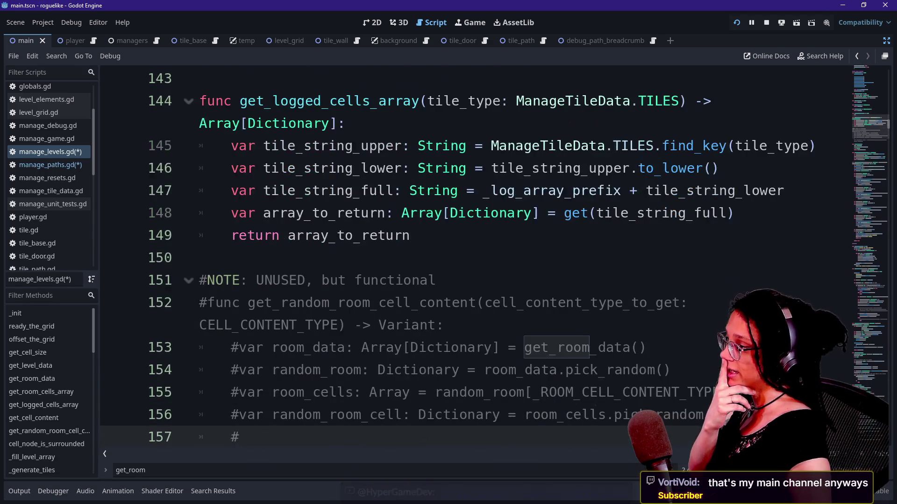
pyautogui.click(199, 257)
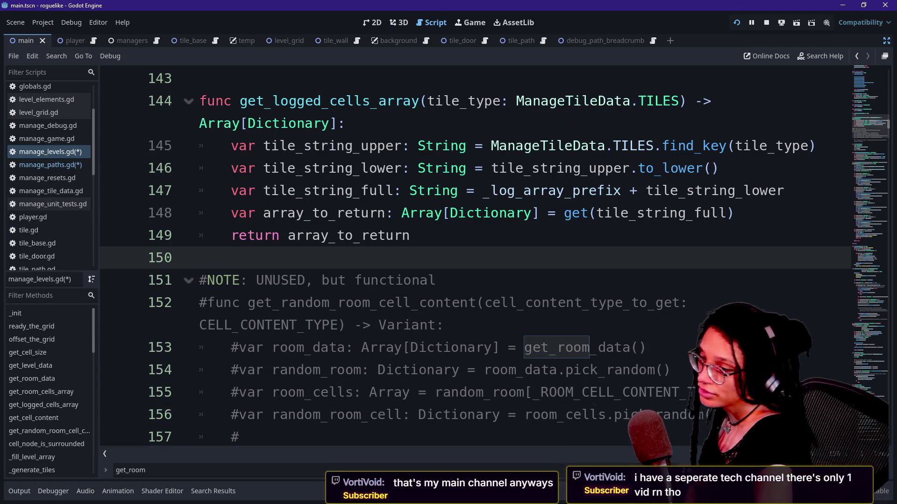
pyautogui.press('Up')
pyautogui.press('Up')
pyautogui.moveTo(420, 213)
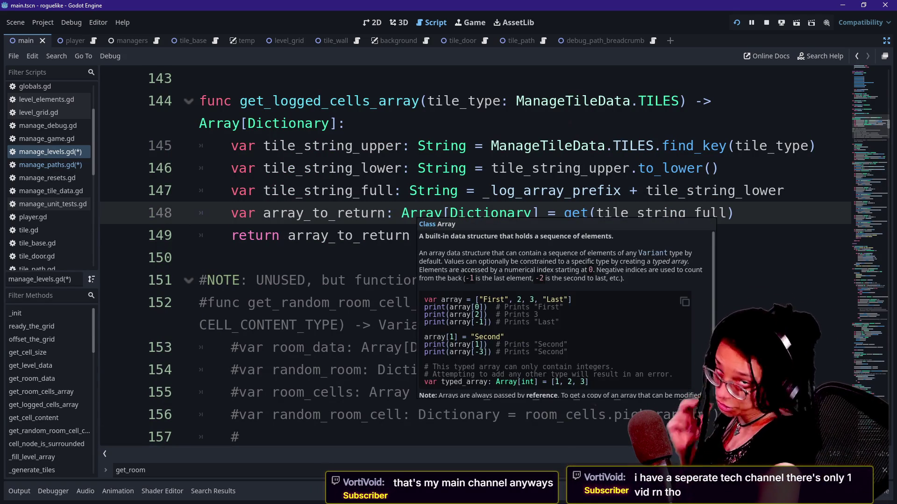
pyautogui.press('Down')
pyautogui.press('Down')
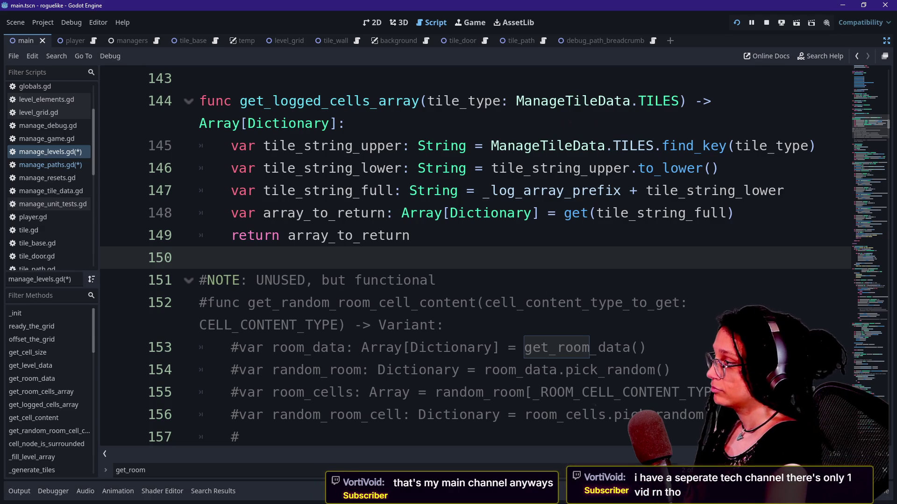
pyautogui.press('Up')
pyautogui.press('Up')
pyautogui.press('Up')
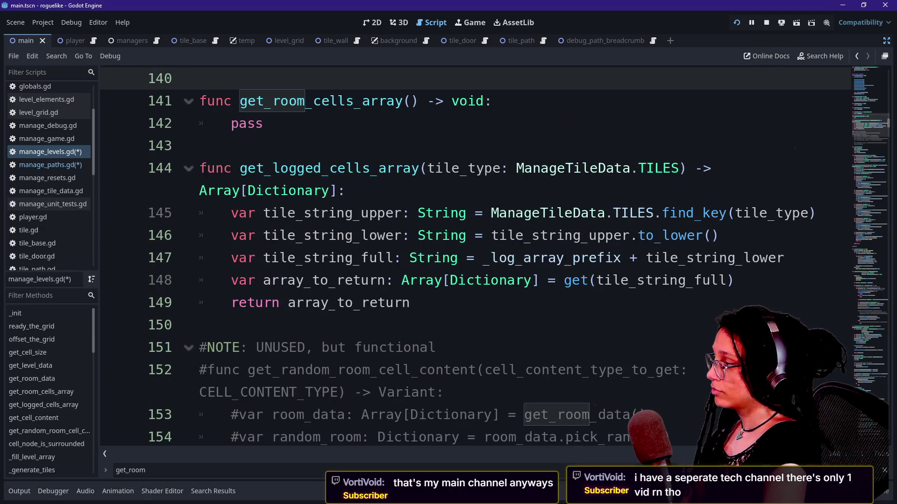
pyautogui.press('Down')
pyautogui.press('Down')
pyautogui.press('Down')
pyautogui.press('Down')
pyautogui.press('Down')
pyautogui.press('Down')
pyautogui.press('Down')
pyautogui.press('Down')
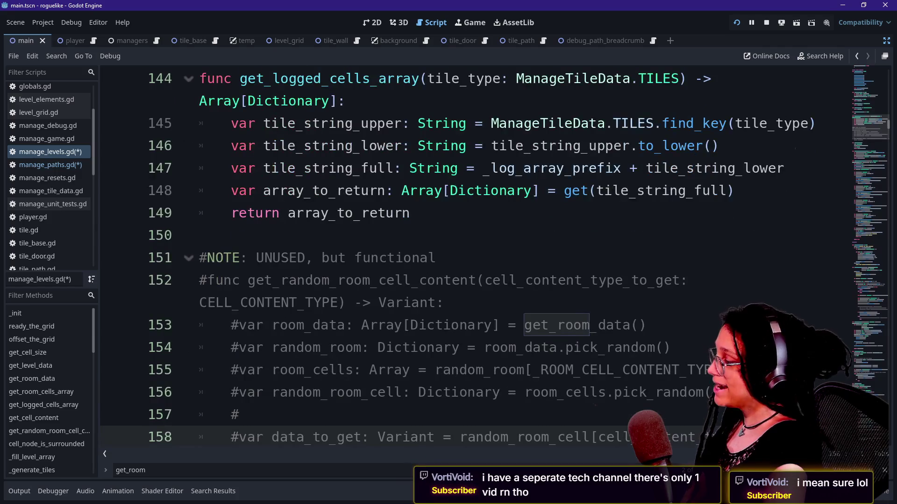
pyautogui.click(360, 258)
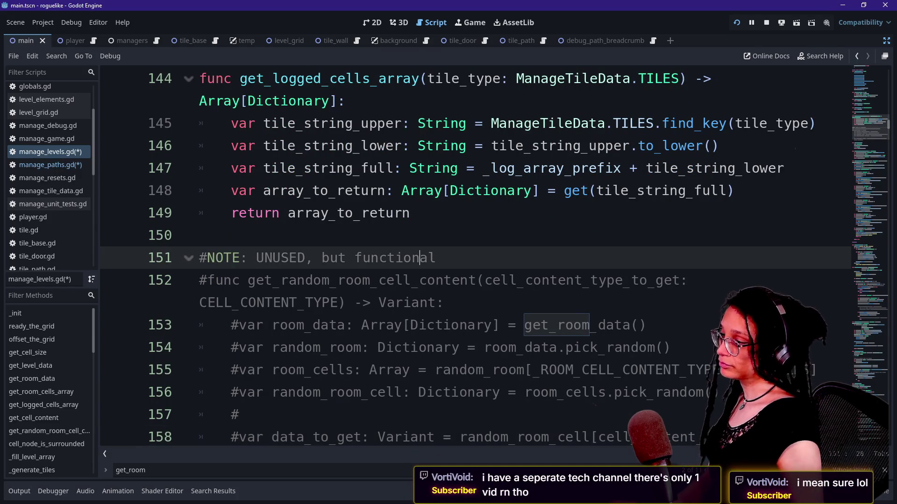
pyautogui.press('Up')
pyautogui.scroll(2, 467, 257)
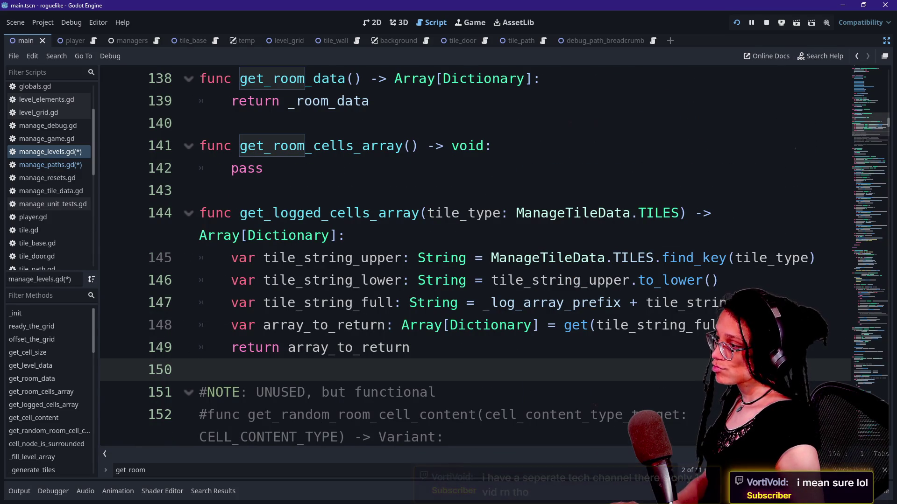
pyautogui.scroll(1, 467, 257)
# - Delete and retype the final s of pass on line 142, then switch to the browser
pyautogui.click(264, 236)
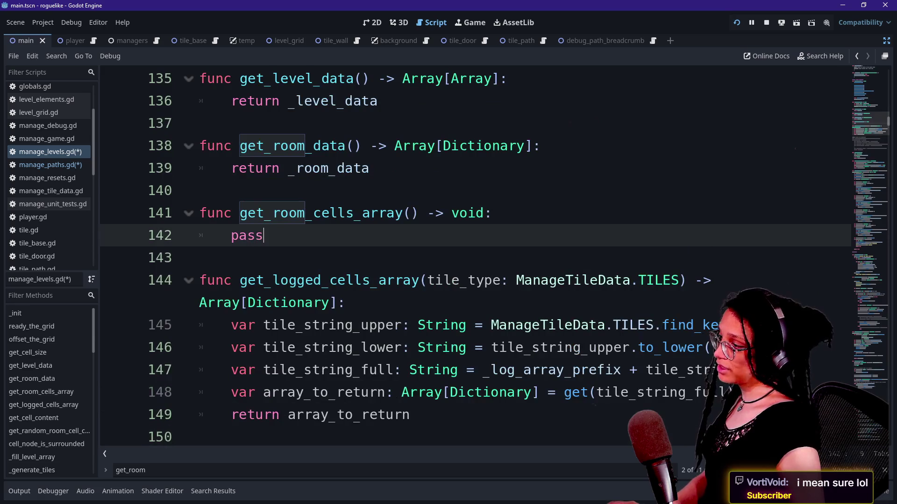
pyautogui.press('BackSpace')
pyautogui.click(403, 213)
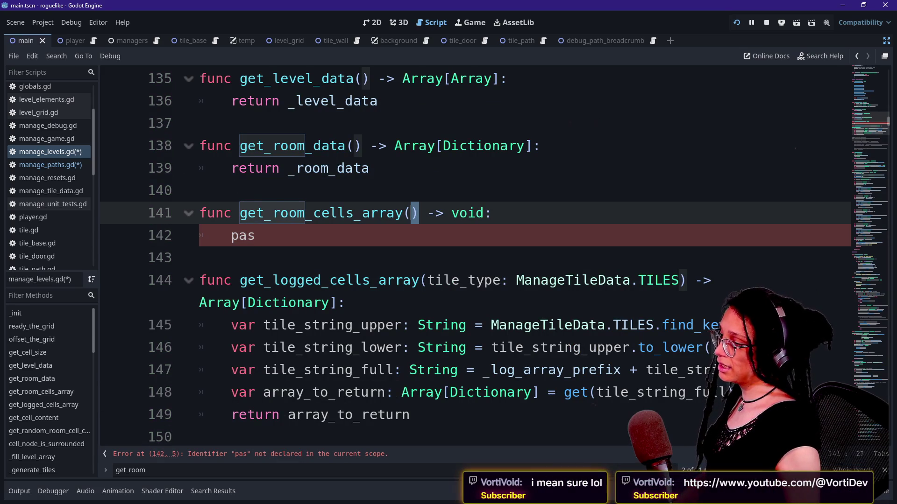
pyautogui.click(255, 235)
pyautogui.write('s')
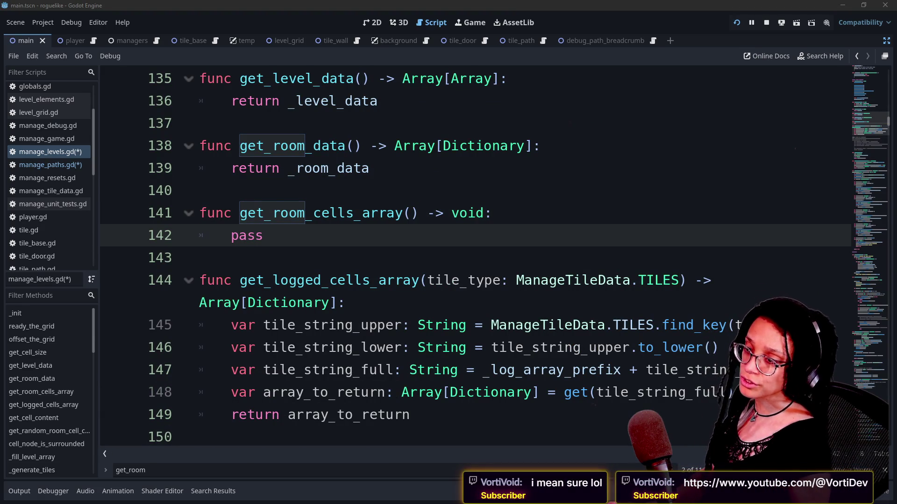
pyautogui.click(520, 284)
pyautogui.hotkey('alt', 'Tab')
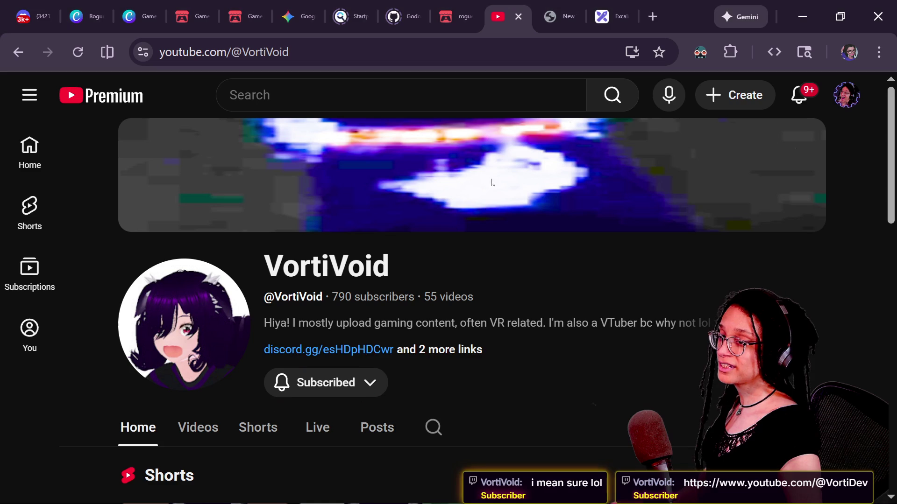
# - Load the tech channel page from the pasted link and copy its URL
pyautogui.press('/')
pyautogui.write('https://www.youtube.com/@VortiDev')
pyautogui.press('Return')
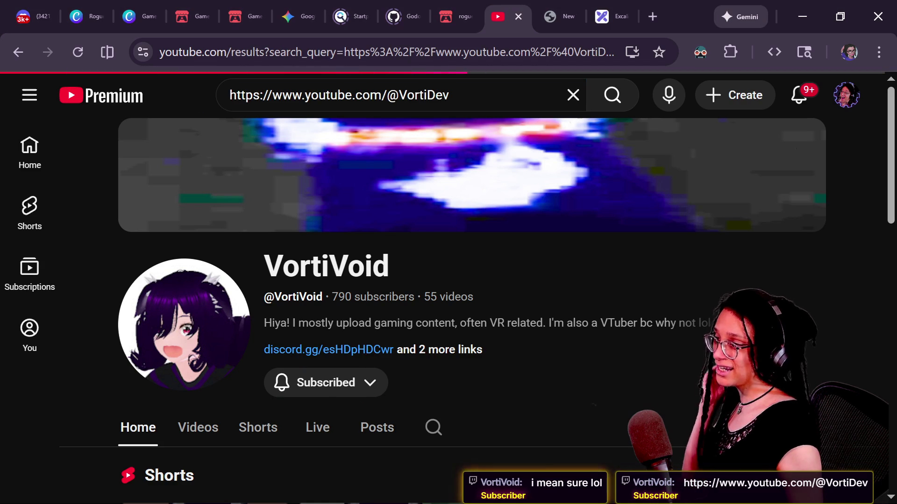
pyautogui.hotkey('ctrl', 'l')
pyautogui.write('https://www.youtube.com/@VortiDev')
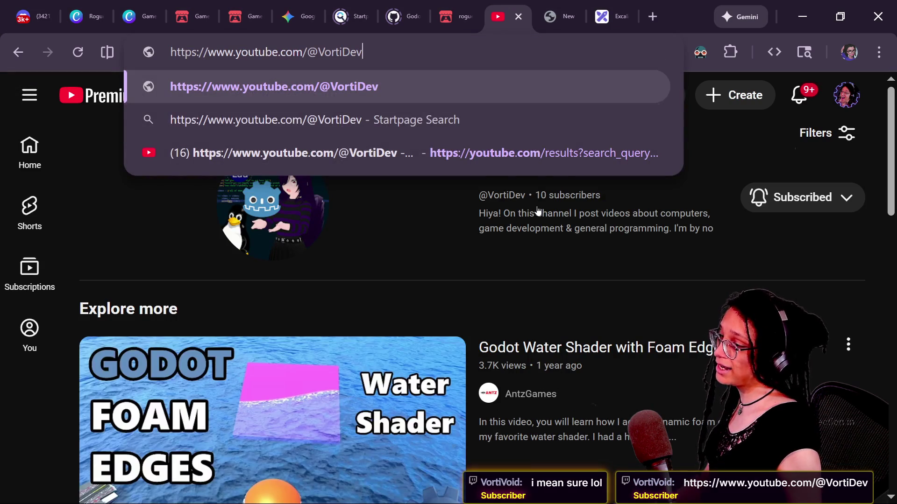
pyautogui.press('Return')
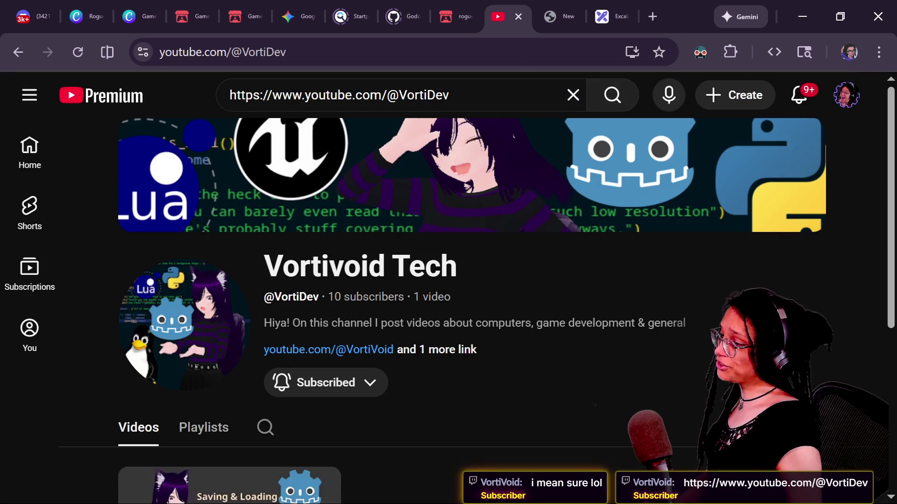
pyautogui.click(338, 41)
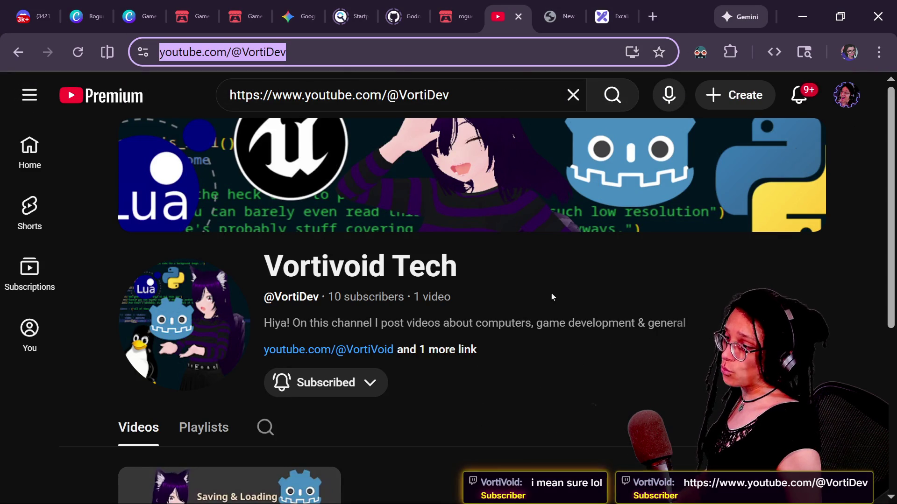
pyautogui.hotkey('alt', 'Tab')
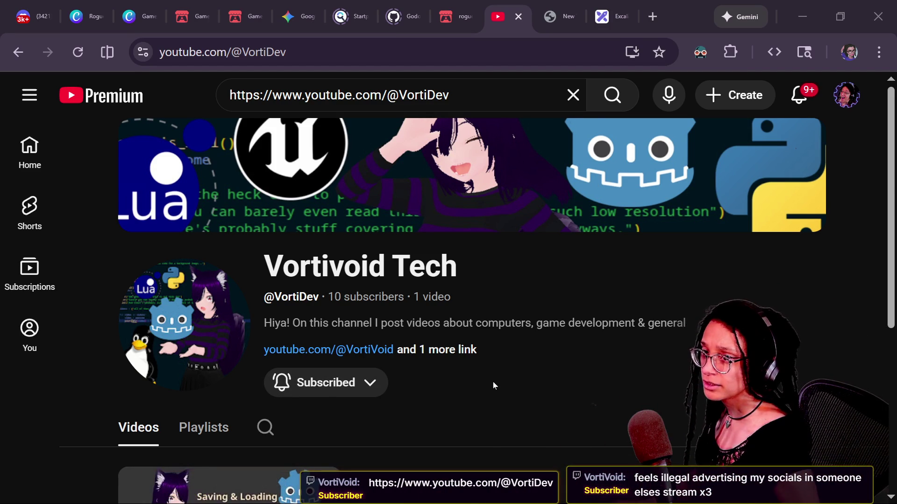
# - Send the copied channel link as a message in the stream's live chat
pyautogui.hotkey('alt', 'Tab')
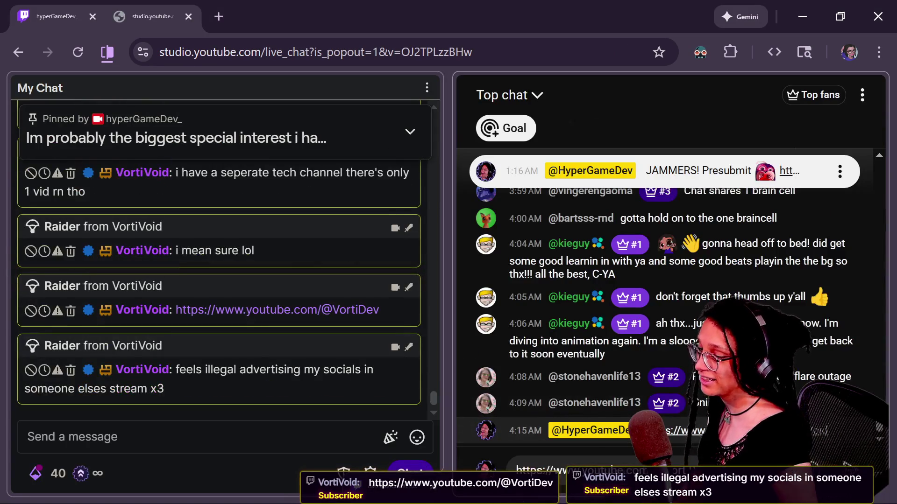
pyautogui.press('Return')
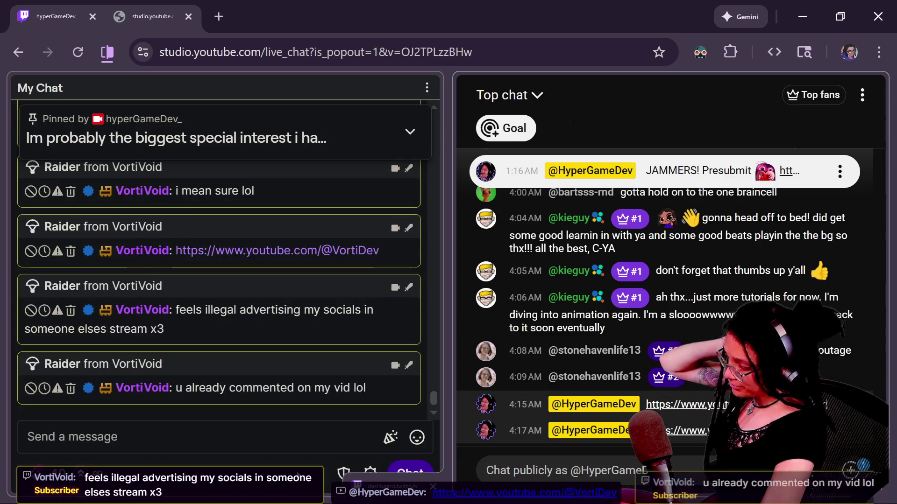
pyautogui.hotkey('alt', 'Tab')
pyautogui.hotkey('alt', 'Tab')
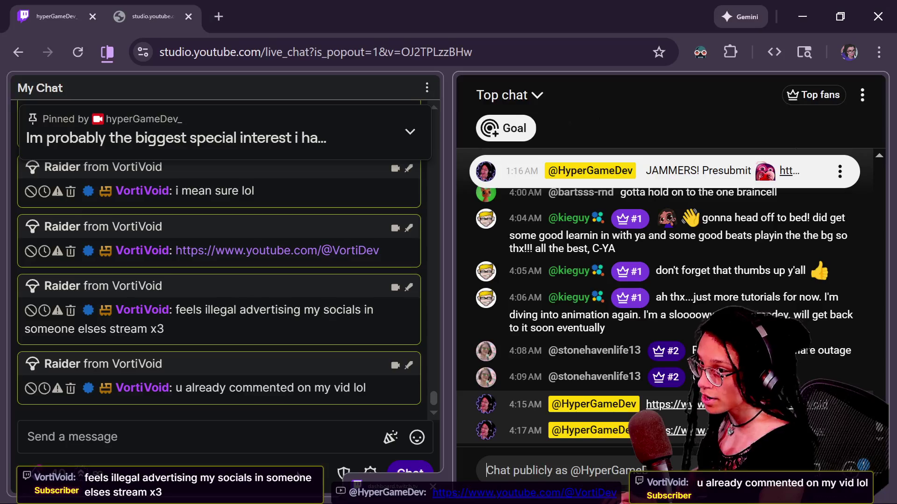
pyautogui.hotkey('alt', 'Tab')
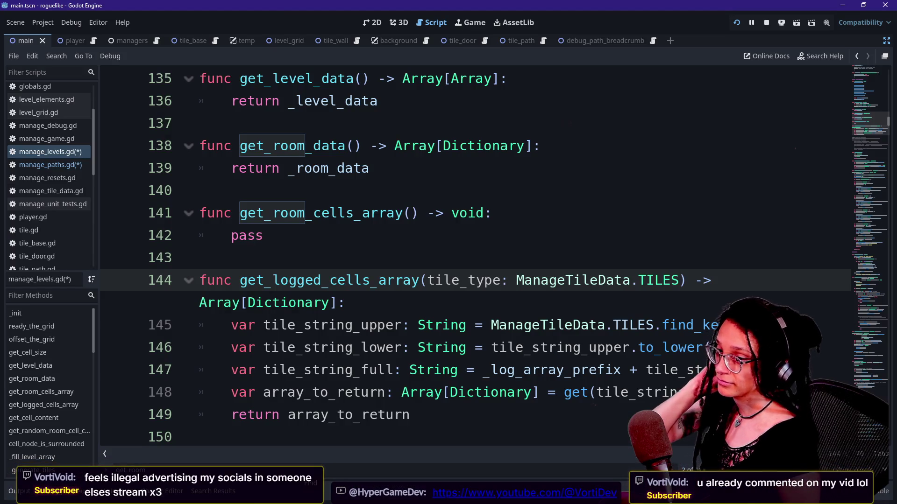
# - Rebuild the stub's indented body line on line 142 with pass
pyautogui.press('Down')
pyautogui.press('Down')
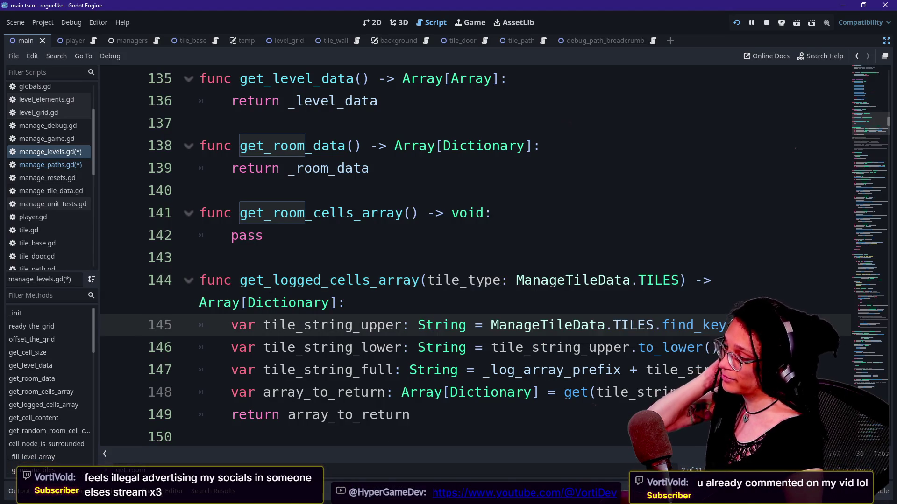
pyautogui.press('Up')
pyautogui.click(263, 235)
pyautogui.press('BackSpace')
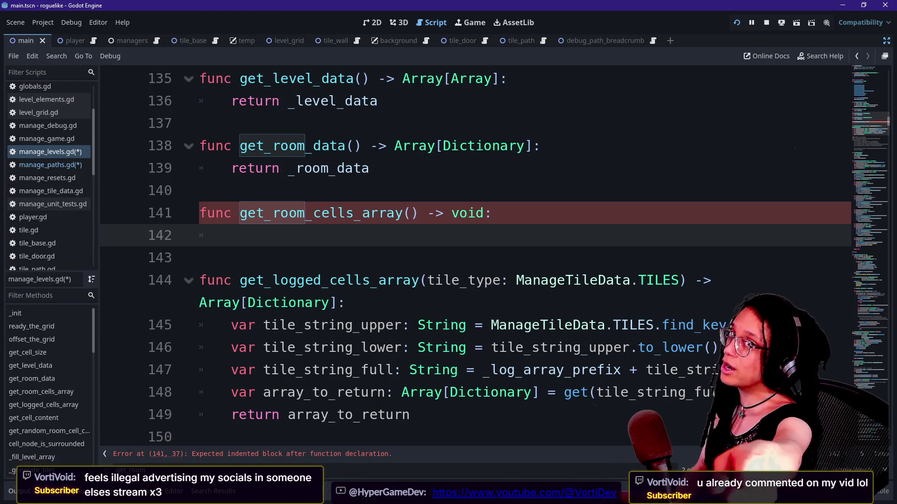
pyautogui.press('BackSpace')
pyautogui.press('BackSpace')
pyautogui.press('Return')
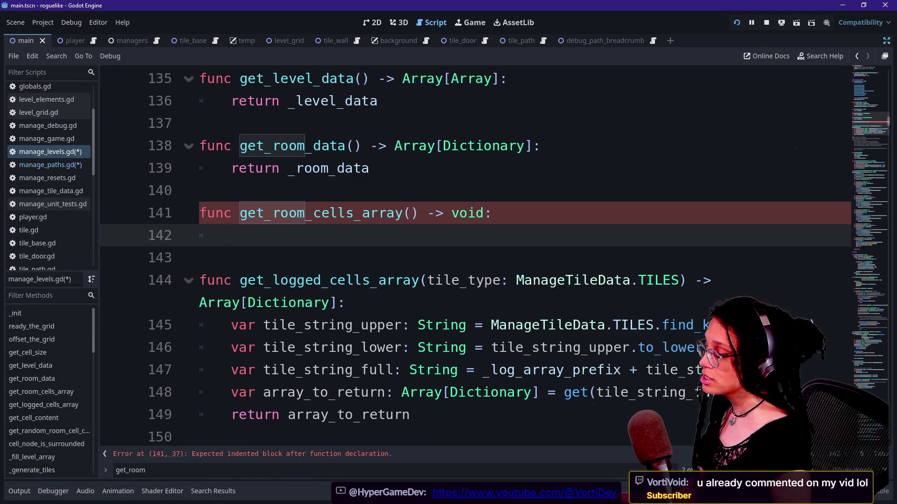
pyautogui.press('BackSpace')
pyautogui.press('BackSpace')
pyautogui.press('Return')
pyautogui.write('pass')
# - Begin typing an underscore-prefixed parameter inside get_room_cells_array's parentheses
pyautogui.click(411, 213)
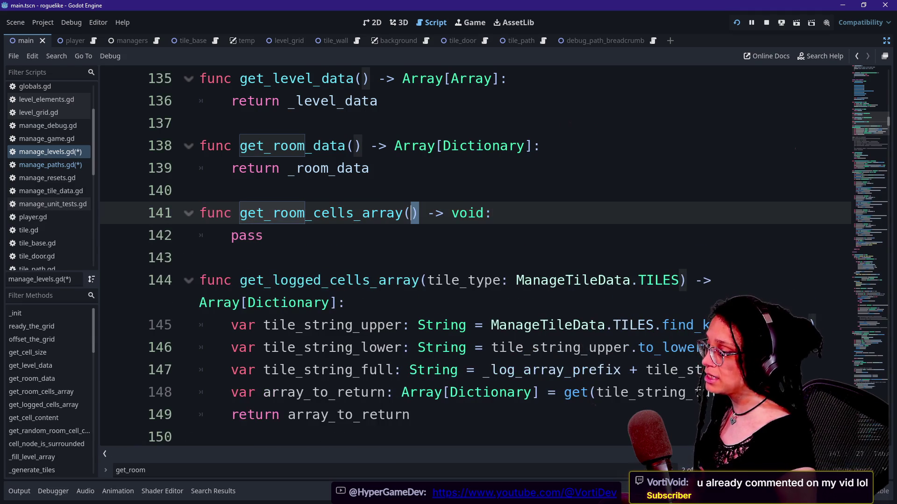
pyautogui.write('_')
pyautogui.press('BackSpace')
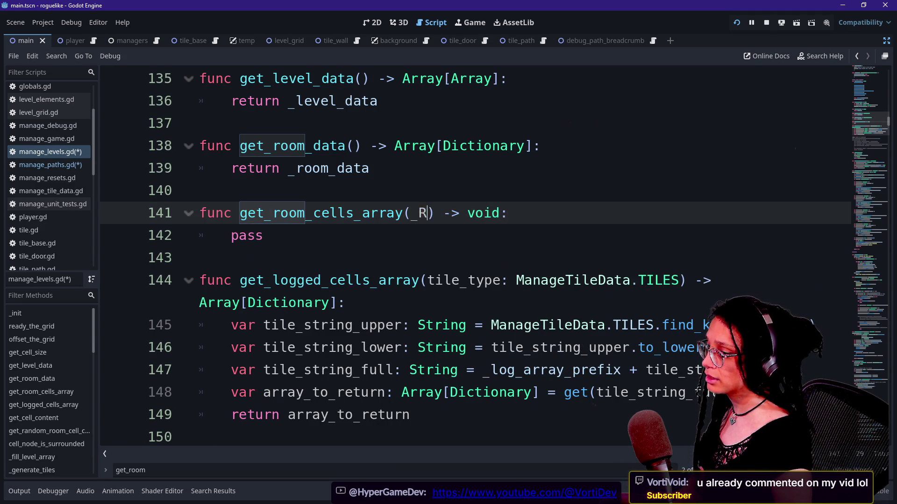
pyautogui.moveTo(861, 132)
pyautogui.mouseDown()
pyautogui.moveTo(862, 82)
pyautogui.moveTo(862, 114)
pyautogui.mouseUp()
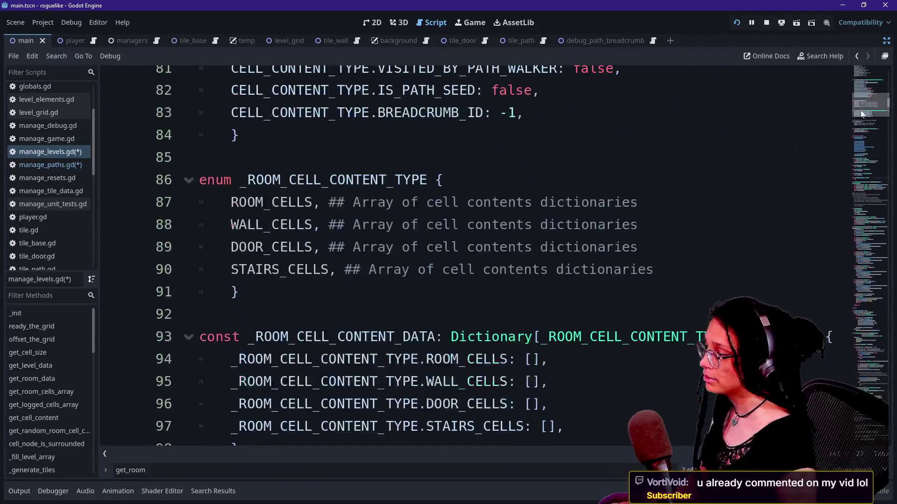
# - Rename the enum on line 86 from _ROOM_CELL_CONTENT_TYPE to ROOM_CELL_CONTENT_TYPE
pyautogui.moveTo(395, 179); pyautogui.dragTo(215, 180)
pyautogui.click(395, 180)
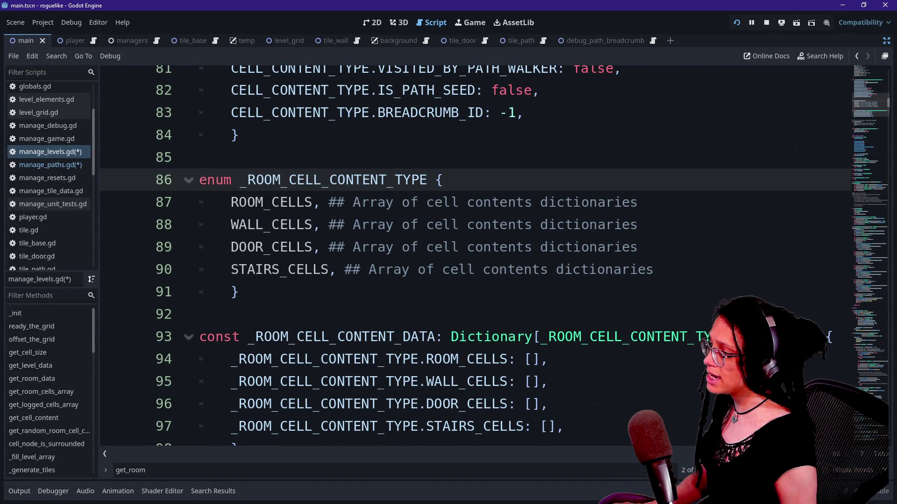
pyautogui.press('BackSpace')
pyautogui.moveTo(329, 179)
pyautogui.mouseDown()
pyautogui.moveTo(331, 202)
pyautogui.moveTo(232, 180)
pyautogui.moveTo(327, 225)
pyautogui.mouseUp()
pyautogui.click(327, 225)
# - Drop the underscore from the enum references on lines 94–97 and line 93's Dictionary key type
pyautogui.scroll(-1, 327, 225)
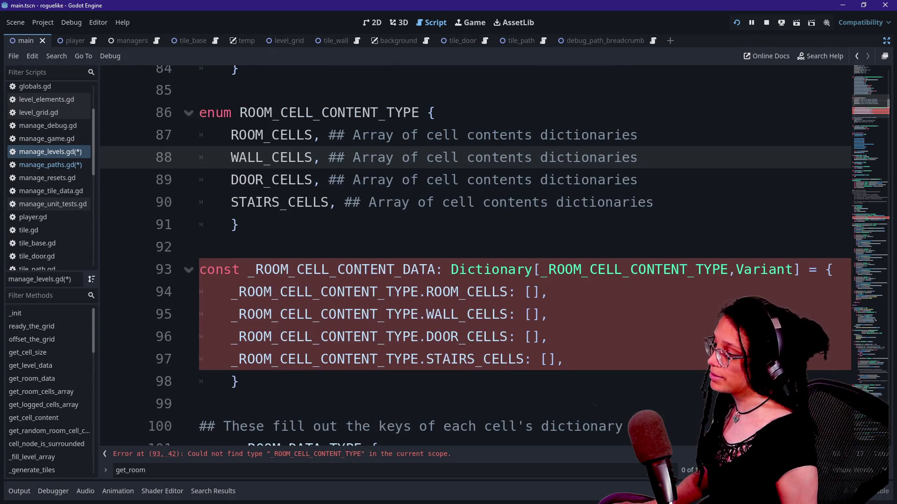
pyautogui.click(238, 292)
pyautogui.hotkey('shift', 'alt', 'Down')
pyautogui.hotkey('shift', 'alt', 'Down')
pyautogui.hotkey('shift', 'alt', 'Down')
pyautogui.press('BackSpace')
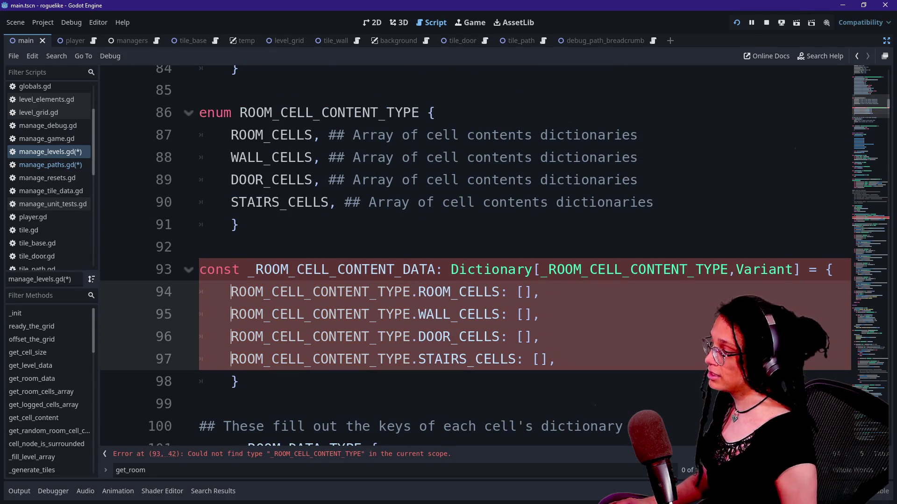
pyautogui.click(304, 202)
pyautogui.click(231, 224)
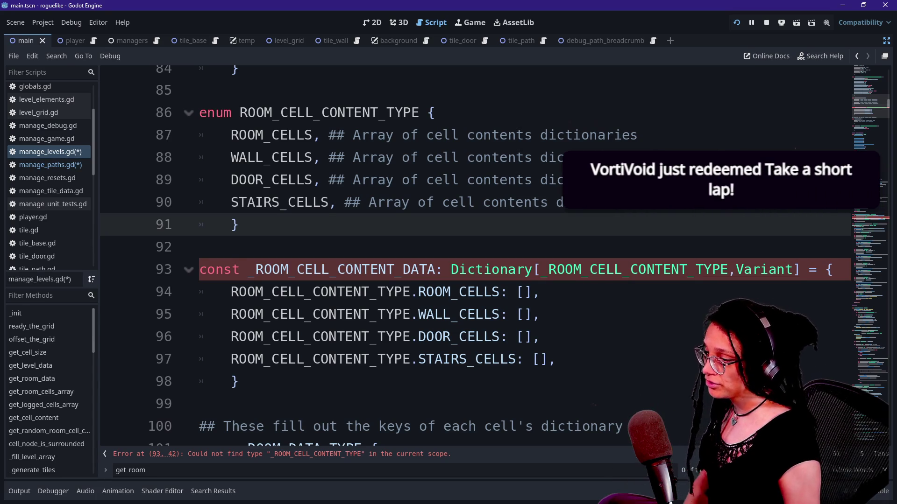
pyautogui.click(548, 269)
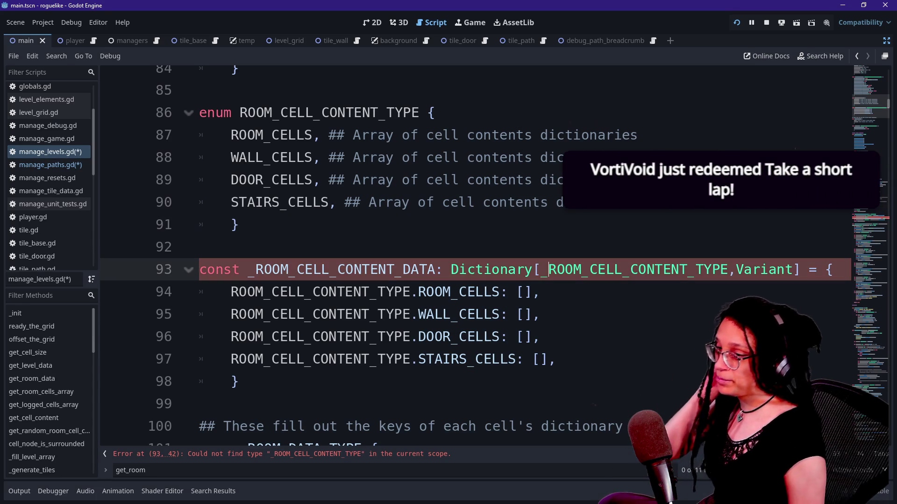
pyautogui.press('BackSpace')
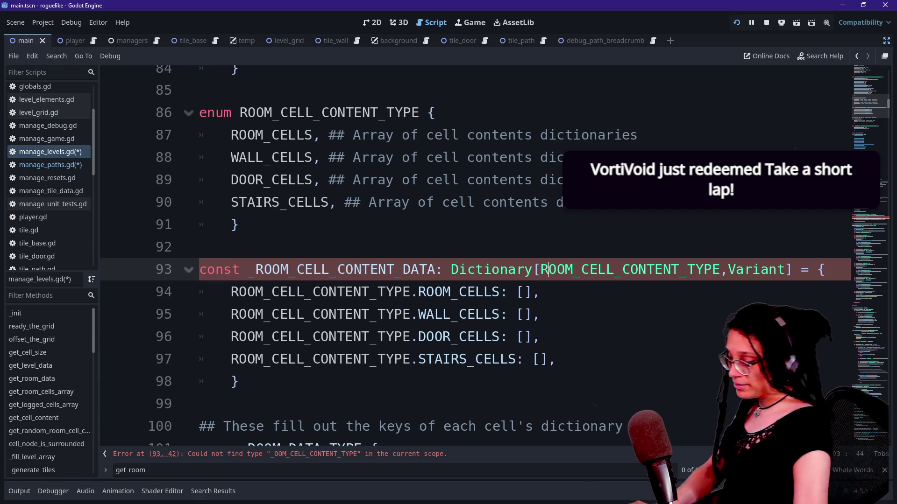
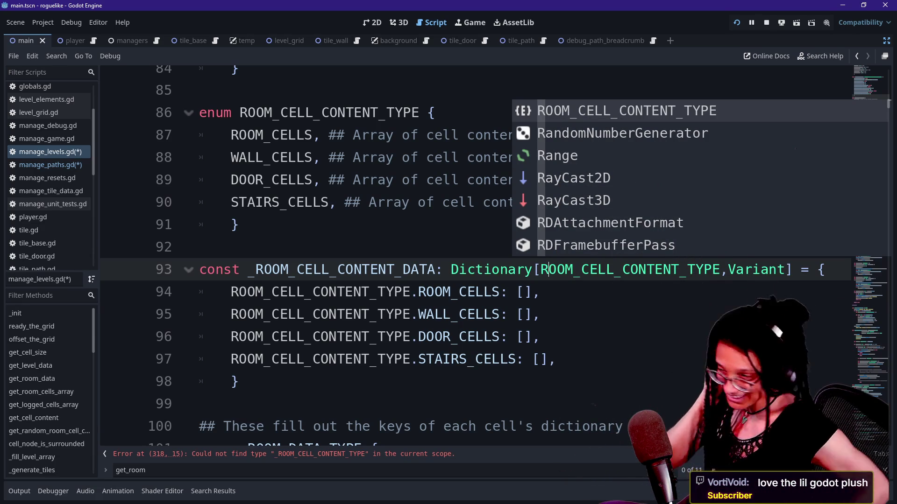
# - Jump to the error on line 169 and delete the leading underscore from _ROOM_CELL_CONTENT_TYPE
pyautogui.click(238, 382)
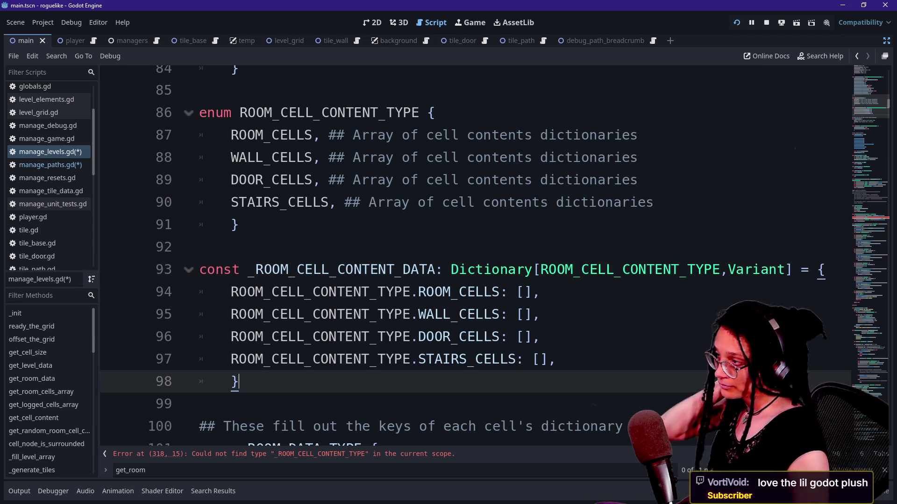
pyautogui.click(369, 157)
pyautogui.moveTo(544, 314); pyautogui.dragTo(544, 292)
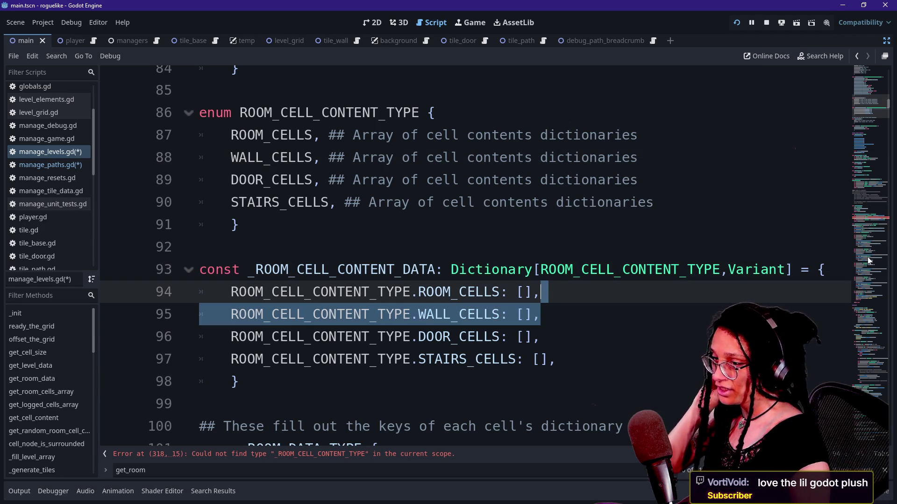
pyautogui.click(863, 220)
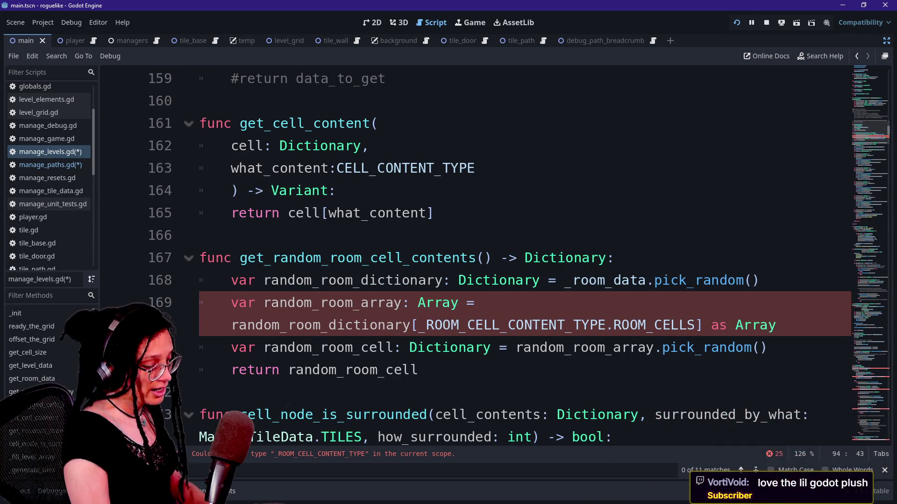
pyautogui.scroll(-1, 523, 252)
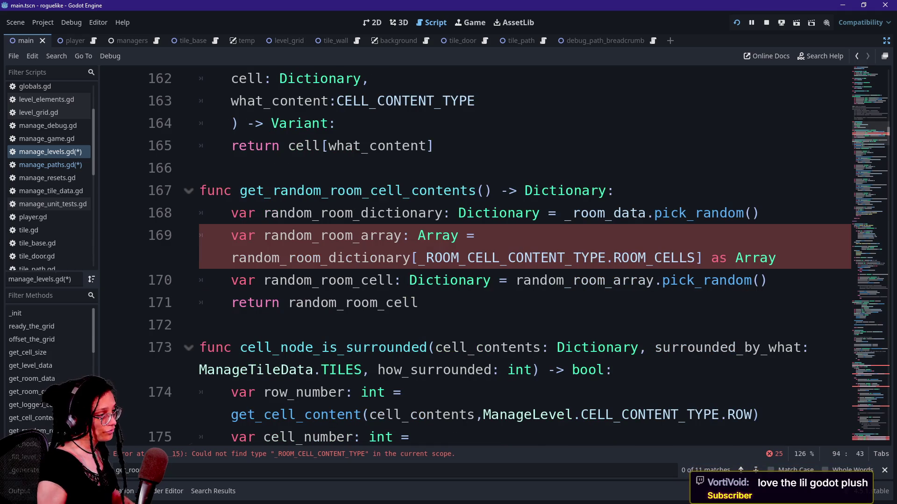
pyautogui.click(421, 257)
pyautogui.press('Delete')
# - Select _ROOM_CELL_CONTENT_TYPE on line 318 and start a project-wide Replace in Files for it
pyautogui.scroll(-6, 523, 252)
pyautogui.scroll(-20, 523, 252)
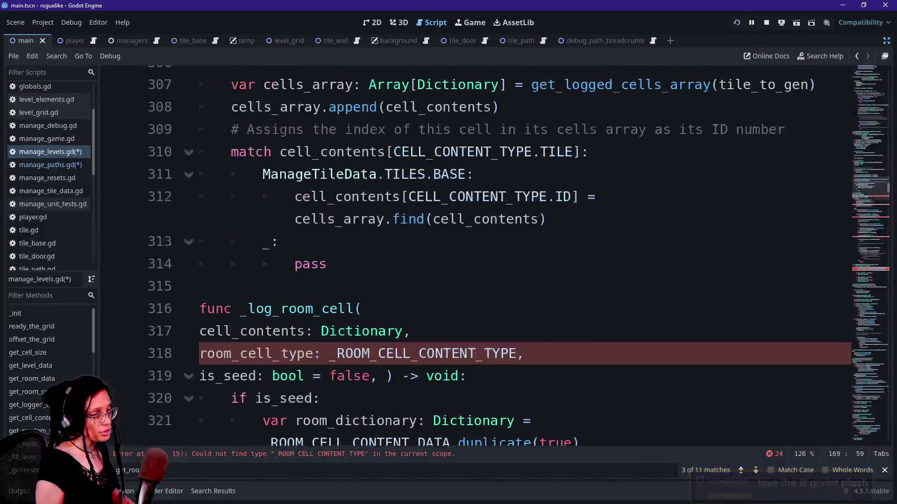
pyautogui.scroll(-2, 523, 252)
pyautogui.moveTo(329, 219)
pyautogui.mouseDown()
pyautogui.moveTo(524, 219)
pyautogui.moveTo(517, 219)
pyautogui.mouseUp()
pyautogui.hotkey('ctrl', 'c')
pyautogui.moveTo(864, 191)
pyautogui.mouseDown()
pyautogui.moveTo(853, 216)
pyautogui.moveTo(875, 393)
pyautogui.moveTo(842, 151)
pyautogui.moveTo(847, 130)
pyautogui.mouseUp()
pyautogui.write('R,')
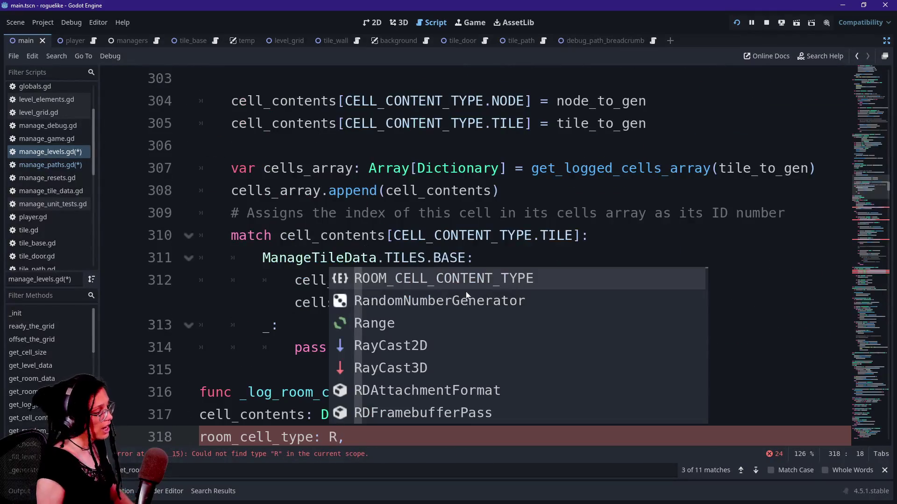
pyautogui.click(594, 279)
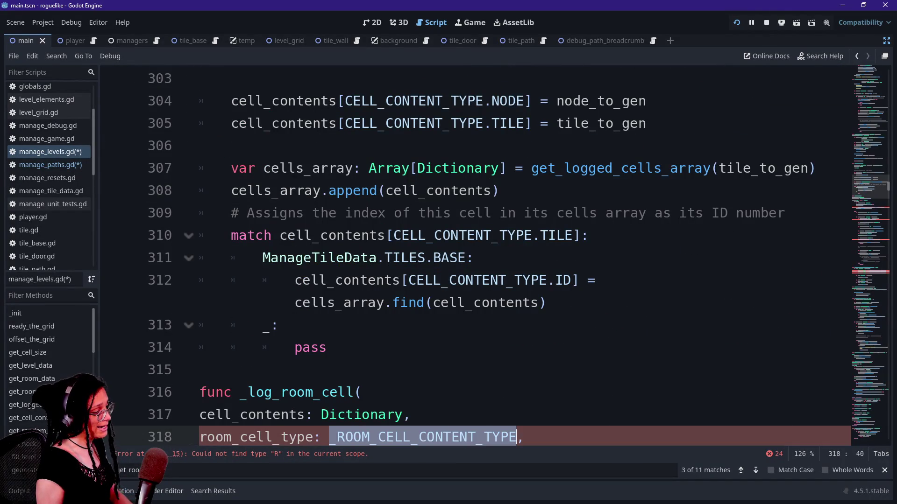
pyautogui.scroll(-2, 495, 257)
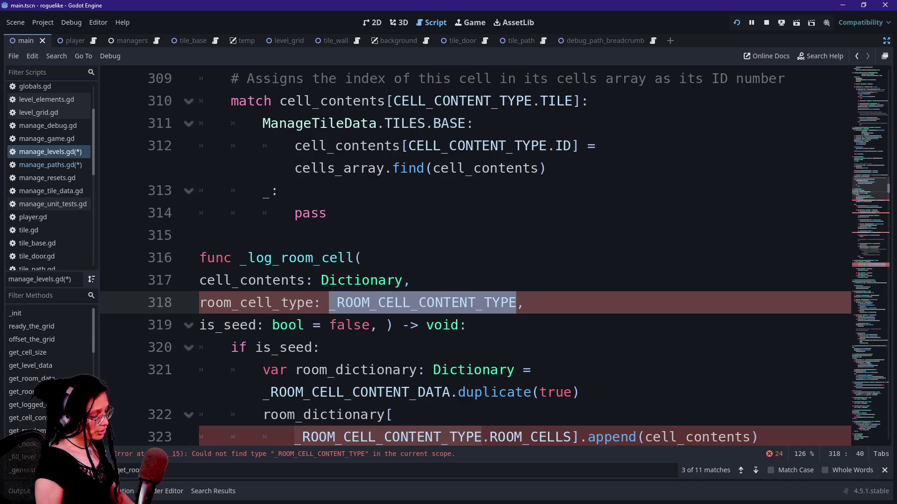
pyautogui.hotkey('ctrl', 'shift', 'r')
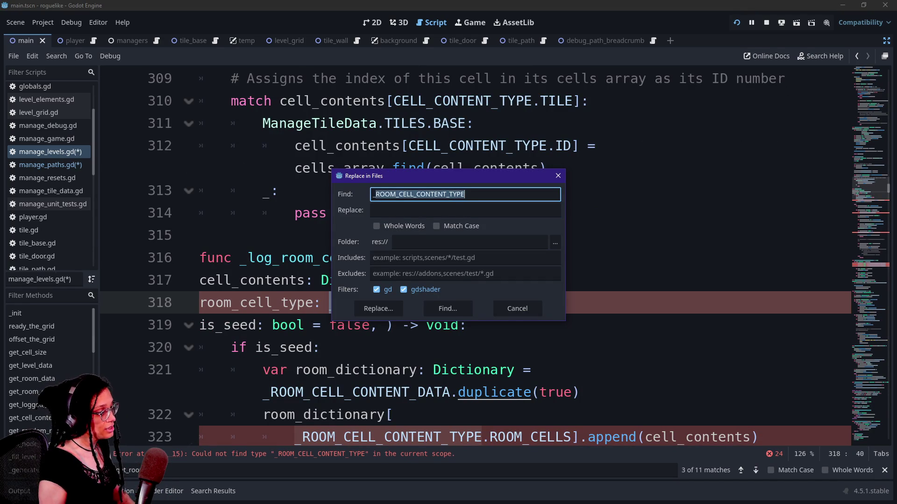
# - Replace all _ROOM_CELL_CONTENT_TYPE with ROOM_CELL_CONTENT_TYPE in manage_levels.gd and manage_unit_tests.gd, reloading both from disk
pyautogui.press('Tab')
pyautogui.hotkey('ctrl', 'v')
pyautogui.click(213, 490)
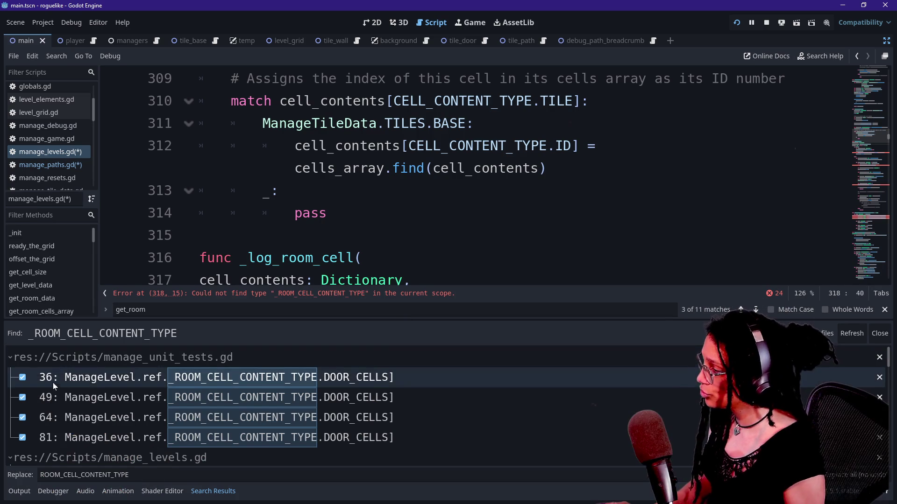
pyautogui.scroll(-3, 150, 409)
pyautogui.scroll(-5, 150, 408)
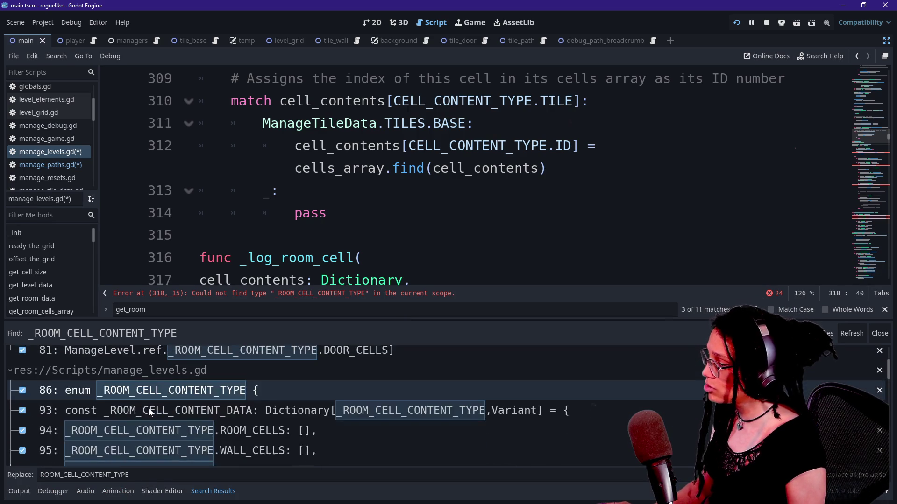
pyautogui.scroll(-5, 151, 411)
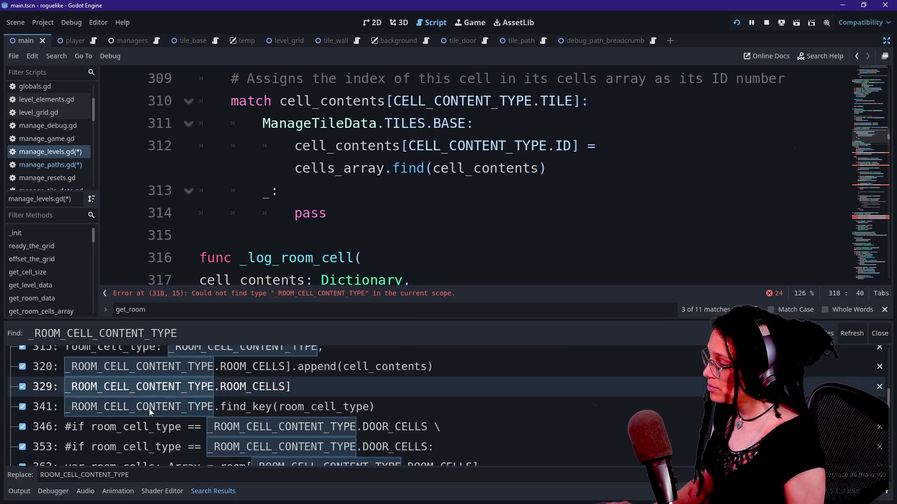
pyautogui.scroll(-7, 151, 408)
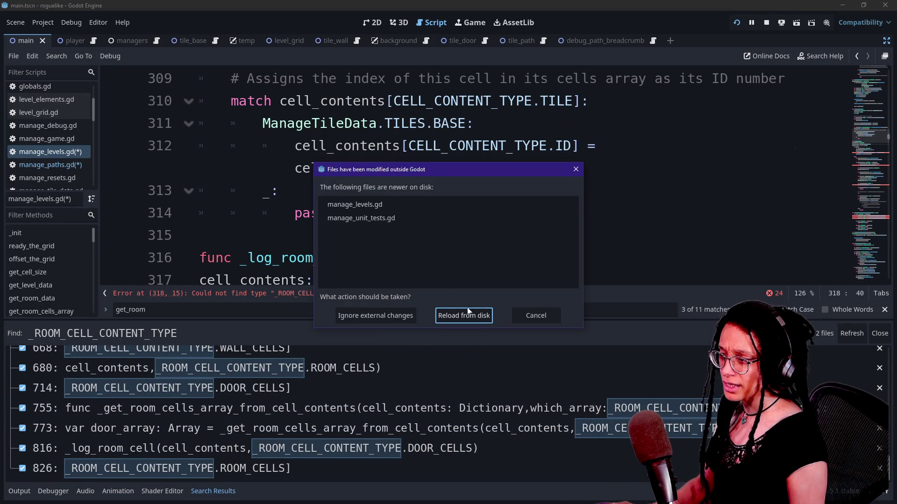
pyautogui.click(467, 315)
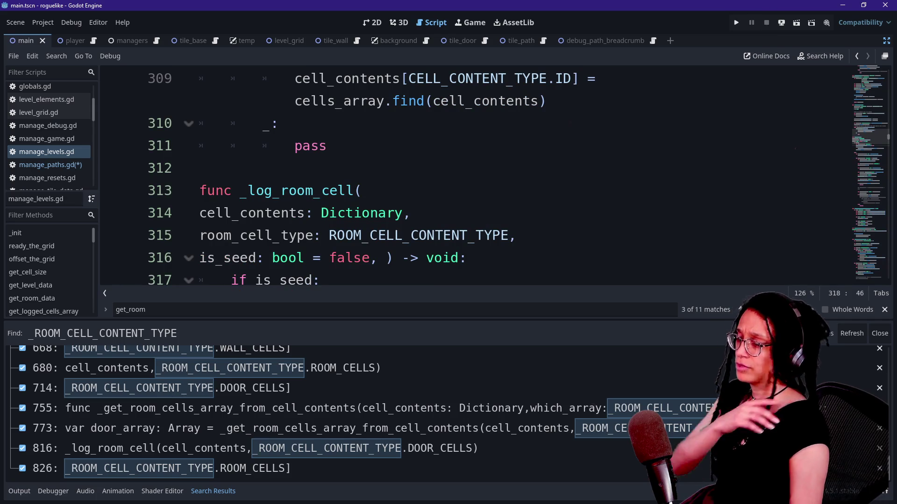
pyautogui.click(487, 213)
pyautogui.click(19, 491)
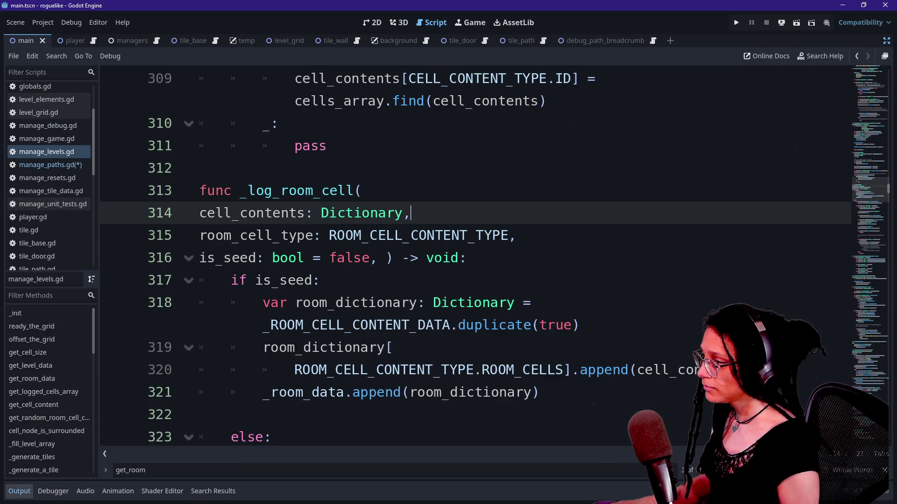
# - Search the script for get_room_cells_array, then for get_room_data and its definition
pyautogui.scroll(3, 467, 257)
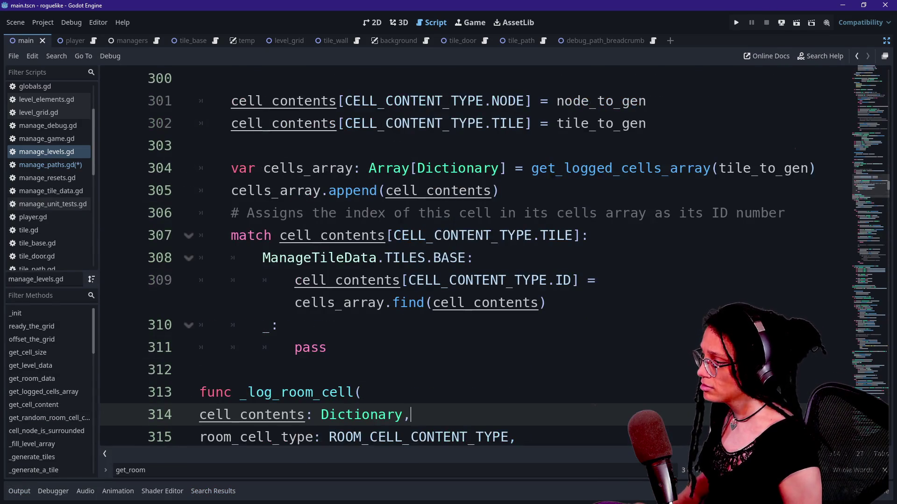
pyautogui.hotkey('ctrl', 'f')
pyautogui.write('room_c')
pyautogui.press('BackSpace')
pyautogui.press('BackSpace')
pyautogui.press('BackSpace')
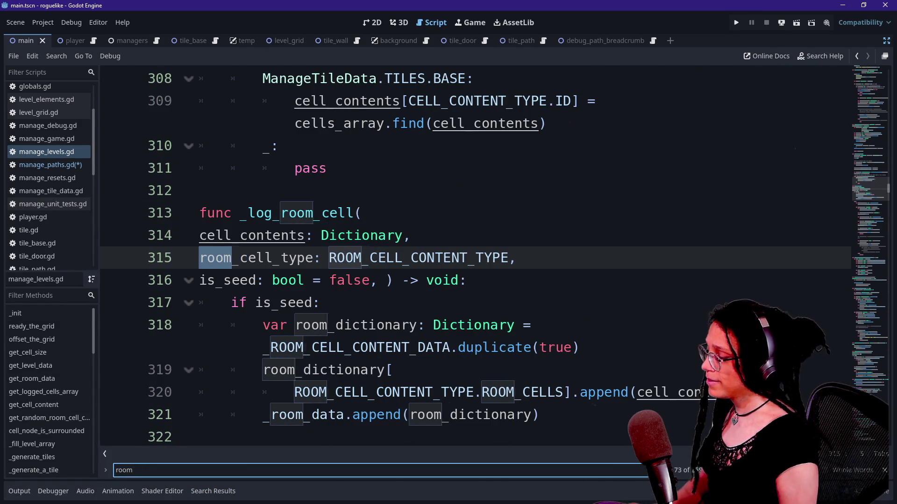
pyautogui.write('get_room_cell')
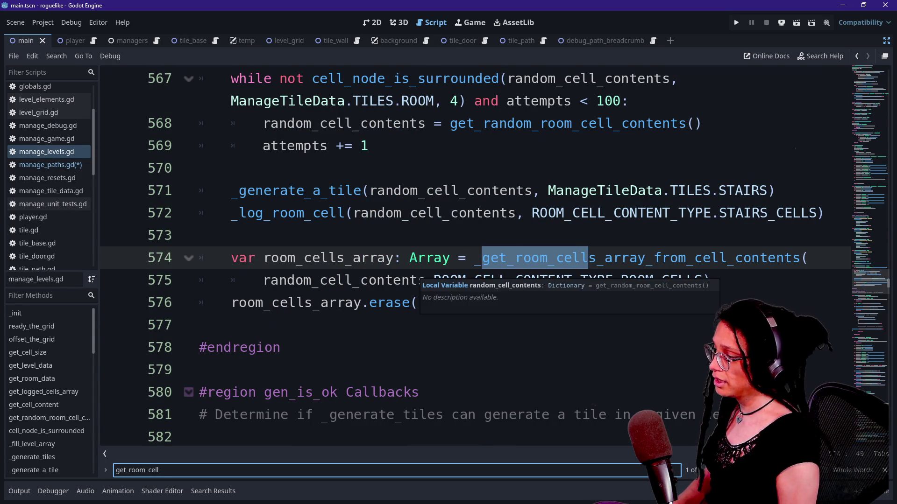
pyautogui.write('s_array')
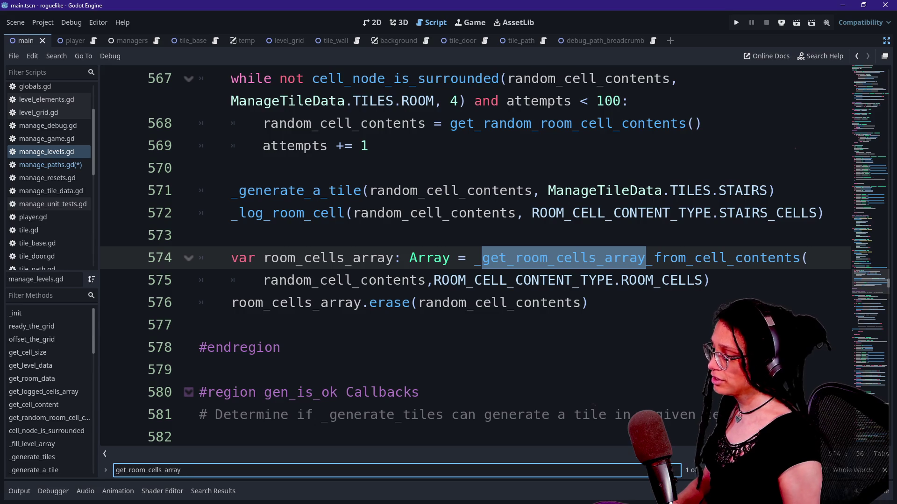
pyautogui.scroll(-15, 467, 234)
pyautogui.hotkey('ctrl', 'a')
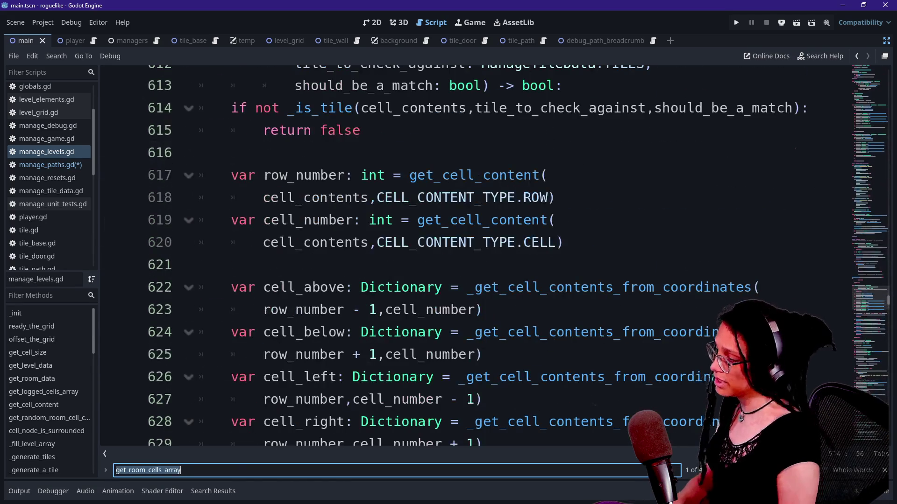
pyautogui.write('get_room_data')
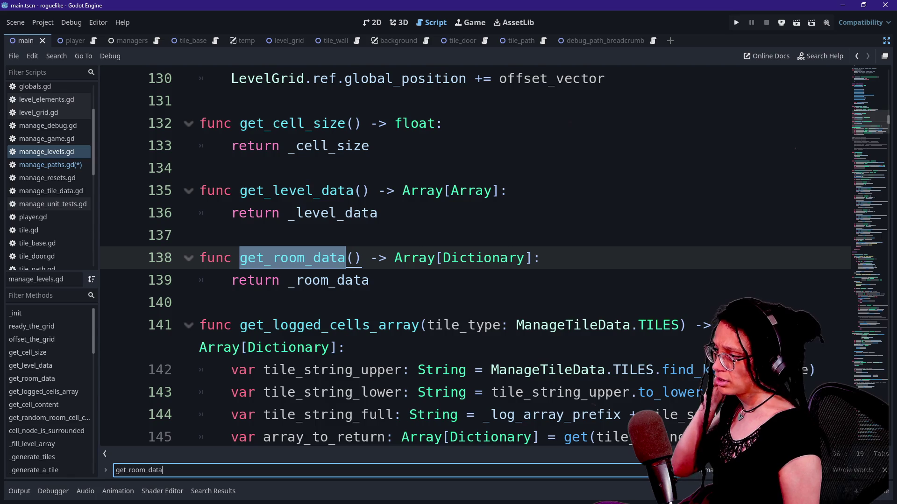
pyautogui.press('Return')
pyautogui.scroll(-3, 467, 257)
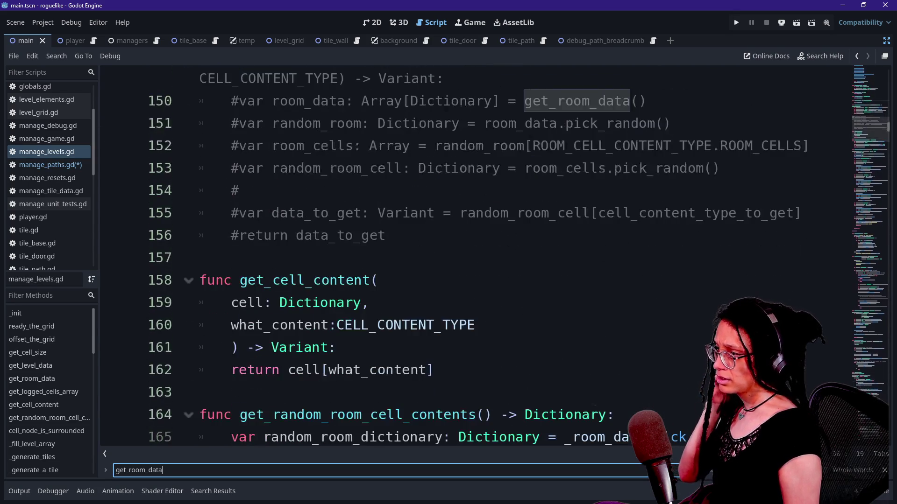
pyautogui.hotkey('shift', 'Return')
pyautogui.hotkey('shift', 'Return')
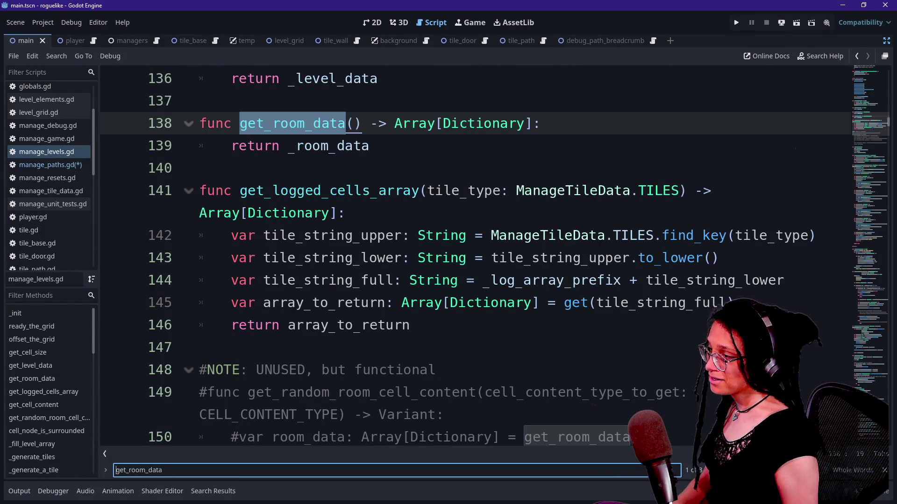
# - Insert blank lines right after the get_room_data function on line 139
pyautogui.click(360, 258)
pyautogui.scroll(4, 360, 258)
pyautogui.scroll(2, 467, 257)
pyautogui.scroll(-5, 467, 257)
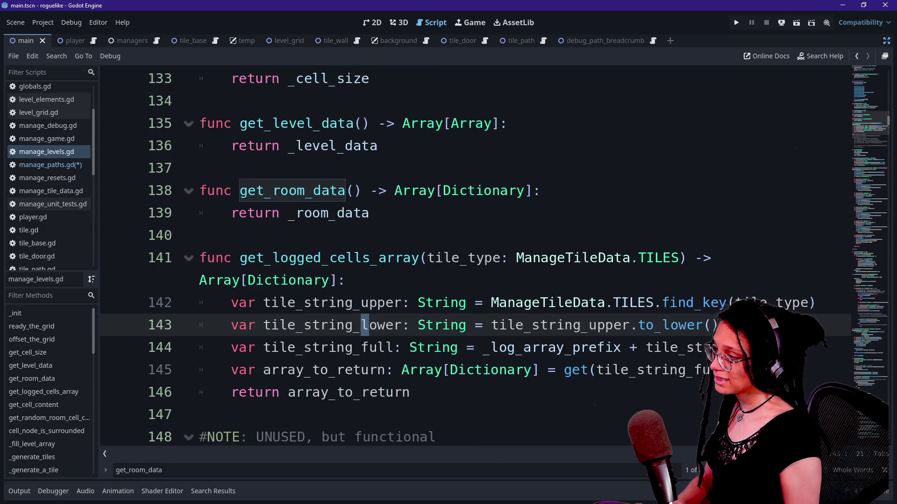
pyautogui.click(369, 213)
pyautogui.press('Return')
pyautogui.press('Return')
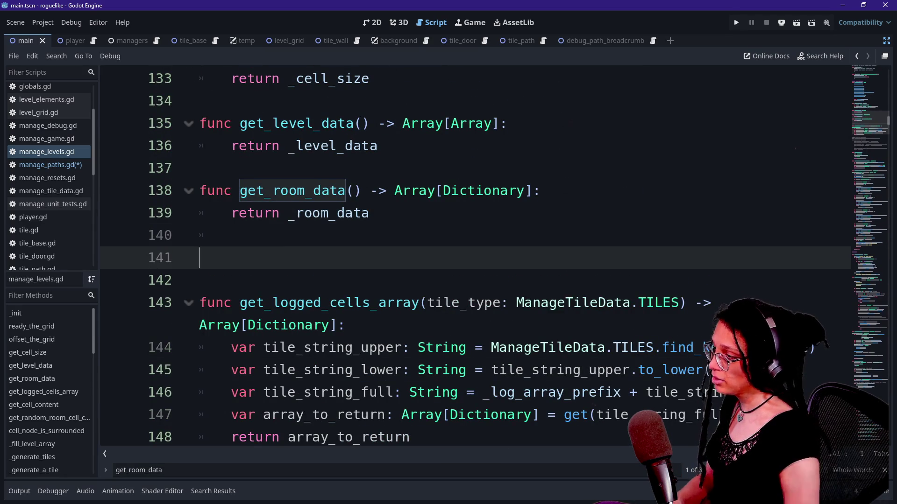
# - Write the signature func get_room_cells_array(room_type: ROOM_CELL_CONTENT_TYPE) -> Array[Dictionary]
pyautogui.write('func get_room_a')
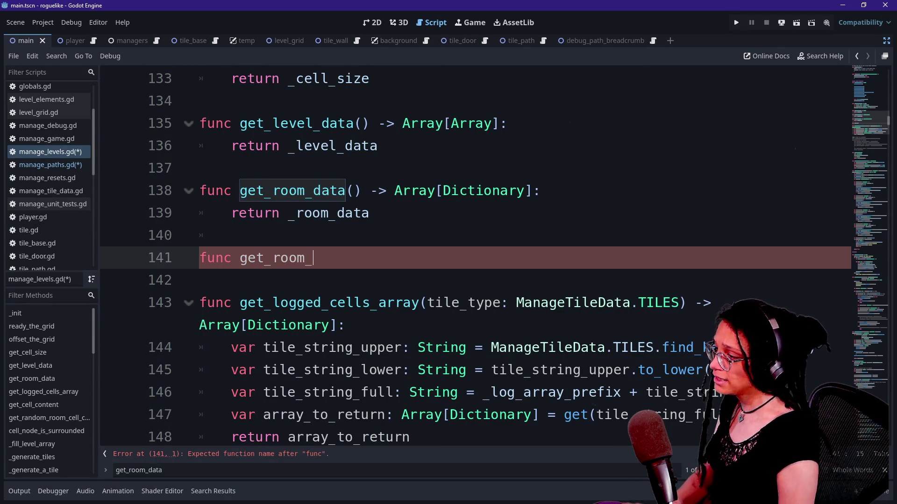
pyautogui.write('rray()')
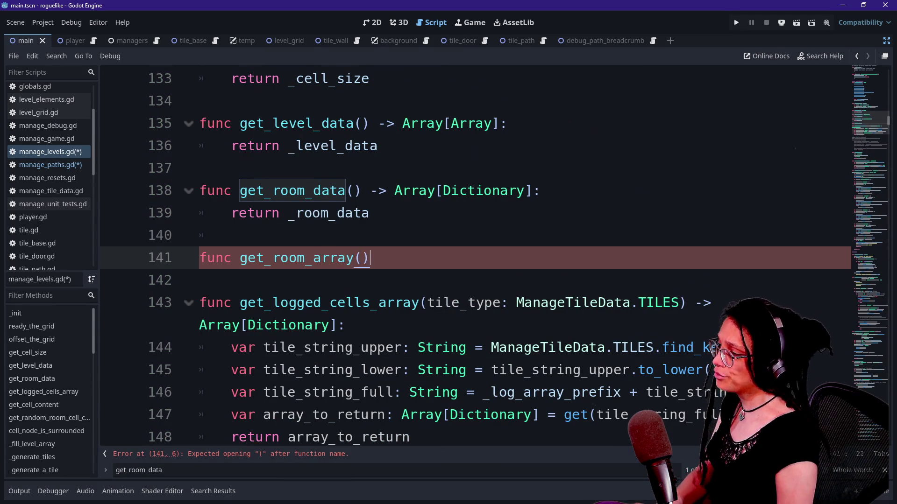
pyautogui.press('BackSpace')
pyautogui.press('BackSpace')
pyautogui.press('BackSpace')
pyautogui.press('BackSpace')
pyautogui.write('cells_array()')
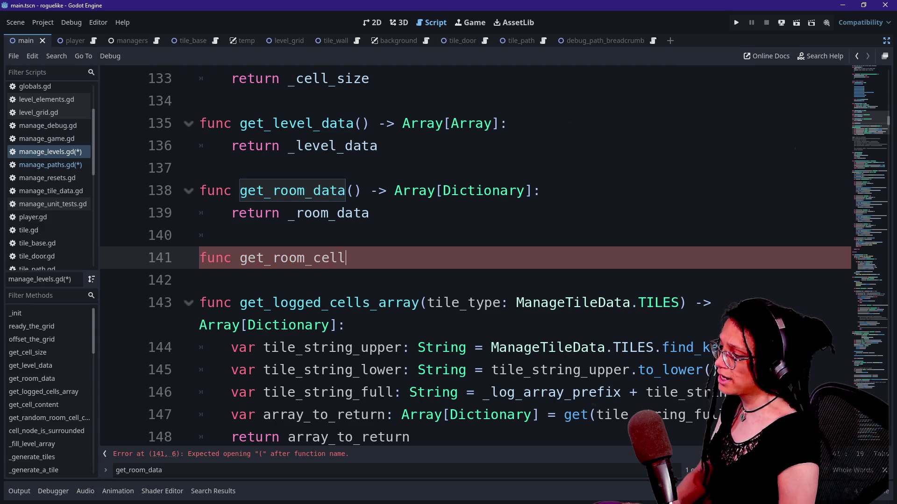
pyautogui.press('BackSpace')
pyautogui.press('BackSpace')
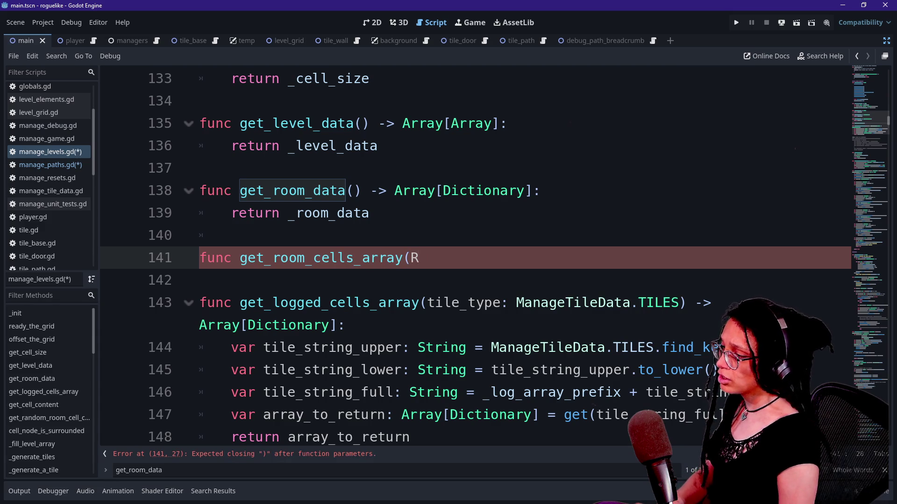
pyautogui.write('OOM')
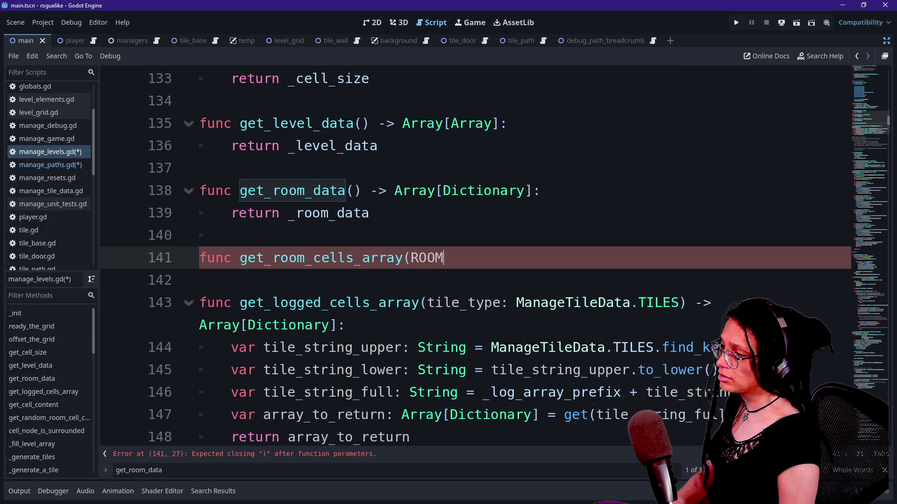
pyautogui.press('BackSpace')
pyautogui.press('BackSpace')
pyautogui.press('BackSpace')
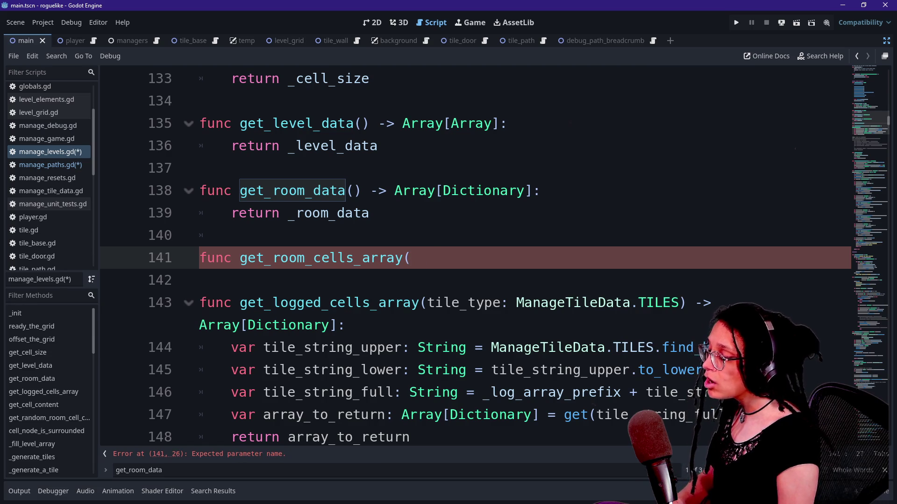
pyautogui.write('room')
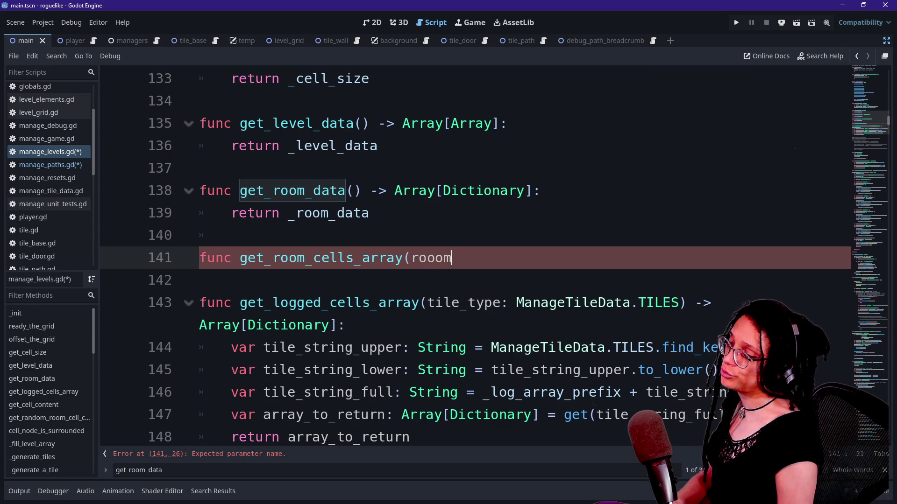
pyautogui.press('BackSpace')
pyautogui.press('BackSpace')
pyautogui.write('m_typ')
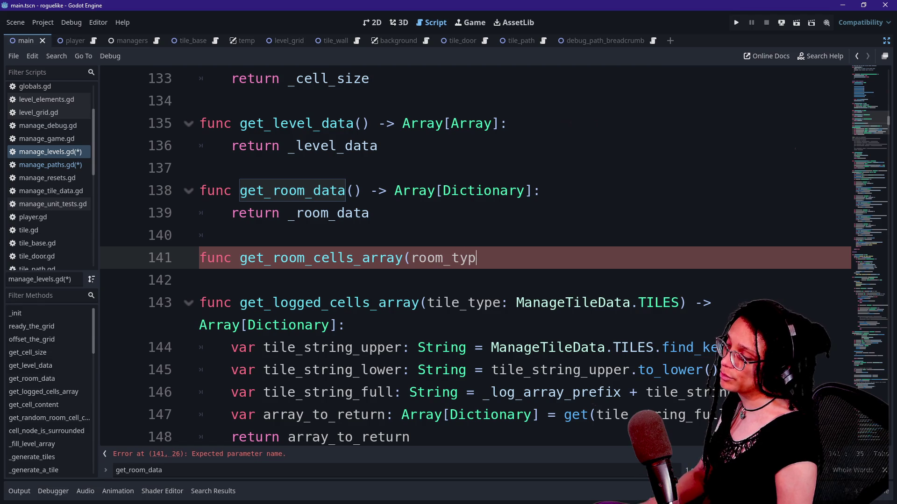
pyautogui.write('e: ROOM')
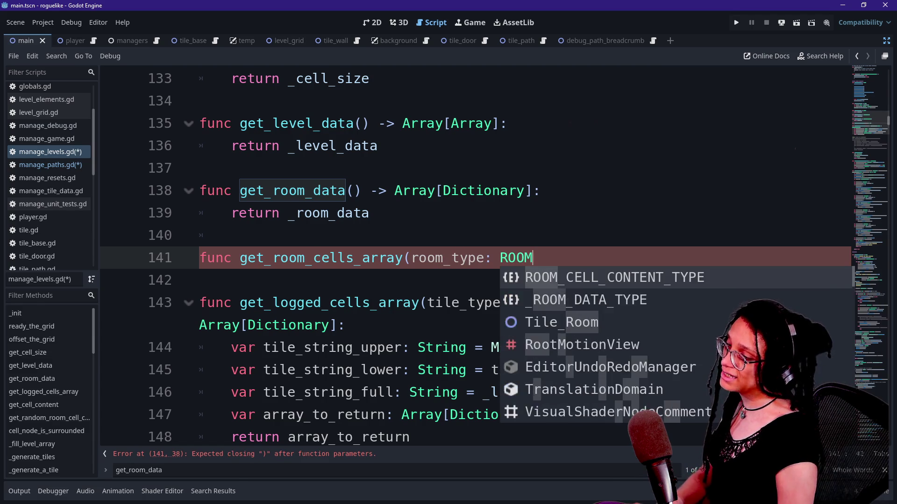
pyautogui.press('Return')
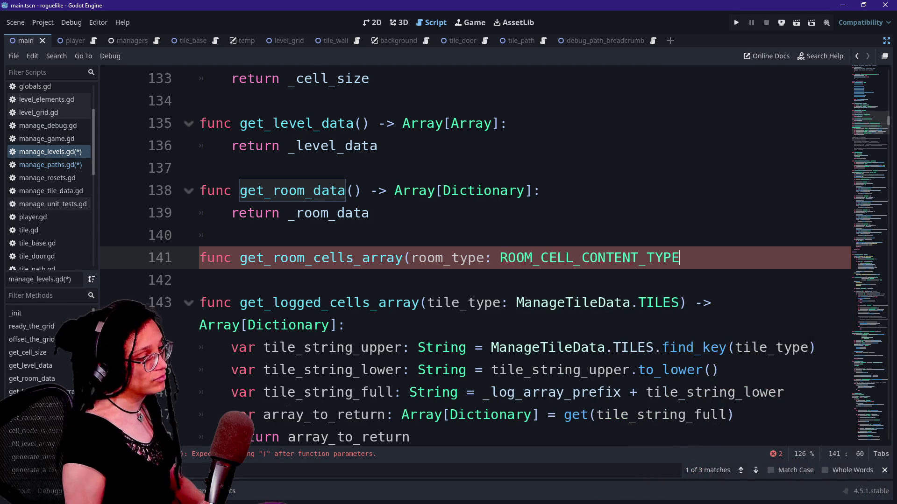
pyautogui.write(') -> v')
pyautogui.press('BackSpace')
pyautogui.write('ROO')
pyautogui.press('BackSpace')
pyautogui.press('BackSpace')
pyautogui.press('BackSpace')
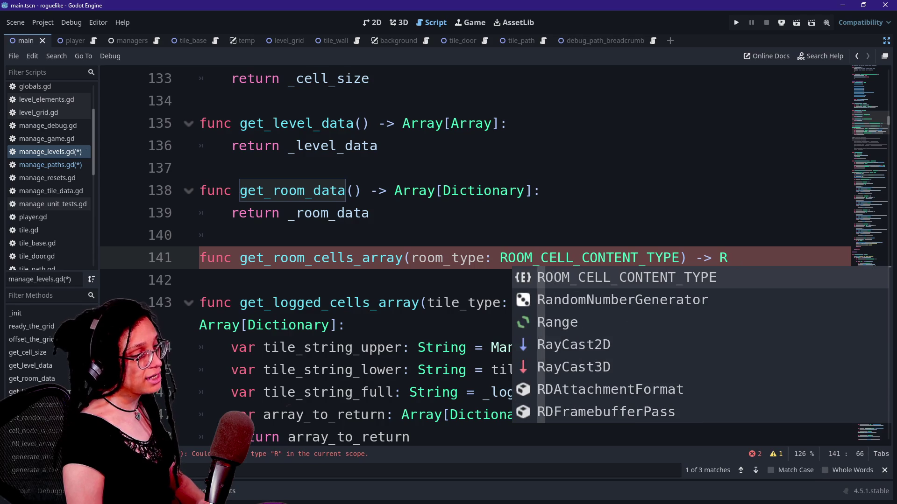
pyautogui.write('Array[Dictionary]')
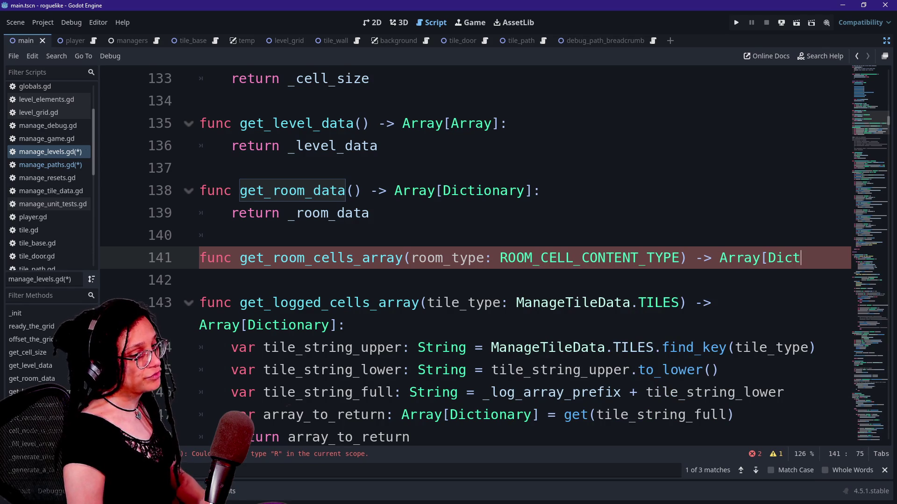
# - Give the function a body that returns _room_data, then jump to _room_data's declaration
pyautogui.press('Return')
pyautogui.press('BackSpace')
pyautogui.write(':')
pyautogui.press('Return')
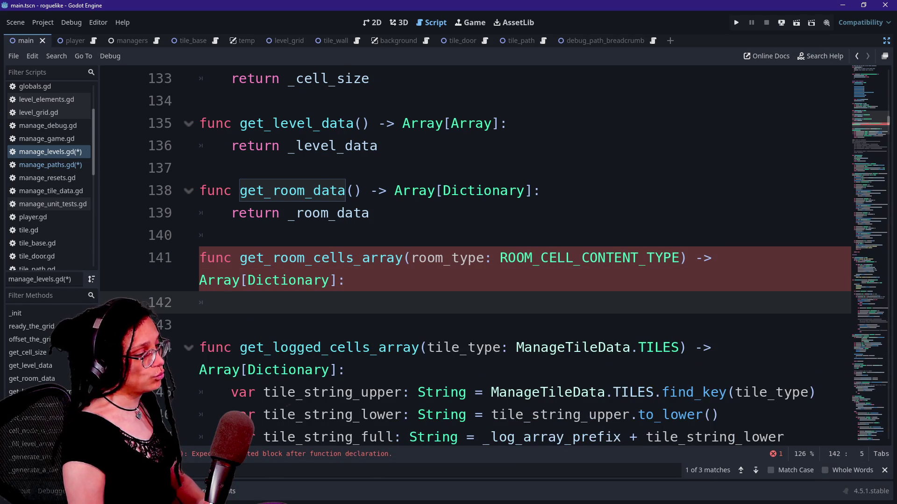
pyautogui.write('r')
pyautogui.press('BackSpace')
pyautogui.write('room_d')
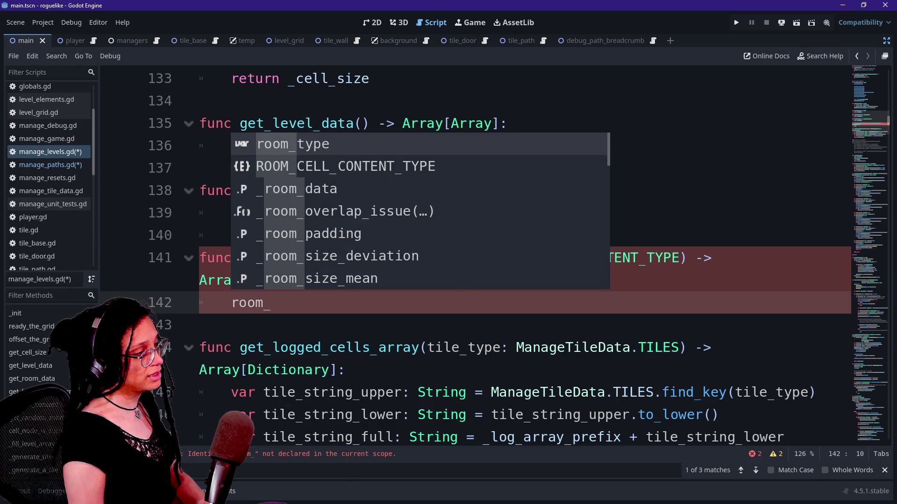
pyautogui.press('BackSpace')
pyautogui.press('BackSpace')
pyautogui.press('BackSpace')
pyautogui.write('_')
pyautogui.write('eturn')
pyautogui.write('oom_da')
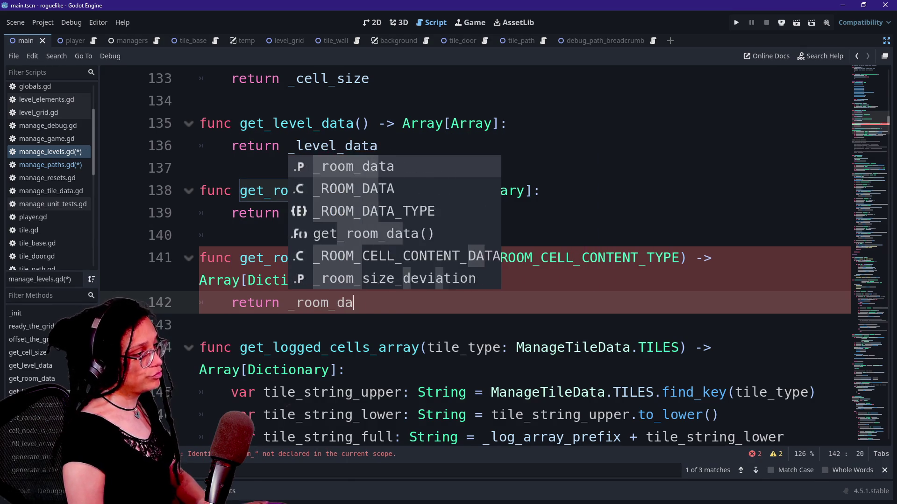
pyautogui.write('ta[')
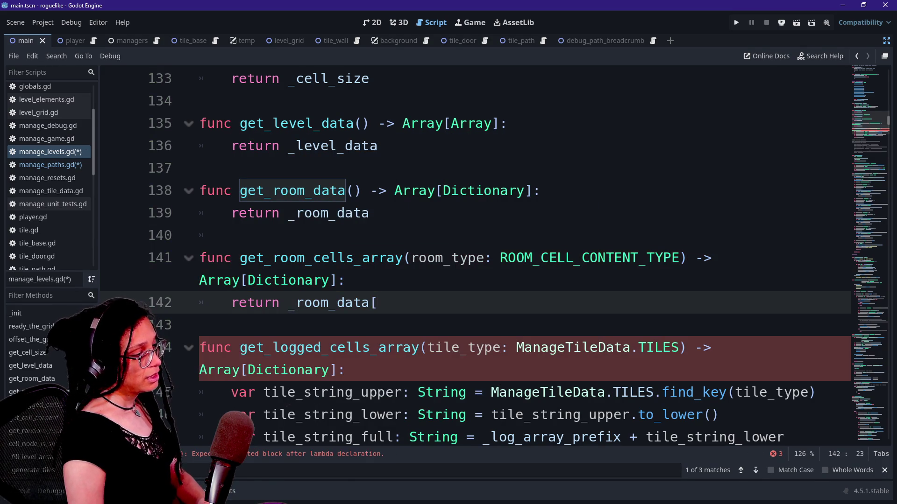
pyautogui.write('room_type]')
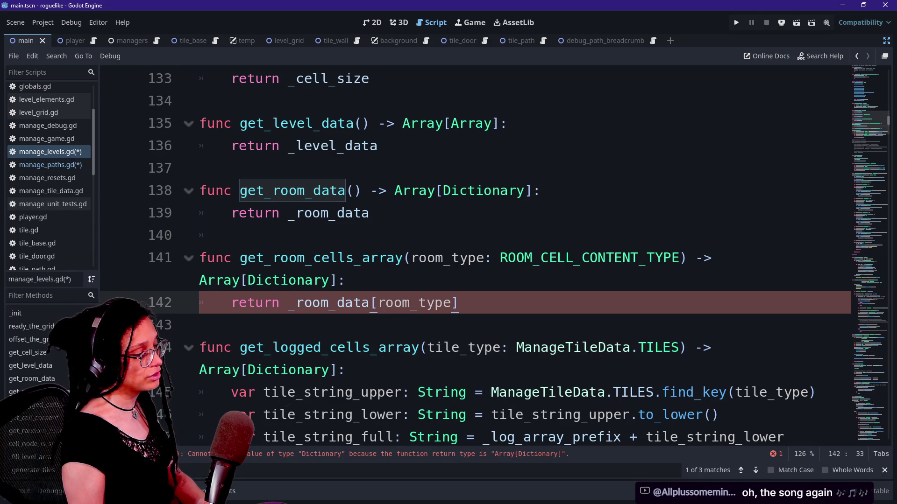
pyautogui.press('BackSpace')
pyautogui.press('BackSpace')
pyautogui.press('BackSpace')
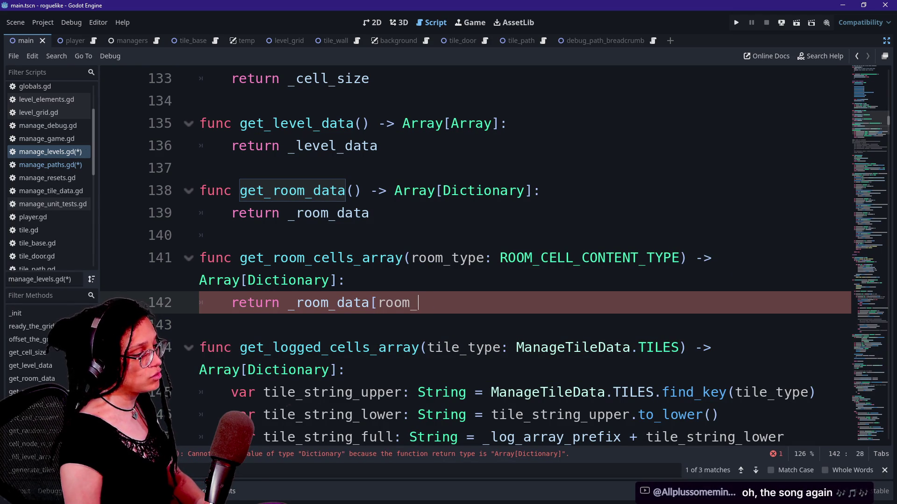
pyautogui.press('BackSpace')
pyautogui.press('BackSpace')
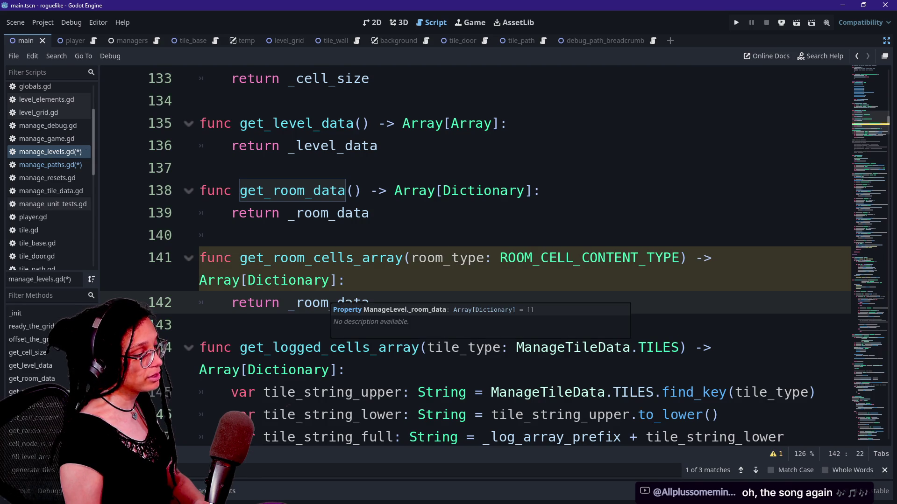
pyautogui.keyDown('ctrl'); pyautogui.click(346, 301); pyautogui.keyUp('ctrl')
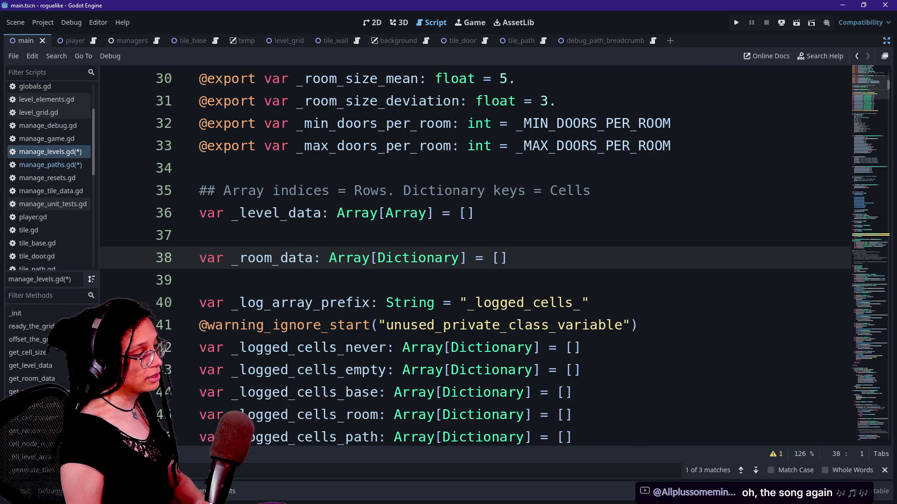
pyautogui.scroll(-15, 475, 255)
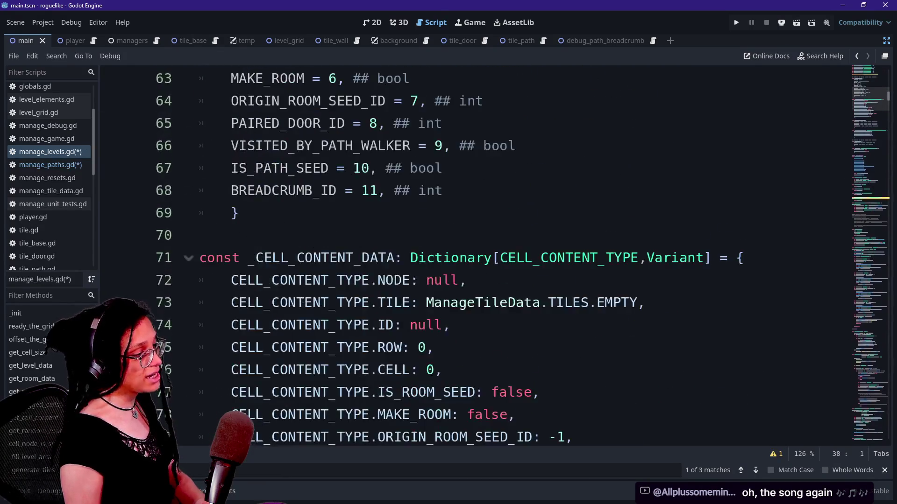
pyautogui.scroll(-2, 475, 254)
pyautogui.scroll(-3, 475, 254)
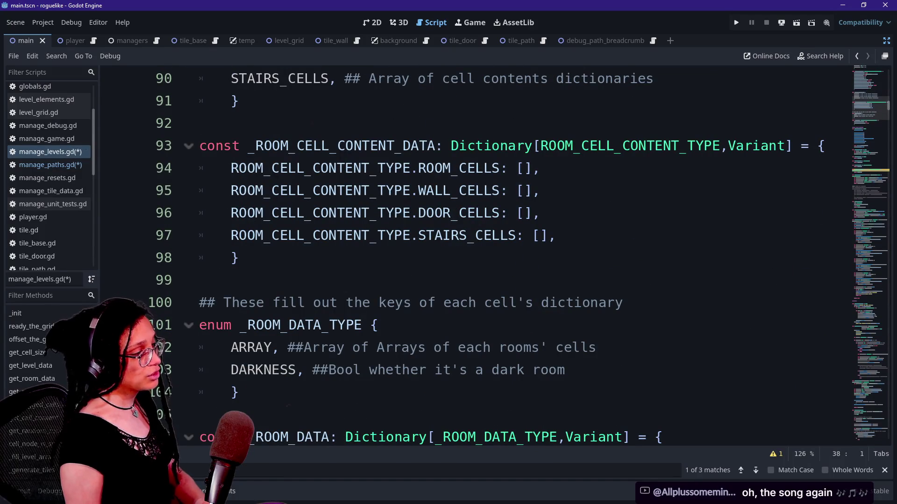
pyautogui.scroll(-2, 475, 255)
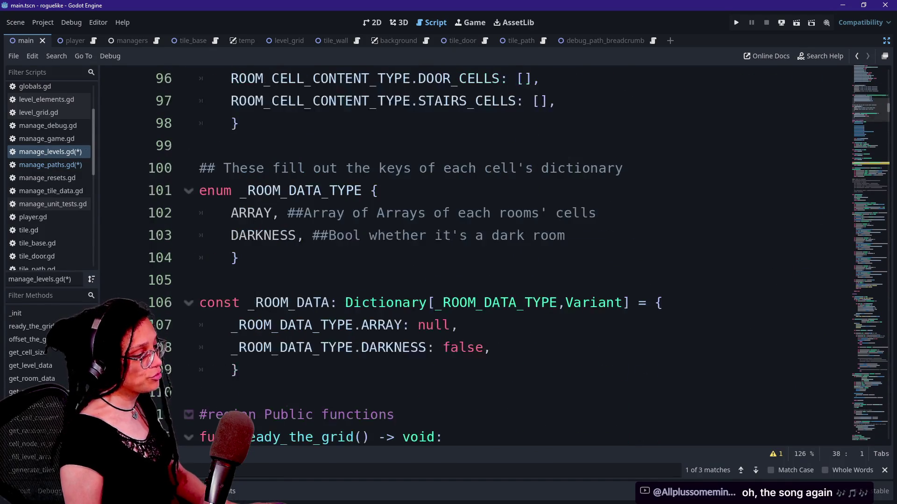
pyautogui.moveTo(239, 191)
pyautogui.mouseDown()
pyautogui.moveTo(280, 213)
pyautogui.moveTo(248, 213)
pyautogui.moveTo(377, 213)
pyautogui.mouseUp()
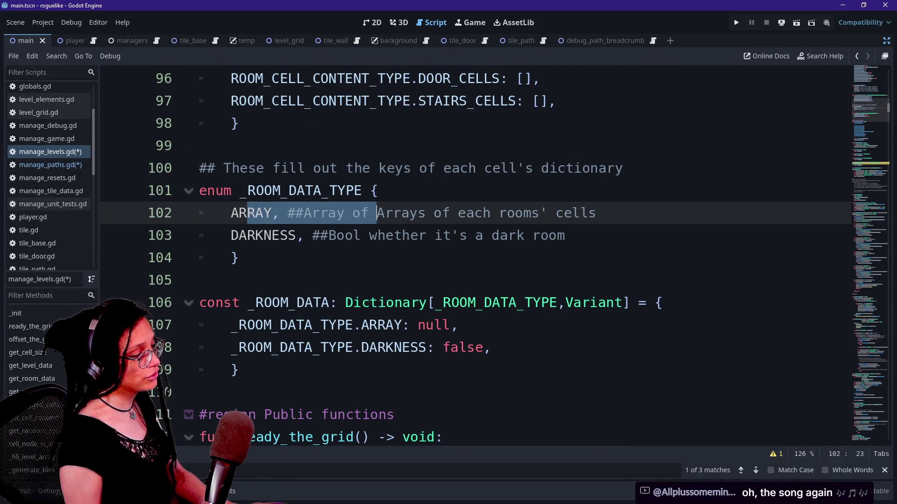
pyautogui.moveTo(863, 168); pyautogui.dragTo(879, 405)
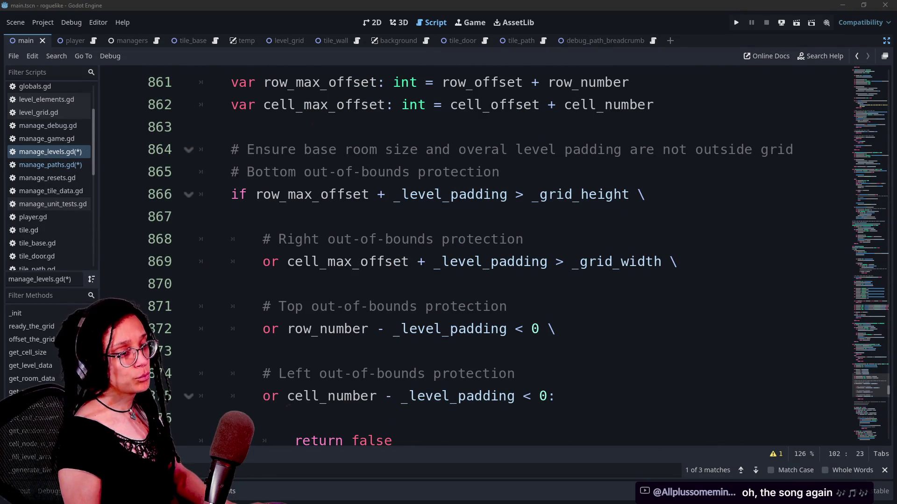
pyautogui.click(206, 351)
pyautogui.scroll(-15, 495, 256)
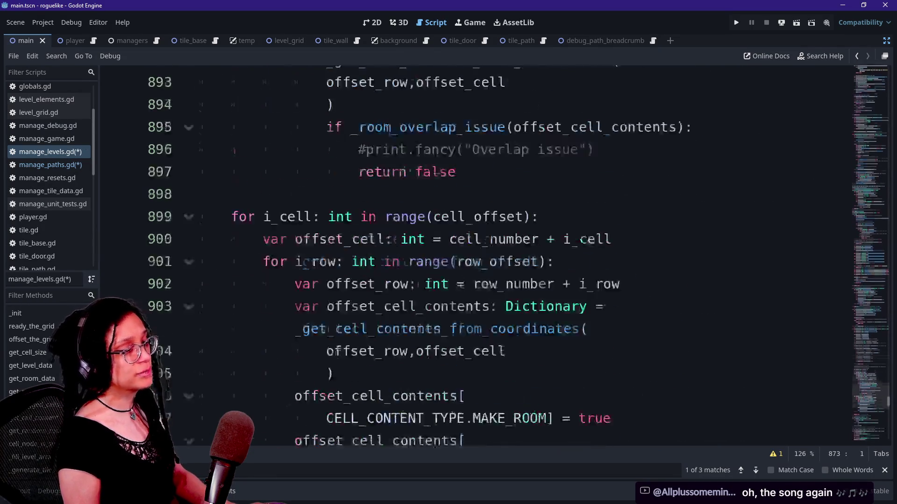
pyautogui.click(427, 307)
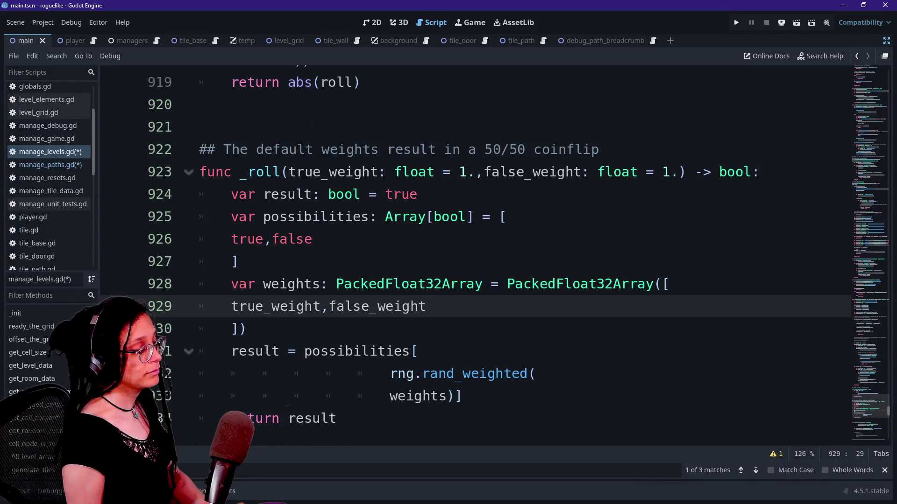
pyautogui.moveTo(872, 402)
pyautogui.mouseDown()
pyautogui.moveTo(873, 414)
pyautogui.moveTo(874, 265)
pyautogui.moveTo(868, 277)
pyautogui.moveTo(830, 286)
pyautogui.mouseUp()
pyautogui.click(830, 283)
# - Search manage_levels.gd for get_room_cell_content, then change the query to get_room_cell_array
pyautogui.hotkey('ctrl', 'f')
pyautogui.write('get_room_')
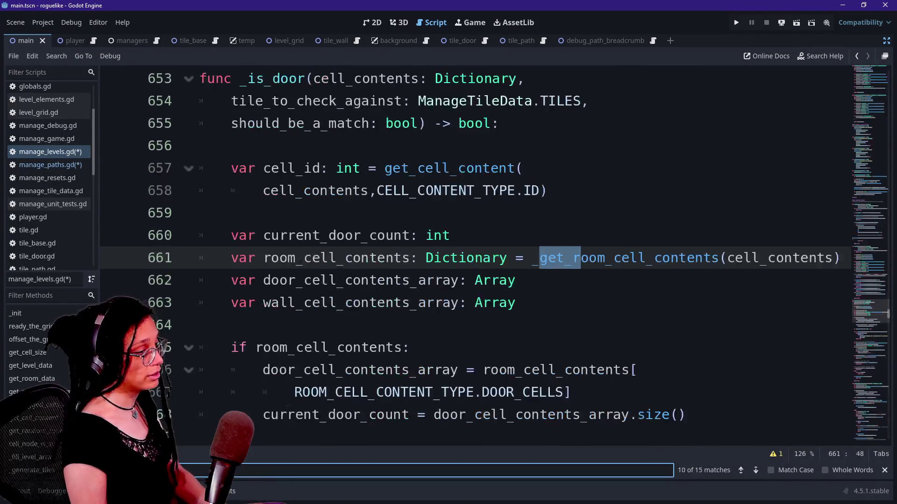
pyautogui.write('cell_content')
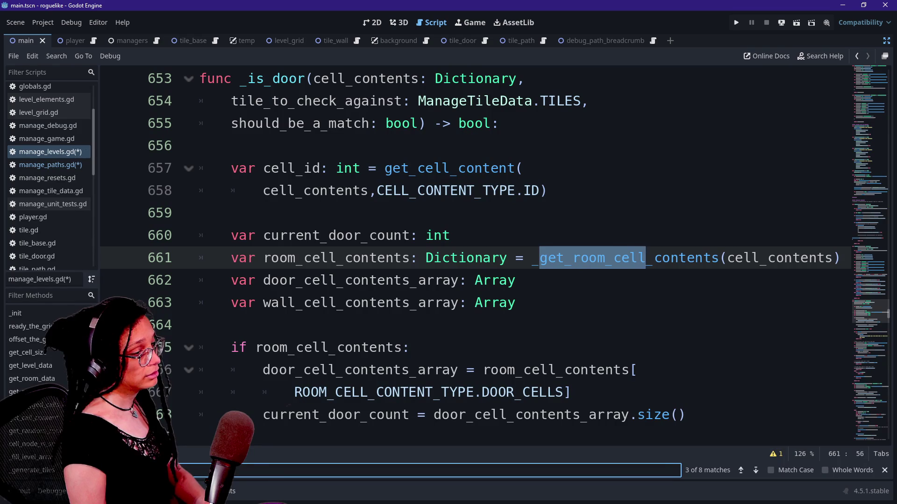
pyautogui.press('BackSpace')
pyautogui.press('BackSpace')
pyautogui.press('BackSpace')
pyautogui.press('BackSpace')
pyautogui.press('BackSpace')
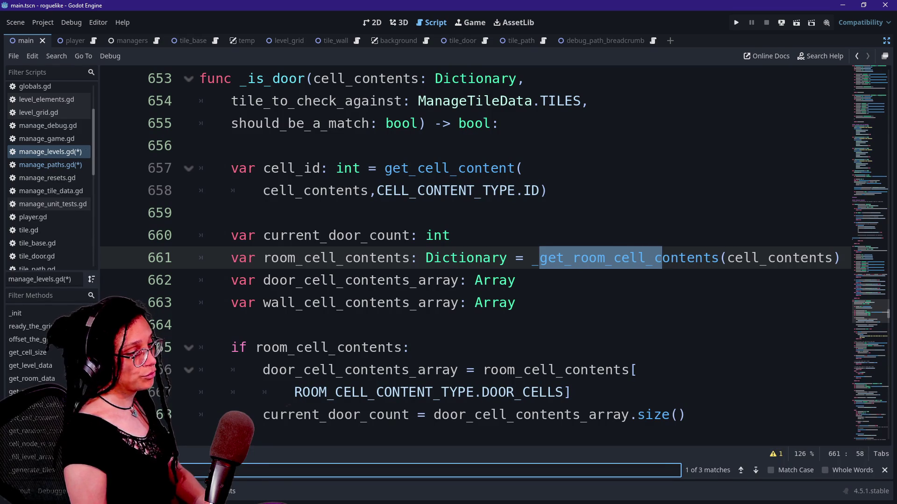
pyautogui.press('BackSpace')
pyautogui.write('arra')
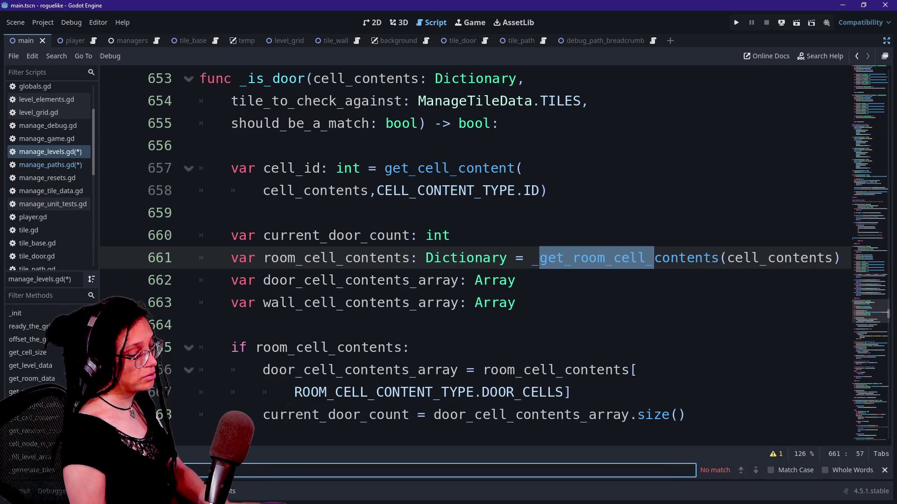
pyautogui.write('t_room_cell_array')
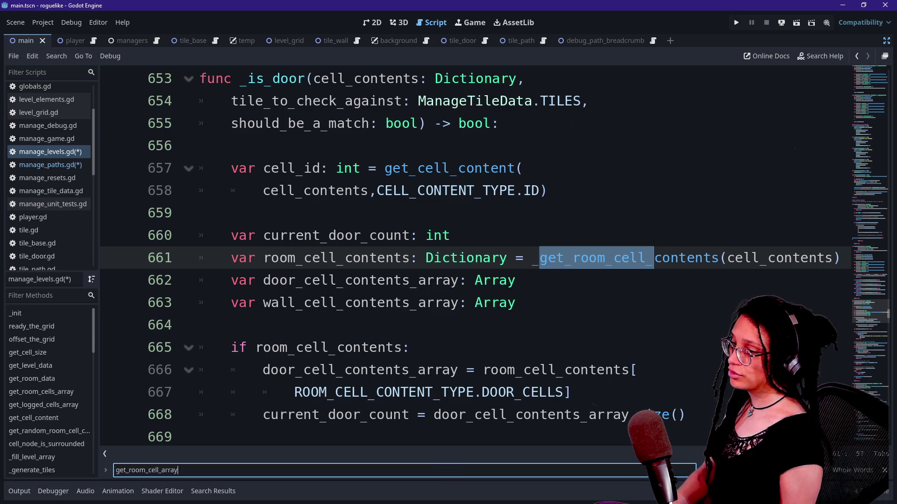
pyautogui.moveTo(866, 319); pyautogui.dragTo(866, 420)
pyautogui.hotkey('ctrl', 'f')
pyautogui.write('get_room_')
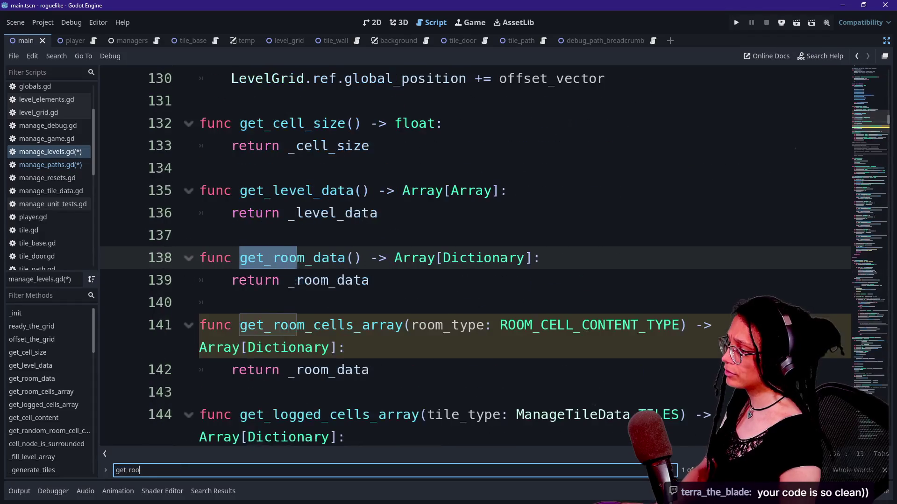
pyautogui.press('Down')
pyautogui.press('Down')
pyautogui.press('Down')
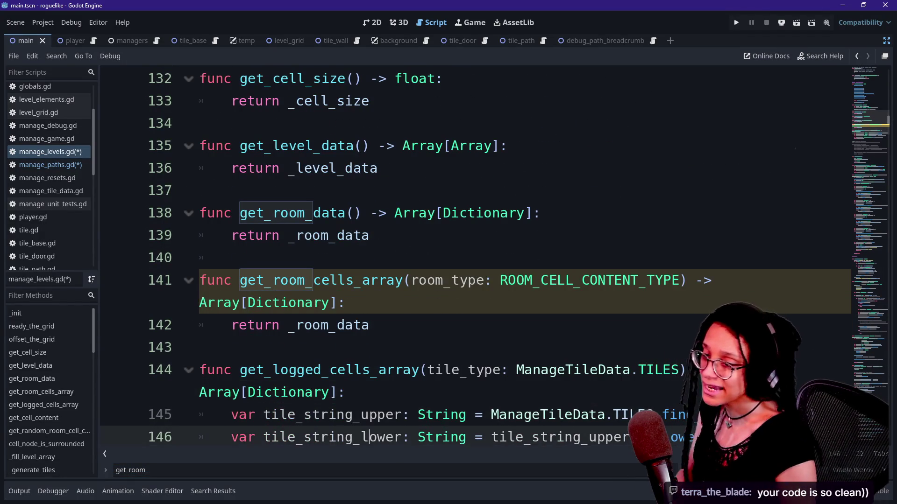
pyautogui.press('Up')
pyautogui.press('Up')
pyautogui.press('Up')
pyautogui.press('Down')
pyautogui.press('Down')
pyautogui.press('Down')
pyautogui.press('Down')
pyautogui.press('Down')
pyautogui.press('Down')
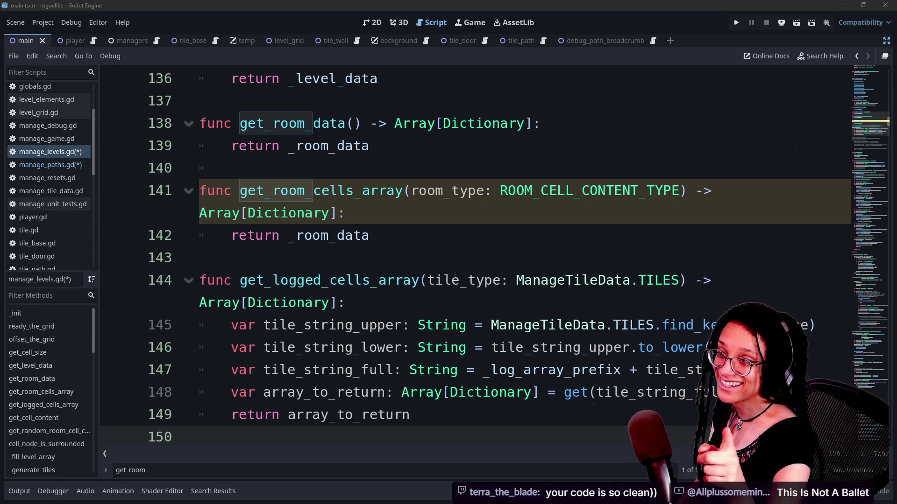
pyautogui.click(345, 235)
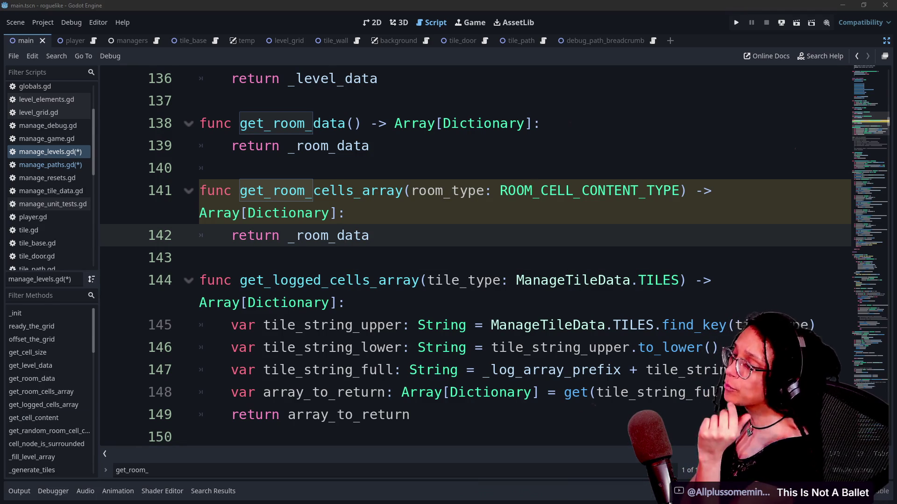
pyautogui.click(580, 326)
pyautogui.click(345, 212)
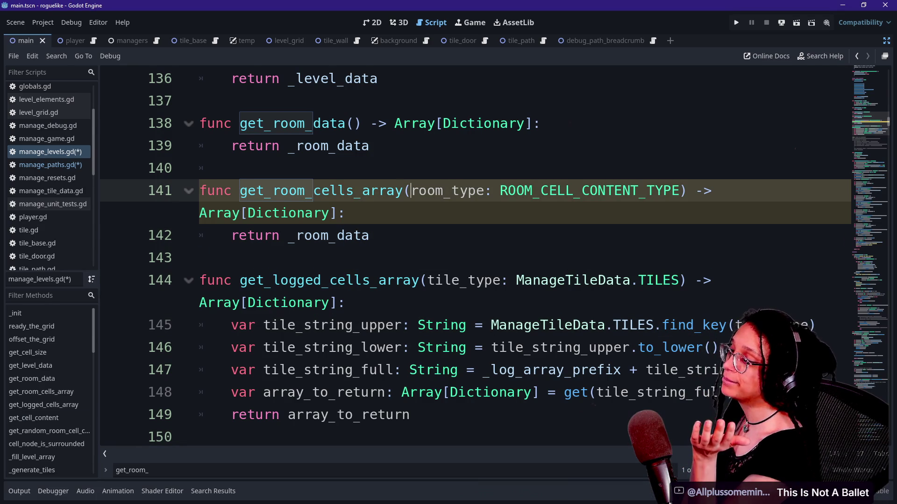
pyautogui.click(370, 235)
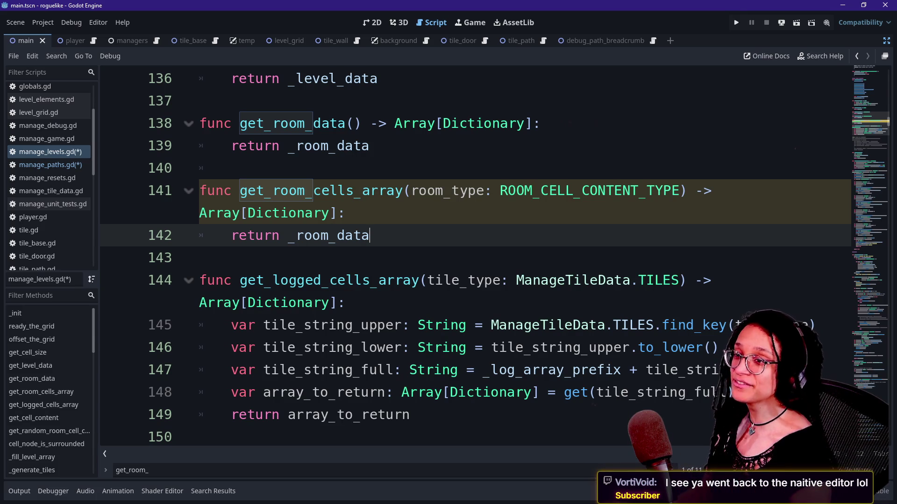
pyautogui.hotkey('alt', 'Tab')
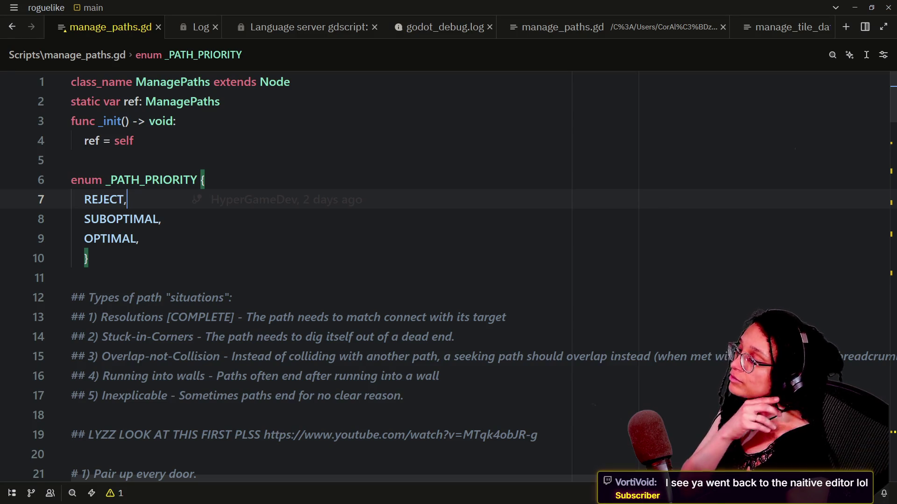
# - Read through _pair_the_doors in Zed's manage_paths.gd, then move on to the live chat window
pyautogui.scroll(-10, 449, 275)
pyautogui.scroll(10, 448, 276)
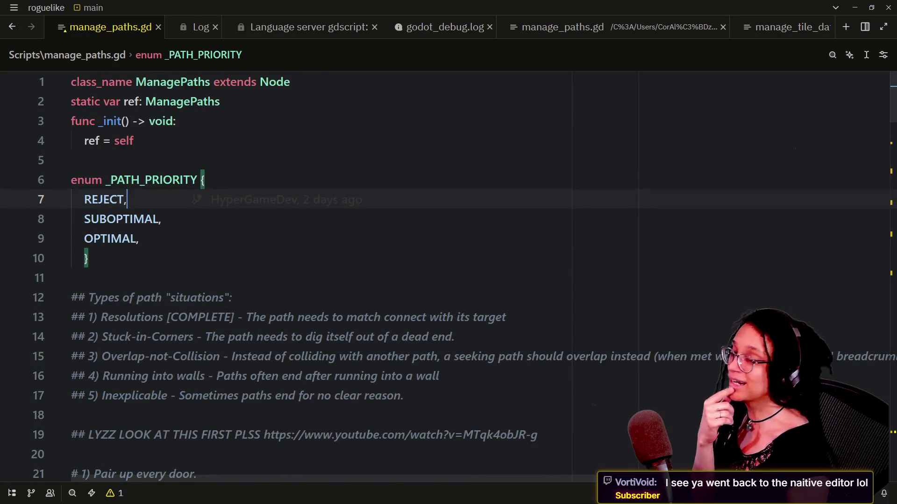
pyautogui.scroll(-20, 448, 275)
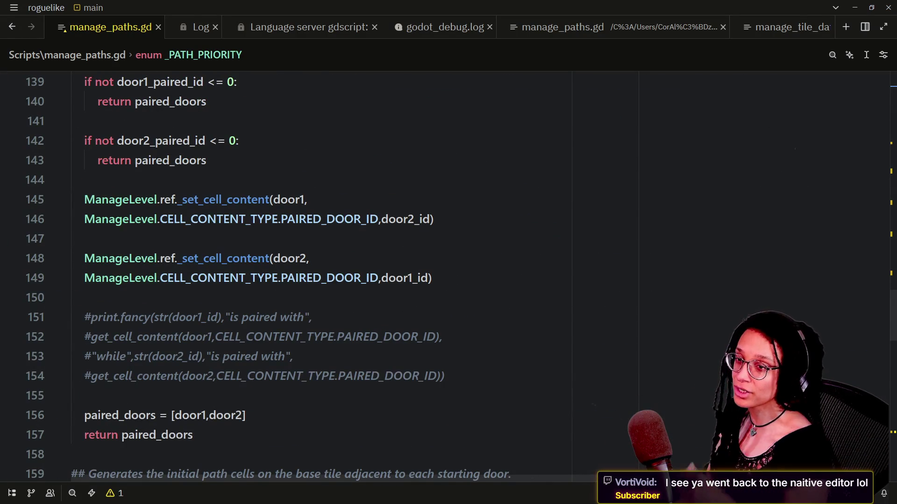
pyautogui.click(434, 219)
pyautogui.scroll(-3, 434, 219)
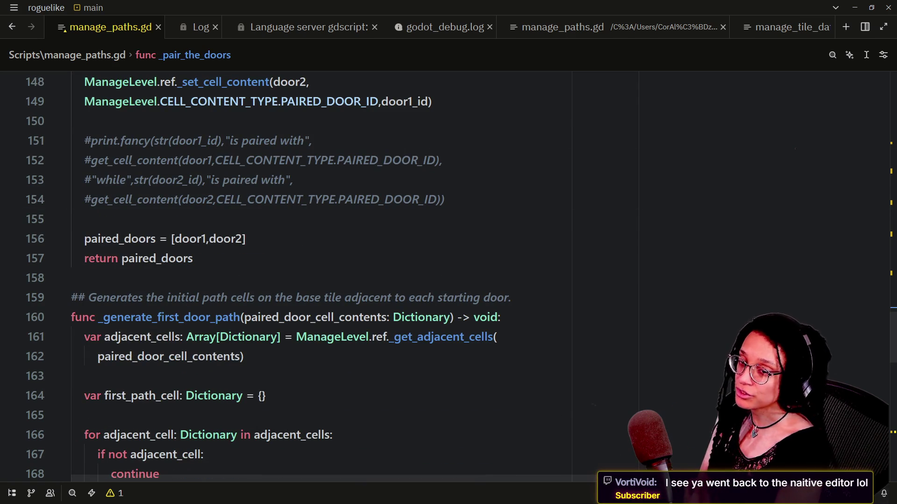
pyautogui.hotkey('alt', 'Tab')
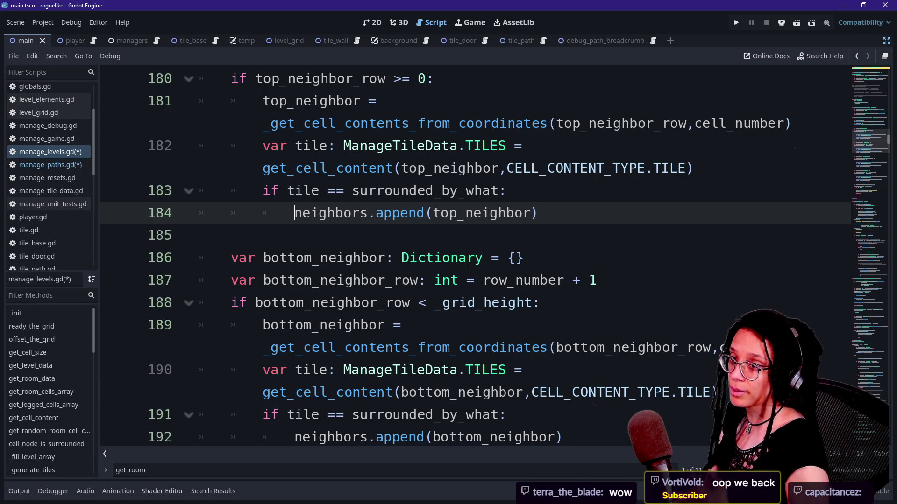
pyautogui.hotkey('alt', 'Tab')
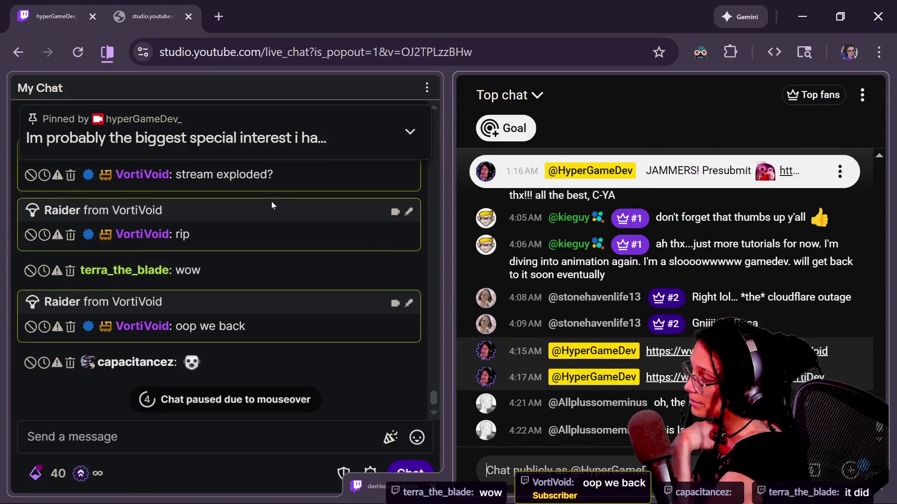
# - Check the stream's bitrate in Stream Manager, then bring the OBS stats window over the chat
pyautogui.click(252, 439)
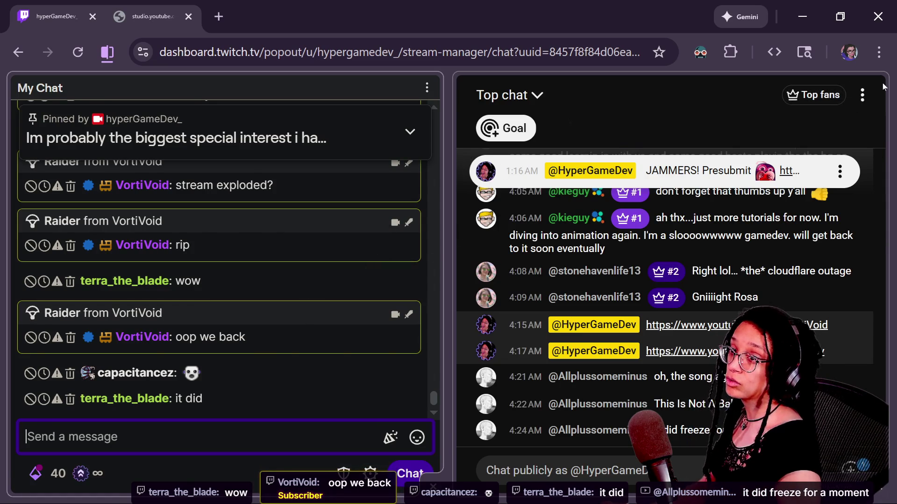
pyautogui.hotkey('alt', 'Tab')
pyautogui.hotkey('alt', 'Tab')
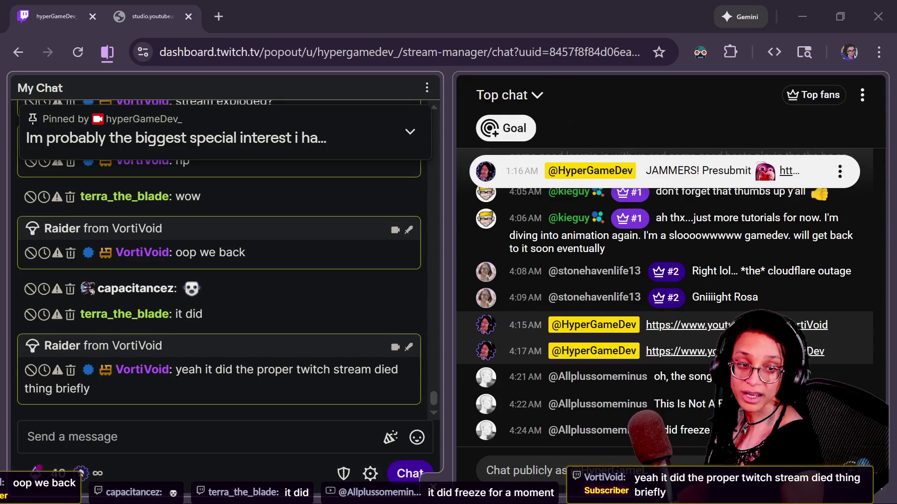
pyautogui.moveTo(896, 99)
pyautogui.mouseDown()
pyautogui.moveTo(486, 173)
pyautogui.moveTo(507, 81)
pyautogui.mouseUp()
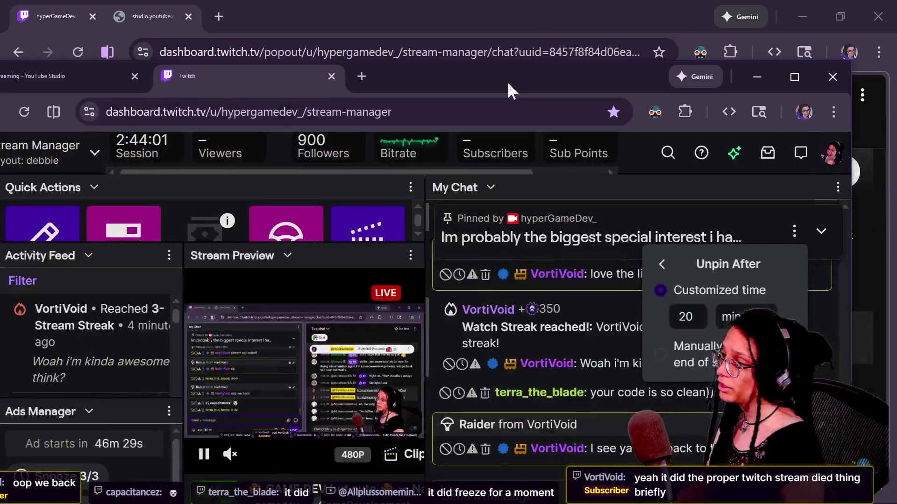
pyautogui.moveTo(413, 153)
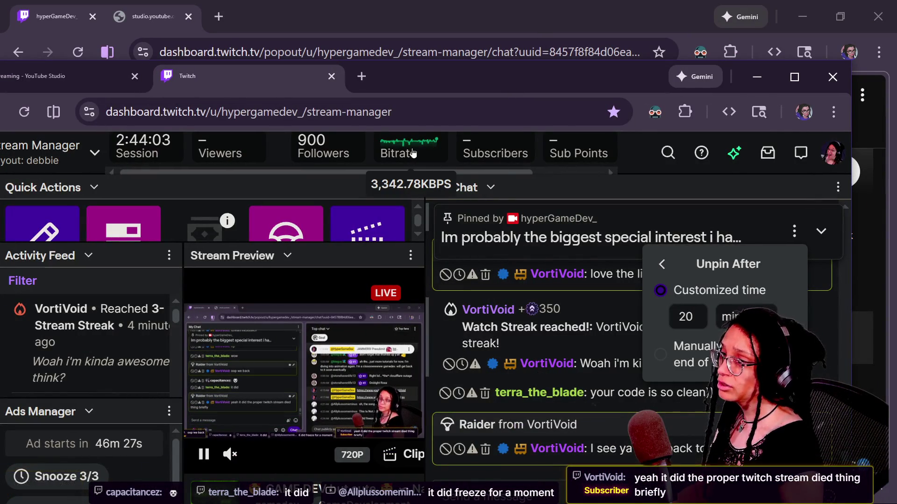
pyautogui.moveTo(418, 76); pyautogui.dragTo(896, 77)
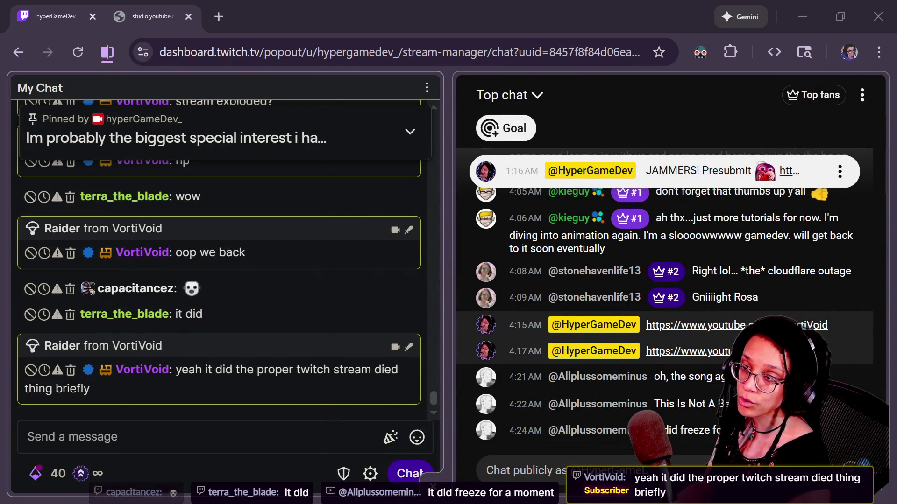
pyautogui.moveTo(848, 358)
pyautogui.mouseDown()
pyautogui.moveTo(452, 183)
pyautogui.moveTo(382, 142)
pyautogui.mouseUp()
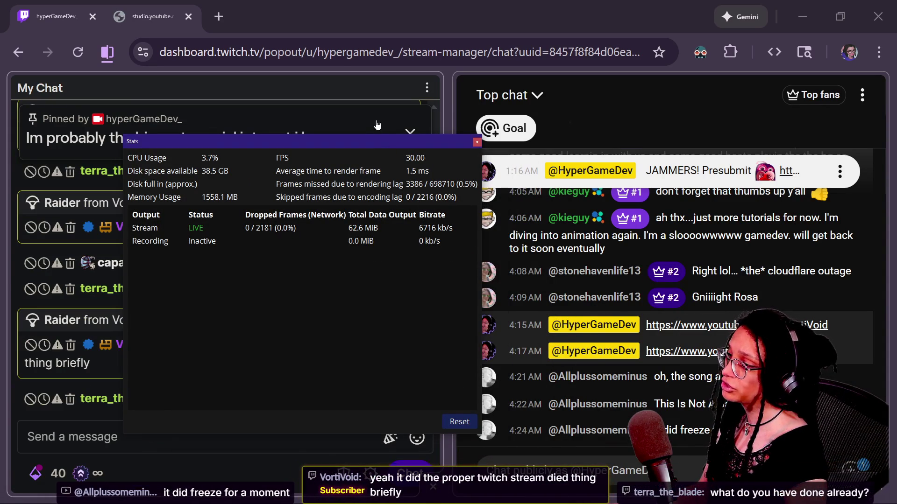
# - Reset the dropped and missed frame counters, close OBS Stats, and focus the Twitch chat box
pyautogui.click(459, 422)
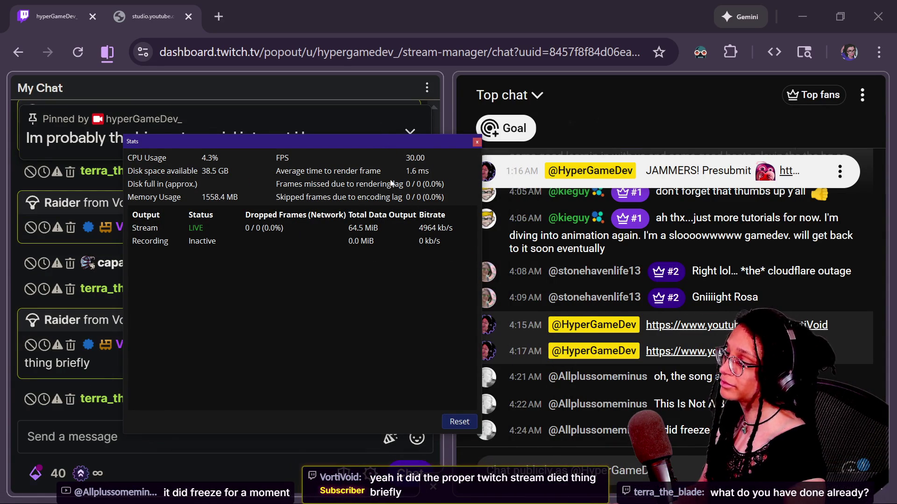
pyautogui.click(476, 141)
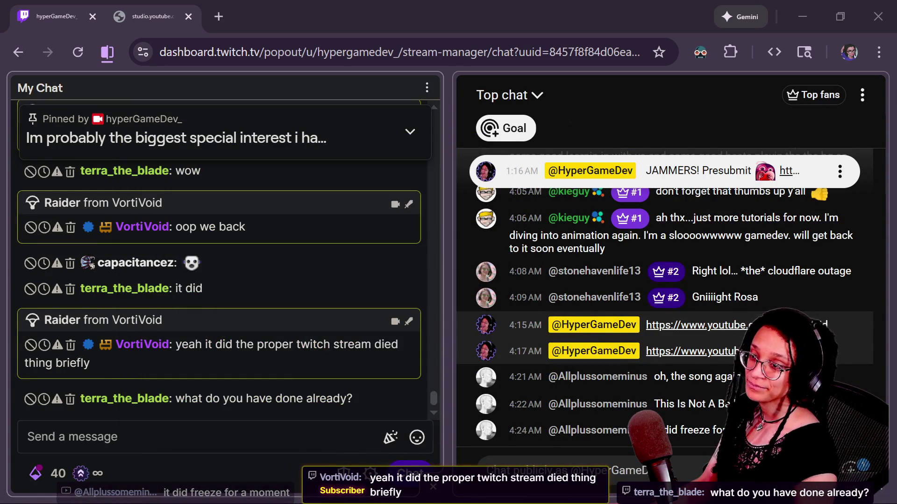
pyautogui.click(199, 471)
pyautogui.click(198, 437)
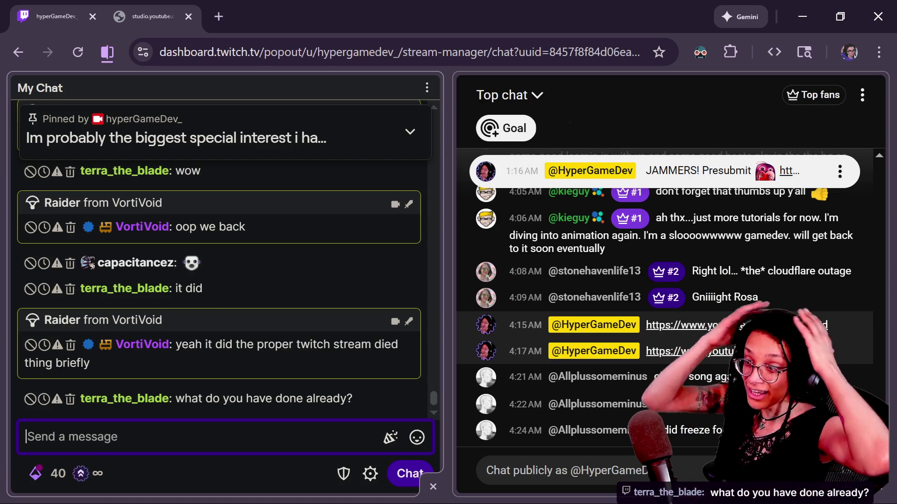
# - Return to the chat window and put the caret in the YouTube chat input
pyautogui.hotkey('alt', 'Tab')
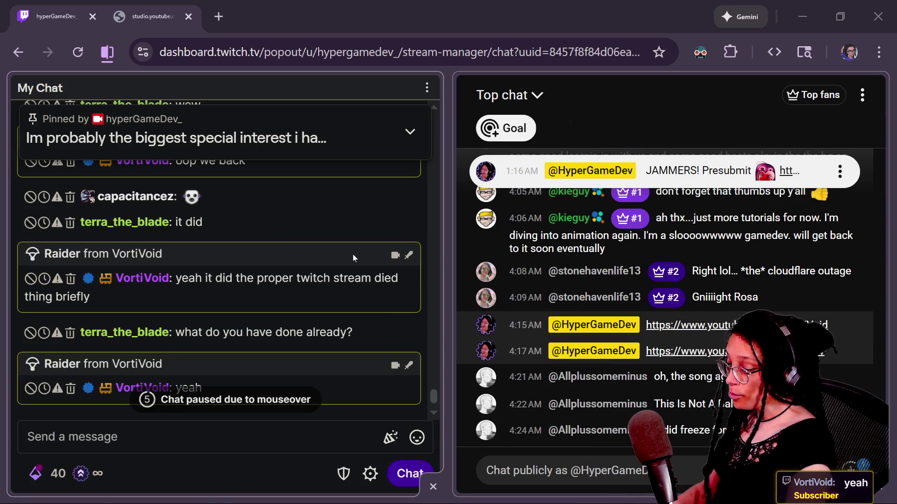
pyautogui.click(290, 437)
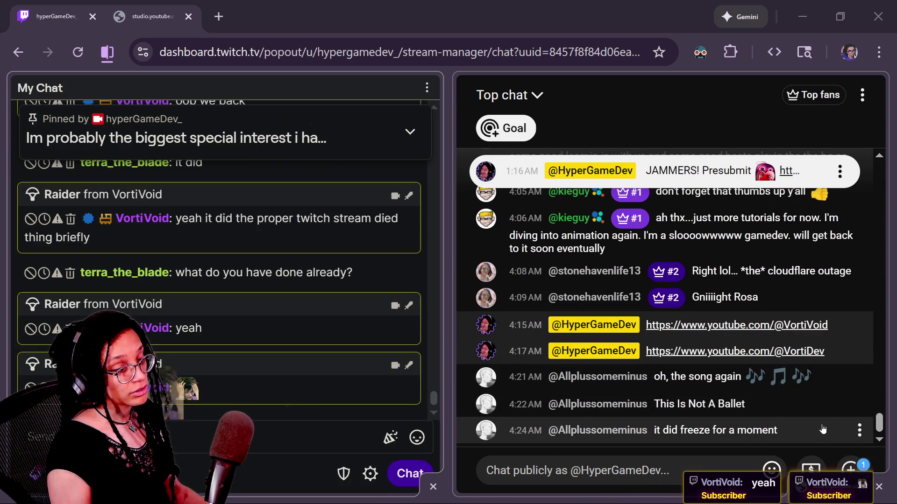
pyautogui.moveTo(778, 430); pyautogui.dragTo(653, 431)
pyautogui.click(630, 457)
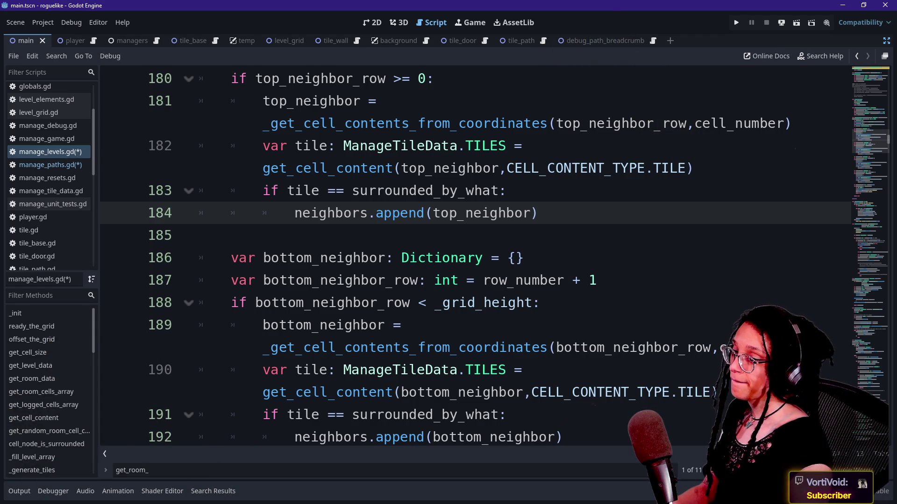
# - Step through the grid-height check and bottom_neighbor lookup on lines 188–192, then switch to Zed
pyautogui.click(587, 393)
pyautogui.click(562, 437)
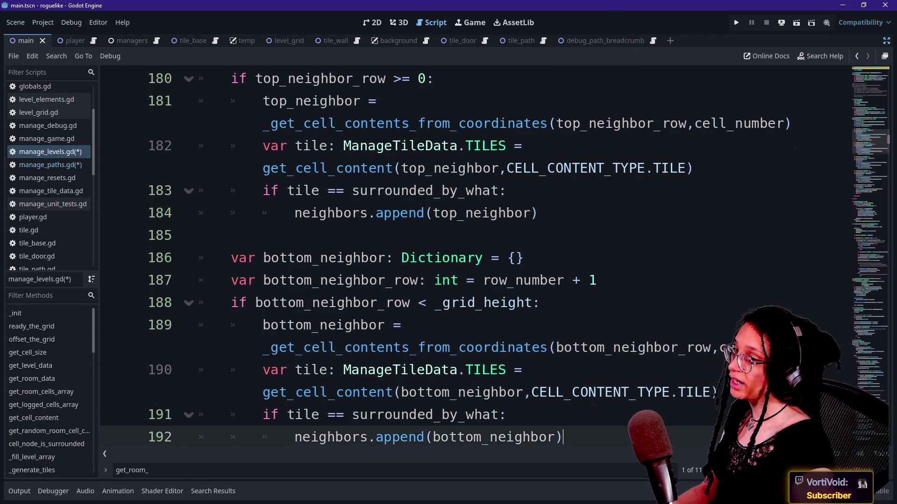
pyautogui.click(476, 303)
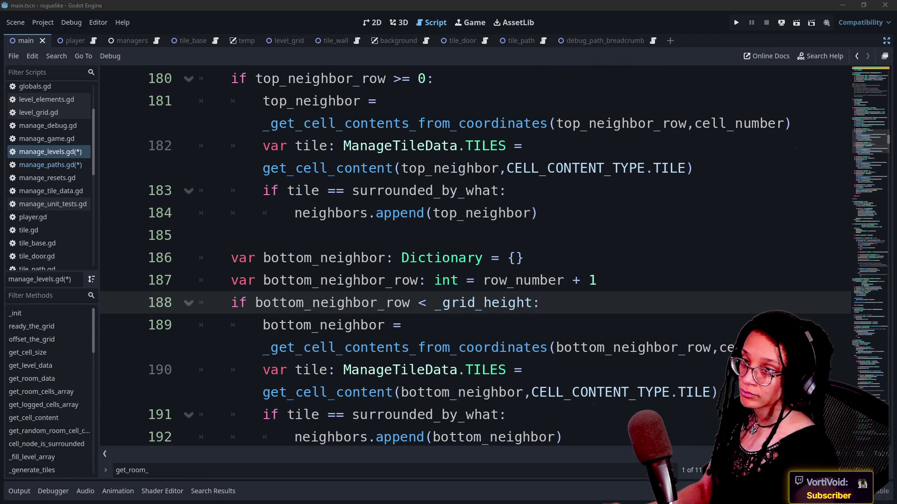
pyautogui.click(475, 348)
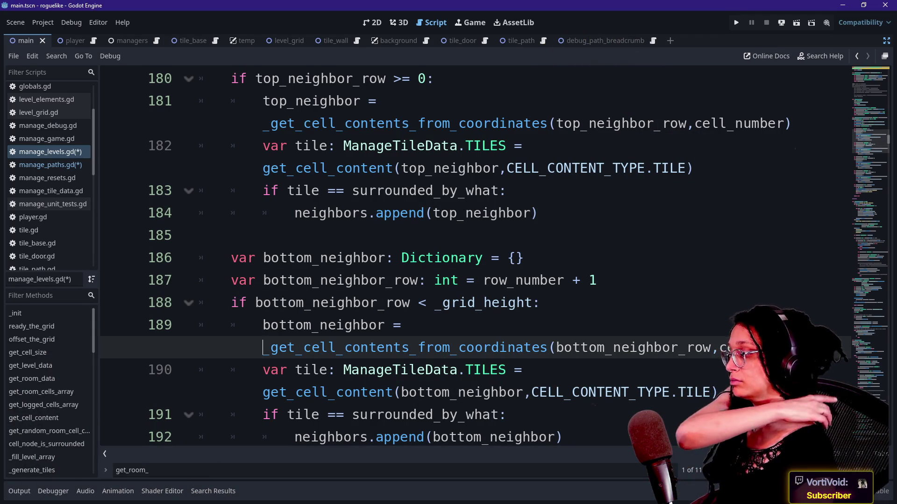
pyautogui.hotkey('alt', 'Tab')
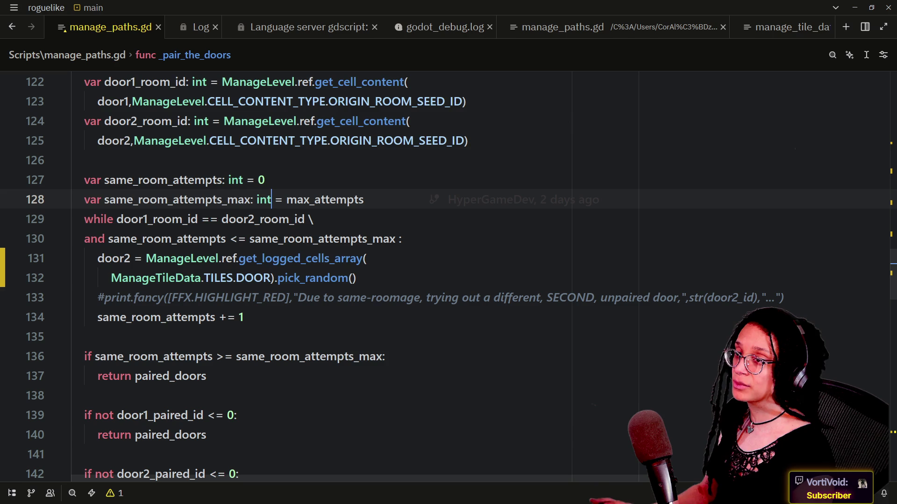
pyautogui.click(206, 376)
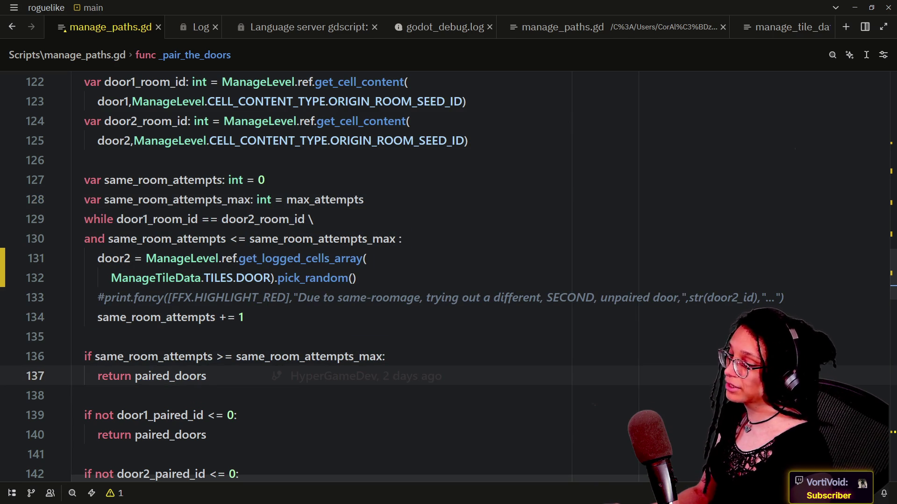
pyautogui.click(92, 493)
pyautogui.moveTo(130, 364)
pyautogui.moveTo(179, 401)
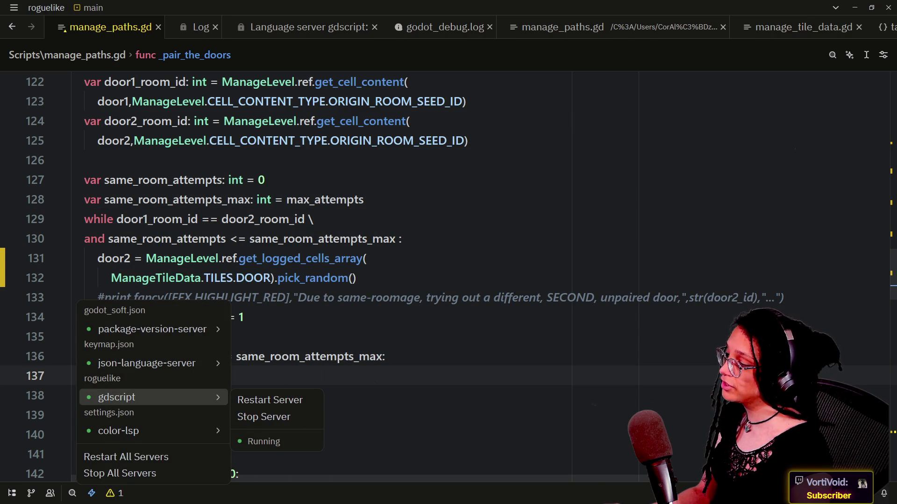
pyautogui.click(267, 417)
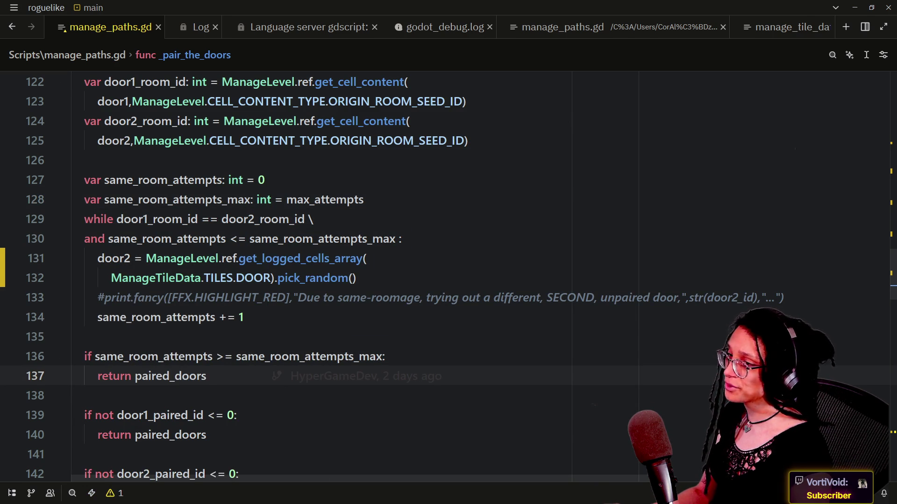
pyautogui.click(73, 336)
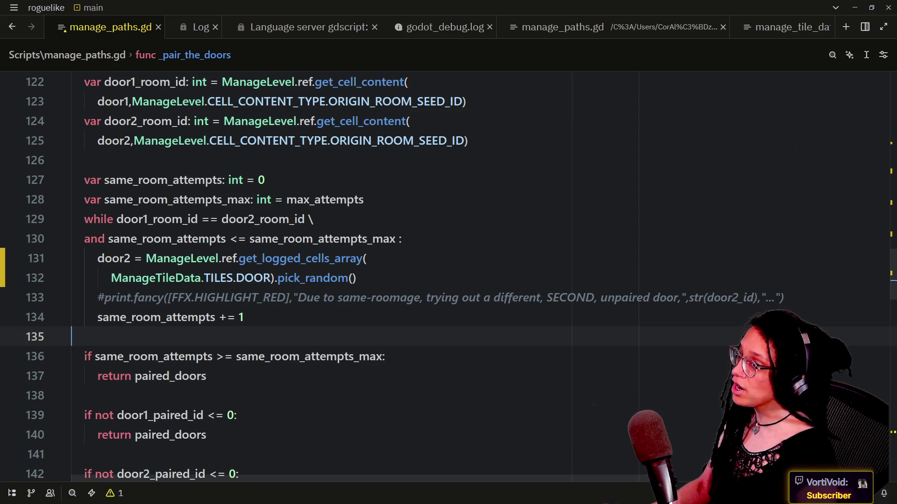
pyautogui.click(313, 219)
pyautogui.hotkey('alt', 'Tab')
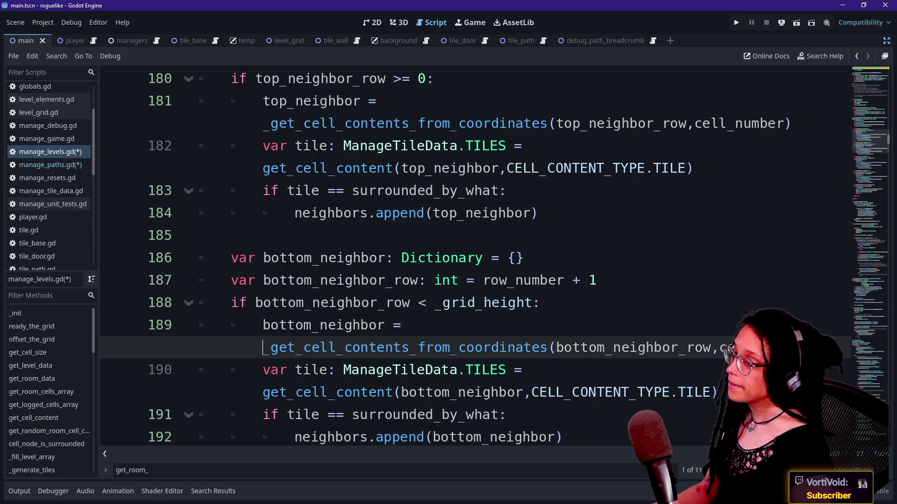
# - Review lines 185–191 of the neighbour checks, then switch to the browser's YouTube channel page
pyautogui.press('Up')
pyautogui.press('Up')
pyautogui.press('Up')
pyautogui.press('Down')
pyautogui.press('Down')
pyautogui.press('Down')
pyautogui.press('Down')
pyautogui.press('Down')
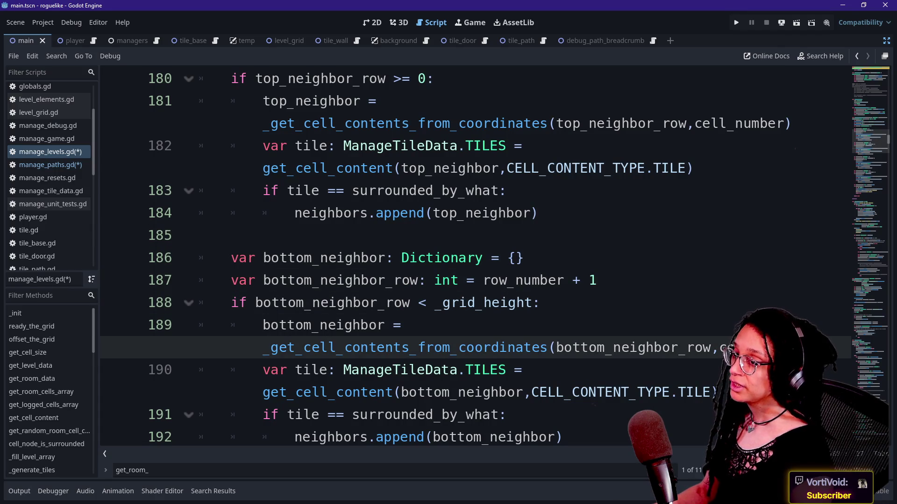
pyautogui.press('Down')
pyautogui.press('Down')
pyautogui.press('Down')
pyautogui.moveTo(344, 124); pyautogui.dragTo(523, 146)
pyautogui.click(459, 303)
pyautogui.press('Down')
pyautogui.press('Down')
pyautogui.press('Down')
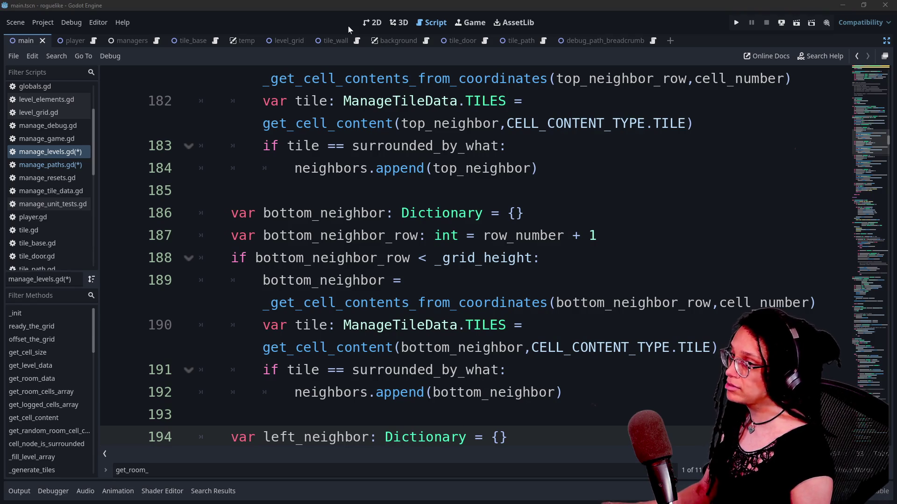
pyautogui.hotkey('alt', 'Tab')
pyautogui.click(278, 52)
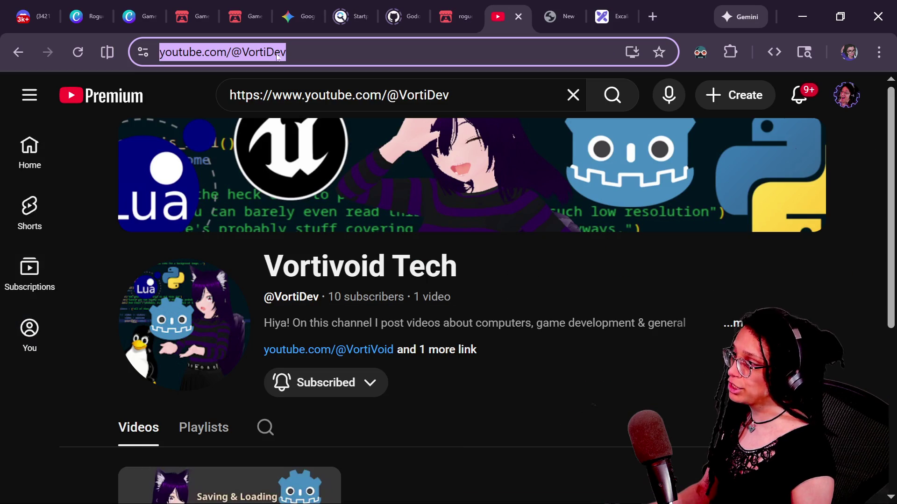
# - In Excalidraw, pan the canvas to bring the Room Array diagram into view
pyautogui.click(589, 5)
pyautogui.scroll(7, 516, 266)
pyautogui.moveTo(513, 301)
pyautogui.mouseDown()
pyautogui.moveTo(550, 436)
pyautogui.moveTo(571, 364)
pyautogui.moveTo(604, 352)
pyautogui.mouseUp()
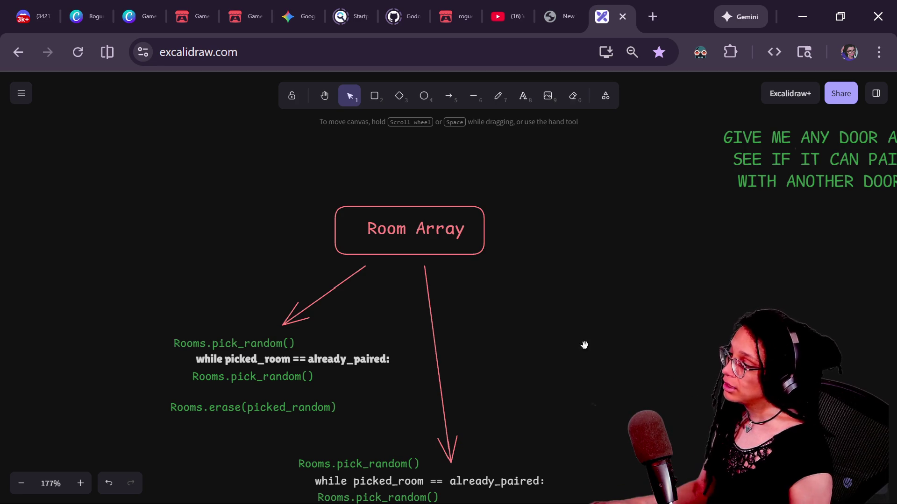
pyautogui.moveTo(585, 345); pyautogui.dragTo(594, 226)
pyautogui.scroll(1, 495, 183)
pyautogui.click(448, 195)
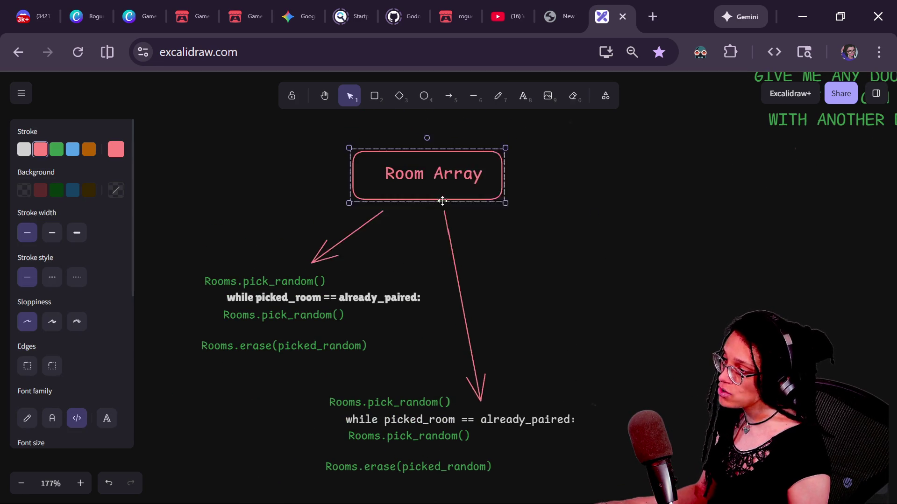
pyautogui.click(500, 240)
# - Scroll through the pick_random/erase door-pairing pseudocode, then return to Godot
pyautogui.scroll(-2, 265, 192)
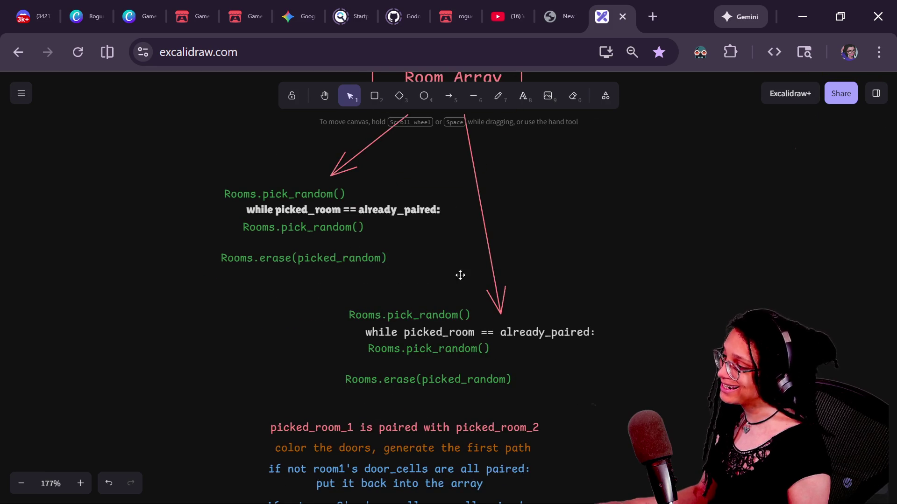
pyautogui.scroll(-1, 467, 243)
pyautogui.scroll(-2, 618, 158)
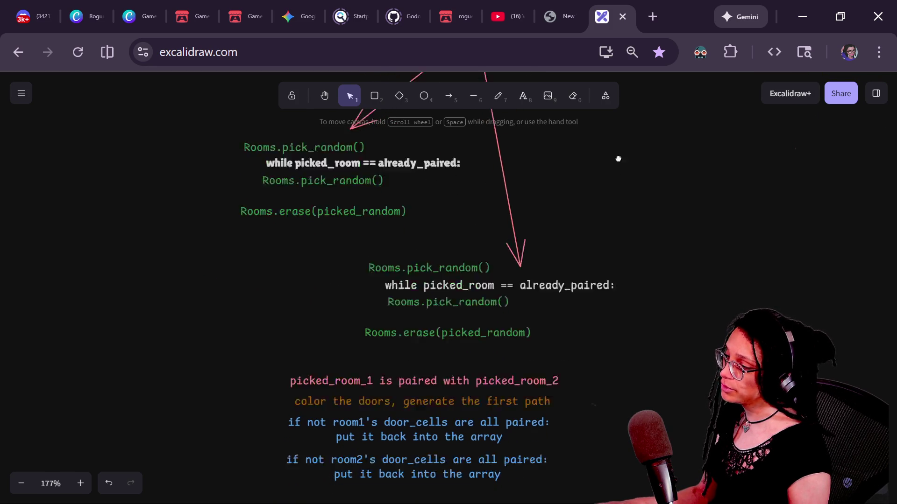
pyautogui.scroll(5, 450, 230)
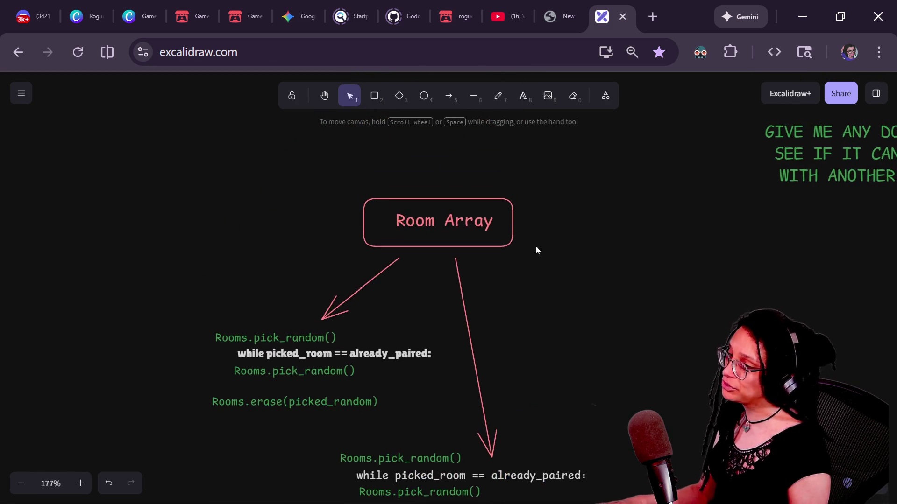
pyautogui.hotkey('alt', 'Tab')
pyautogui.hotkey('alt', 'Tab')
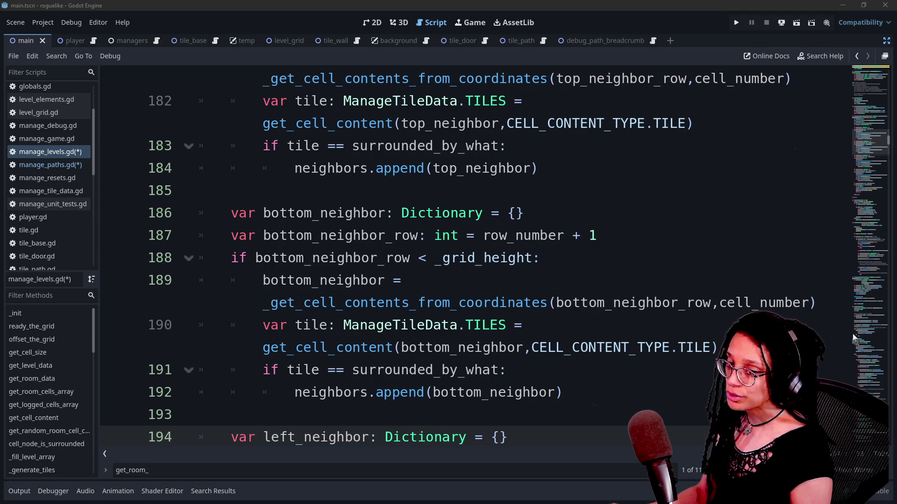
# - Open manage_paths.gd and scroll down to the _prepare_doors_for_pairing code
pyautogui.press('Up')
pyautogui.press('Up')
pyautogui.press('Up')
pyautogui.press('Down')
pyautogui.press('Down')
pyautogui.press('Down')
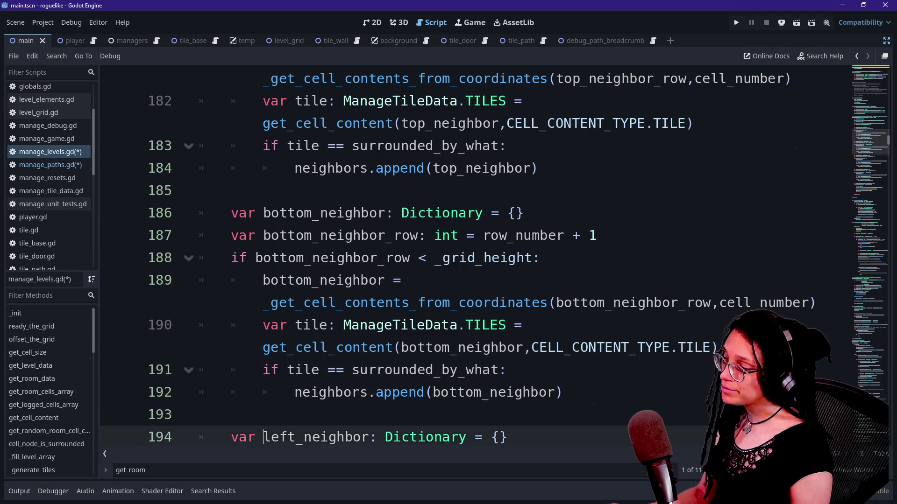
pyautogui.press('pageup')
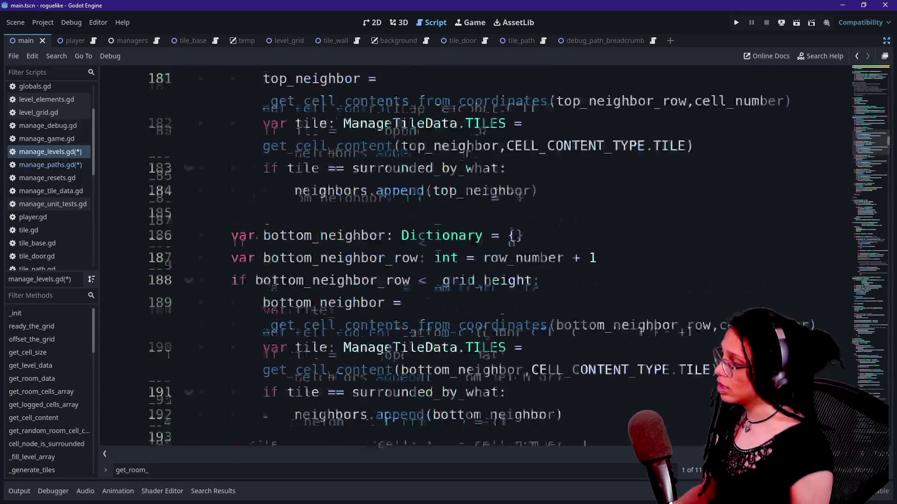
pyautogui.click(37, 164)
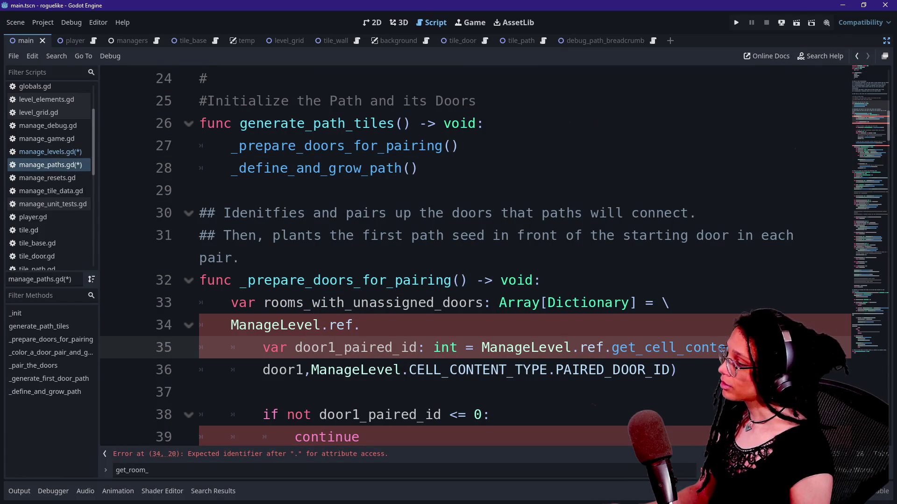
pyautogui.click(199, 190)
pyautogui.hotkey('ctrl', 'alt', 'o')
pyautogui.press('Escape')
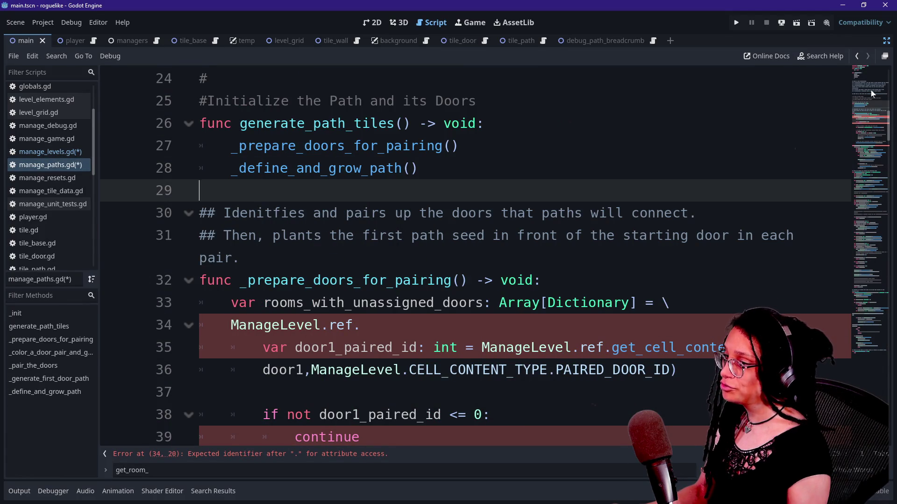
pyautogui.scroll(-1, 871, 93)
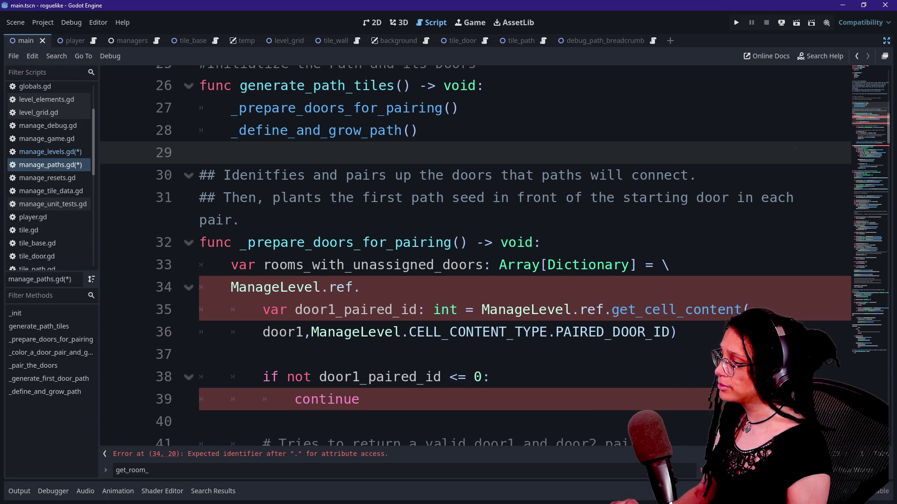
# - Delete the leftover ManageLevel.ref. fragment on line 34
pyautogui.click(361, 287)
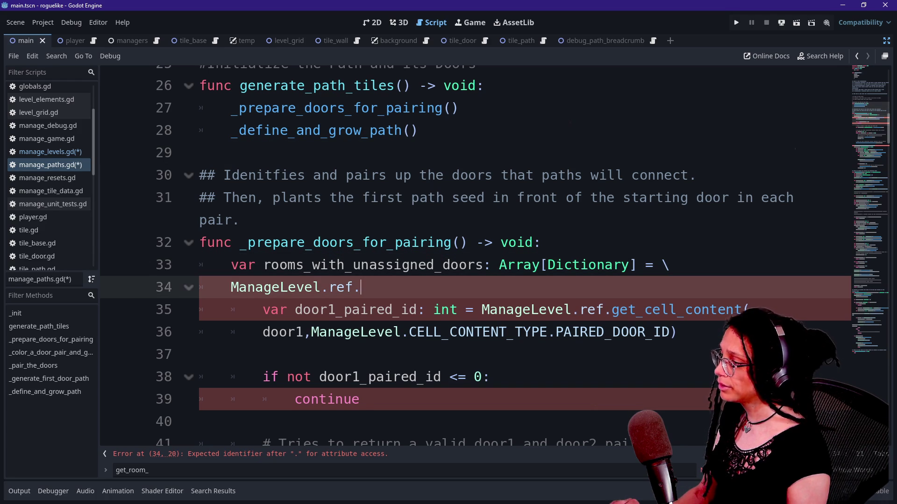
pyautogui.hotkey('ctrl', 'k')
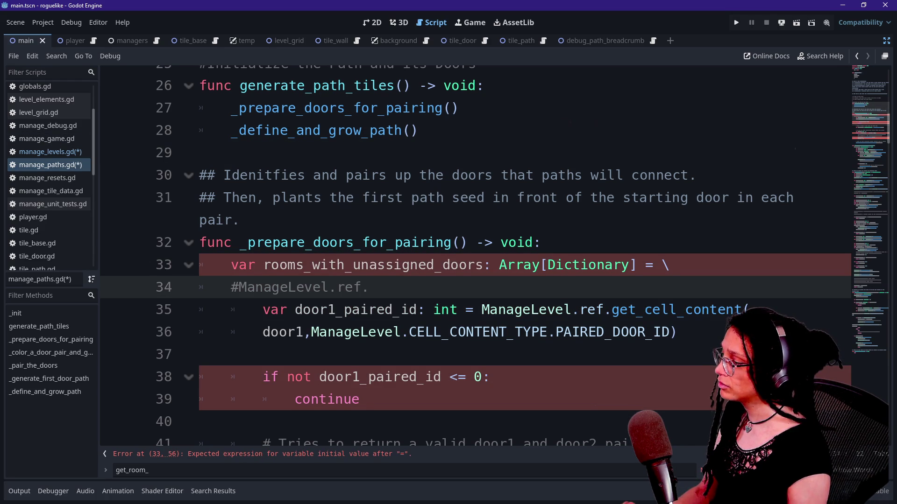
pyautogui.hotkey('ctrl', 'k')
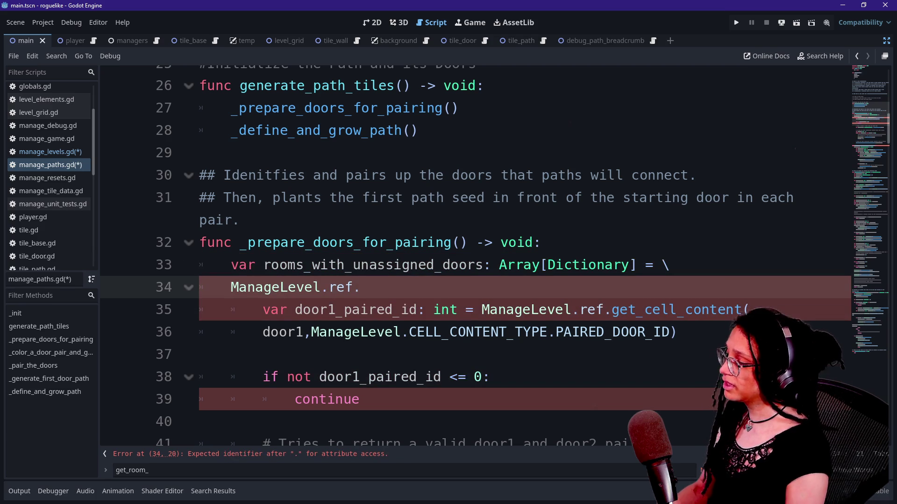
pyautogui.press('BackSpace')
pyautogui.press('BackSpace')
pyautogui.press('BackSpace')
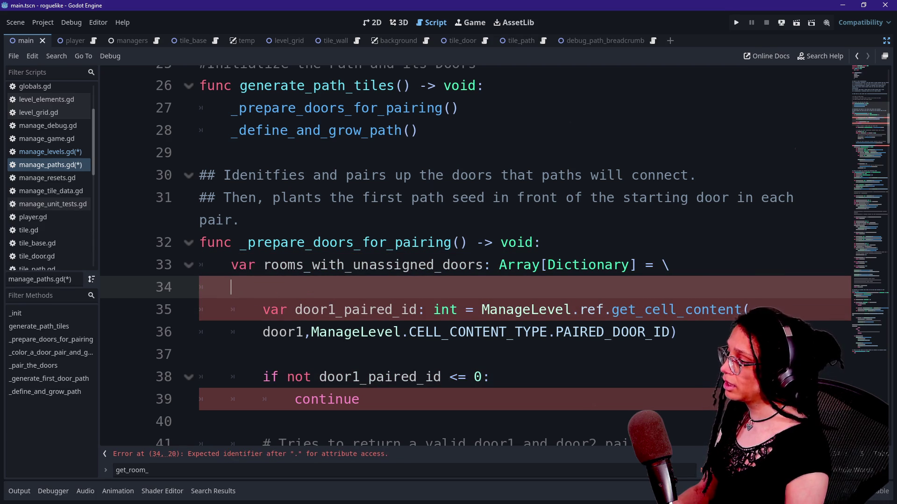
pyautogui.write('pass')
# - Comment out the rooms_with_unassigned_doors assignment on lines 33–34, then return to manage_levels.gd
pyautogui.moveTo(264, 287)
pyautogui.mouseDown()
pyautogui.moveTo(673, 265)
pyautogui.moveTo(571, 265)
pyautogui.mouseUp()
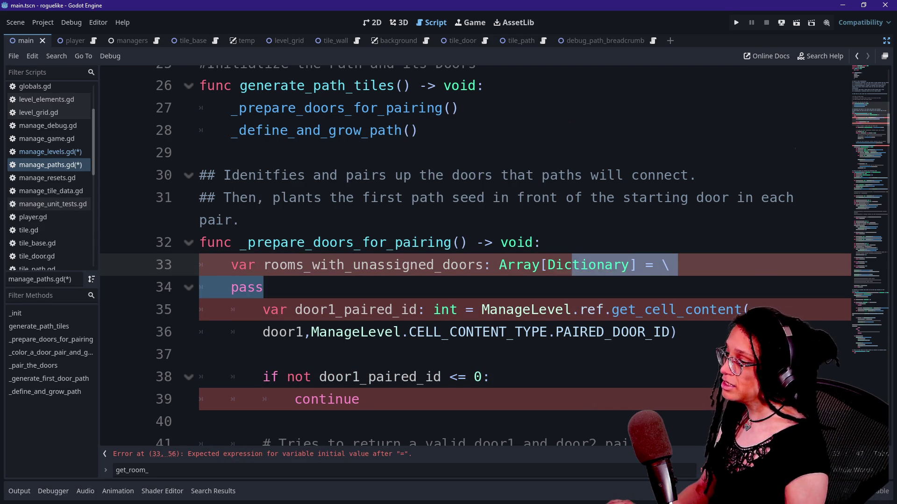
pyautogui.hotkey('ctrl', 'k')
pyautogui.click(313, 309)
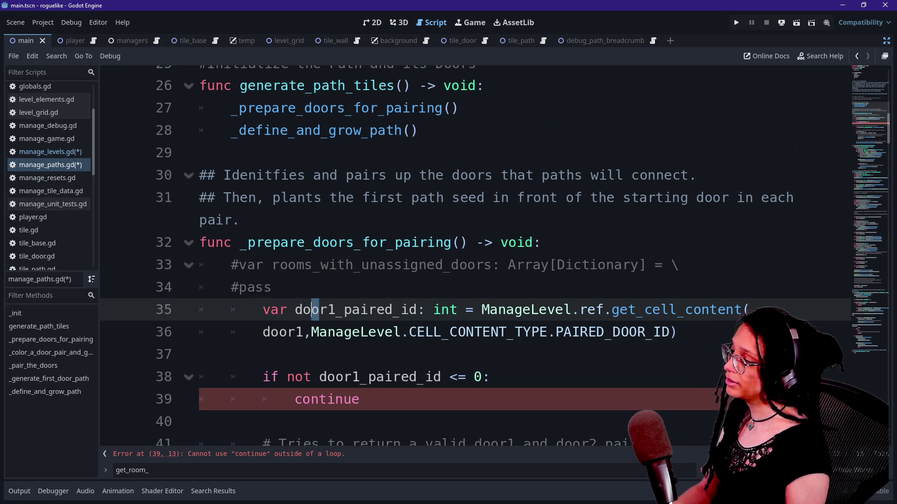
pyautogui.click(62, 153)
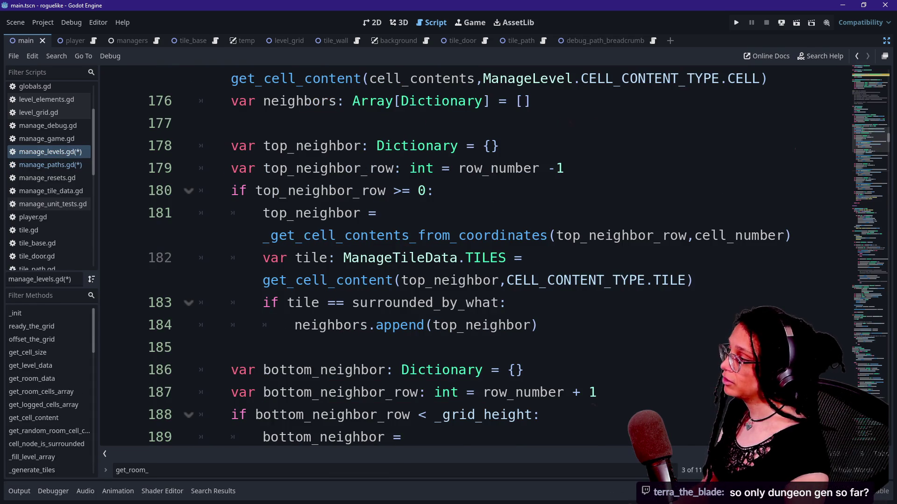
# - Remove the two blank lines after 'return result' in manage_levels.gd
pyautogui.scroll(-15, 467, 262)
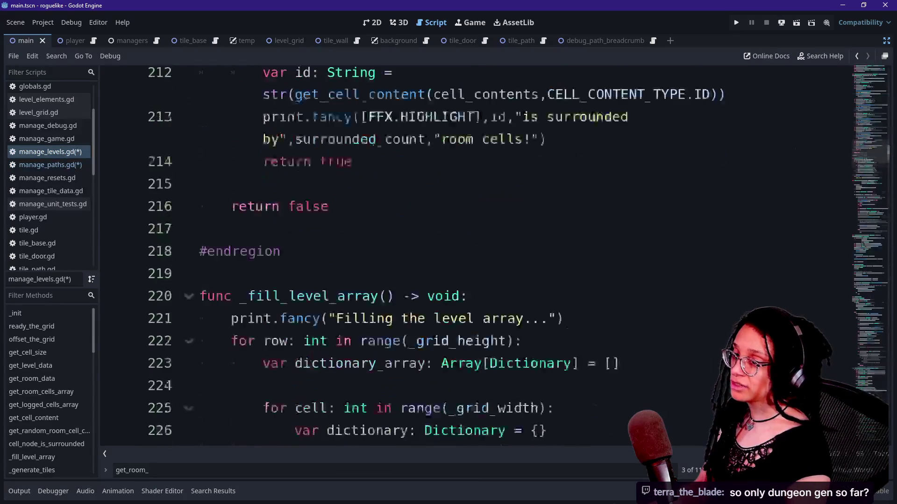
pyautogui.moveTo(869, 159)
pyautogui.mouseDown()
pyautogui.moveTo(845, 251)
pyautogui.moveTo(864, 439)
pyautogui.moveTo(863, 381)
pyautogui.mouseUp()
pyautogui.scroll(-20, 863, 381)
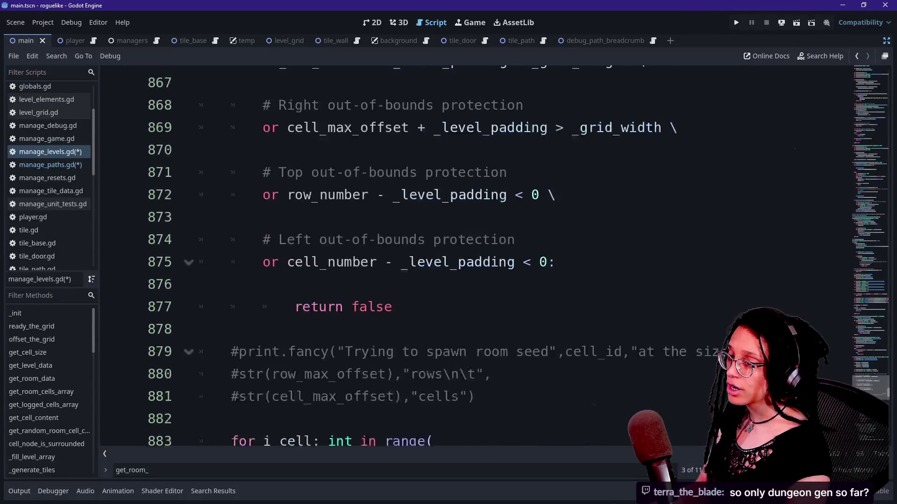
pyautogui.scroll(-20, 868, 442)
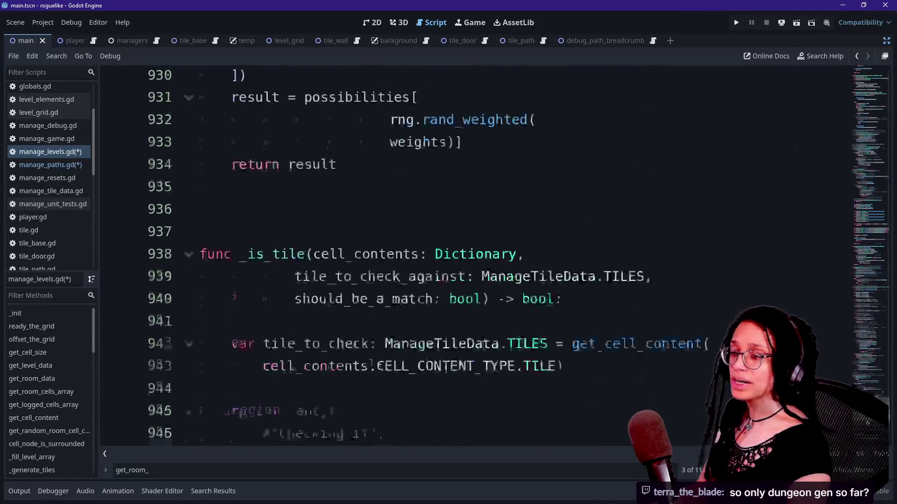
pyautogui.scroll(10, 869, 442)
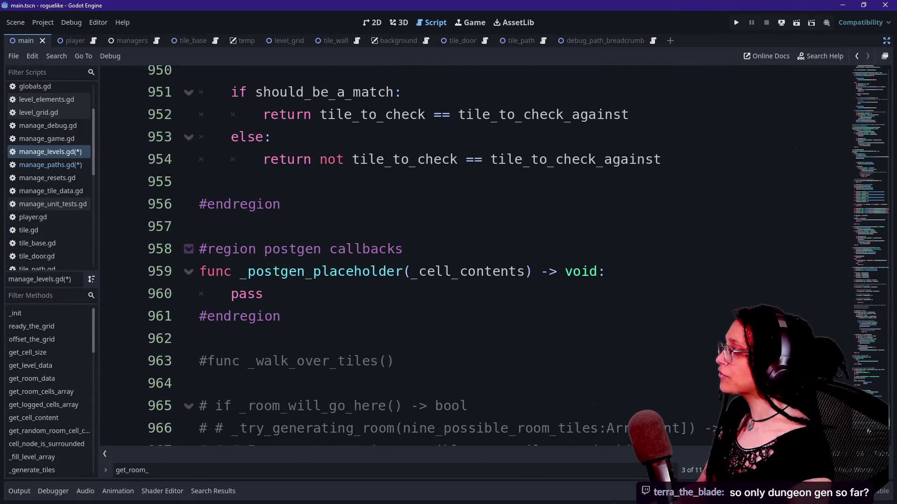
pyautogui.scroll(12, 869, 432)
pyautogui.scroll(-4, 869, 417)
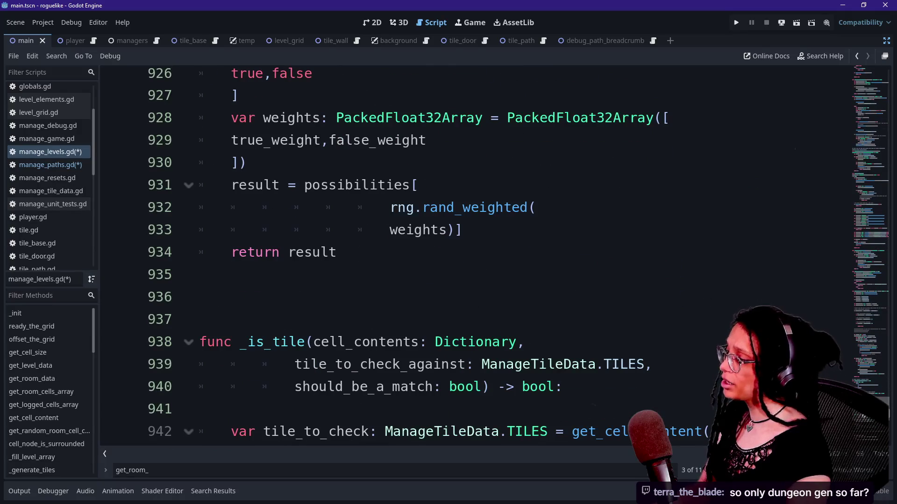
pyautogui.click(280, 297)
pyautogui.press('BackSpace')
pyautogui.press('BackSpace')
pyautogui.scroll(7, 869, 432)
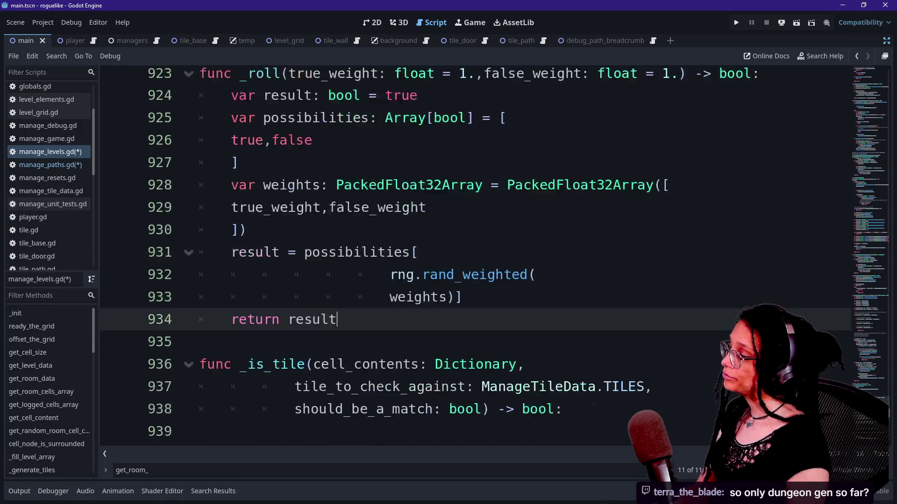
# - Change line 142's return to _room_data[_ROOM_DATA_TYPE.ARRAY][room_type] using autocomplete
pyautogui.hotkey('ctrl', 'f')
pyautogui.write('get_ro')
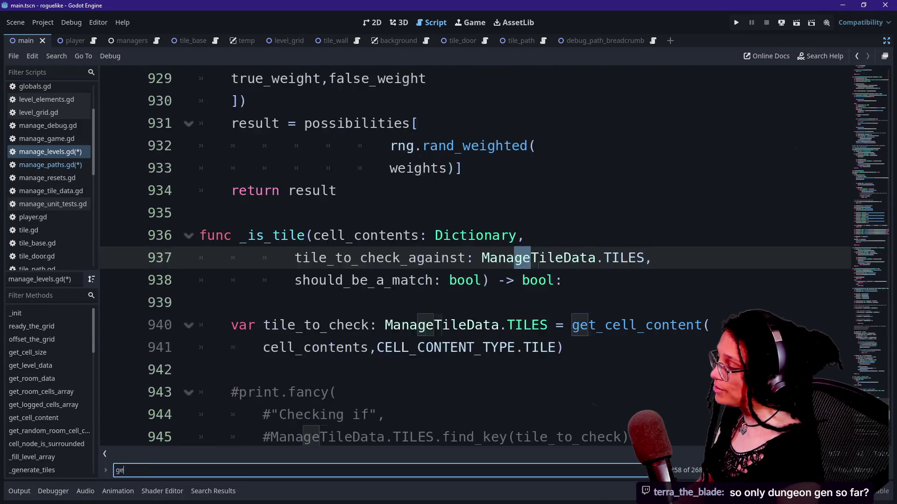
pyautogui.press('Down')
pyautogui.press('Down')
pyautogui.press('Down')
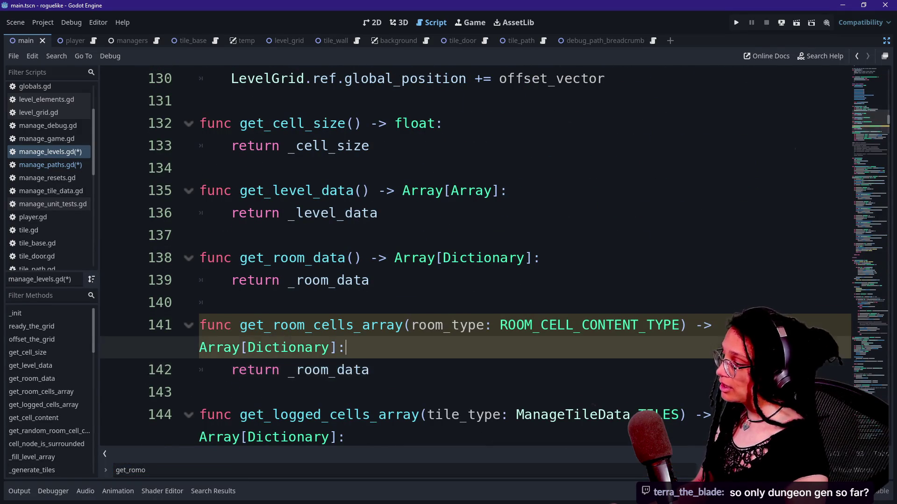
pyautogui.click(371, 370)
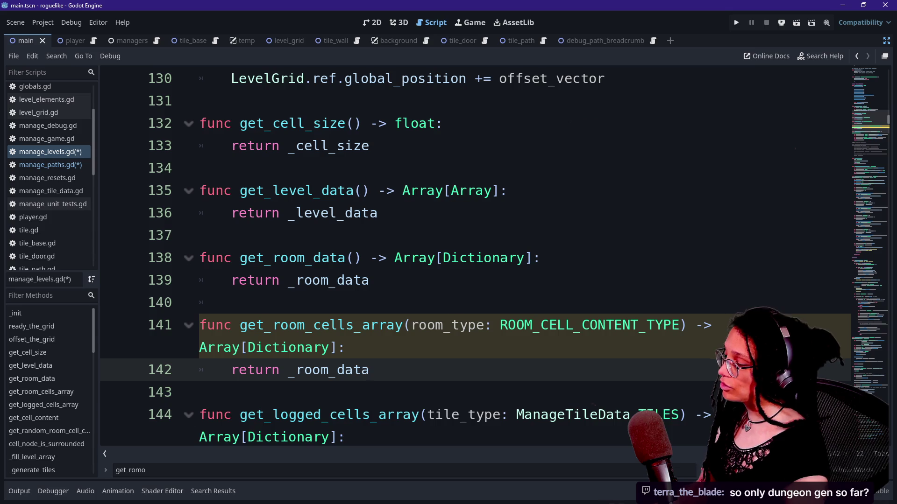
pyautogui.write('[')
pyautogui.press('BackSpace')
pyautogui.press('BackSpace')
pyautogui.write('ta')
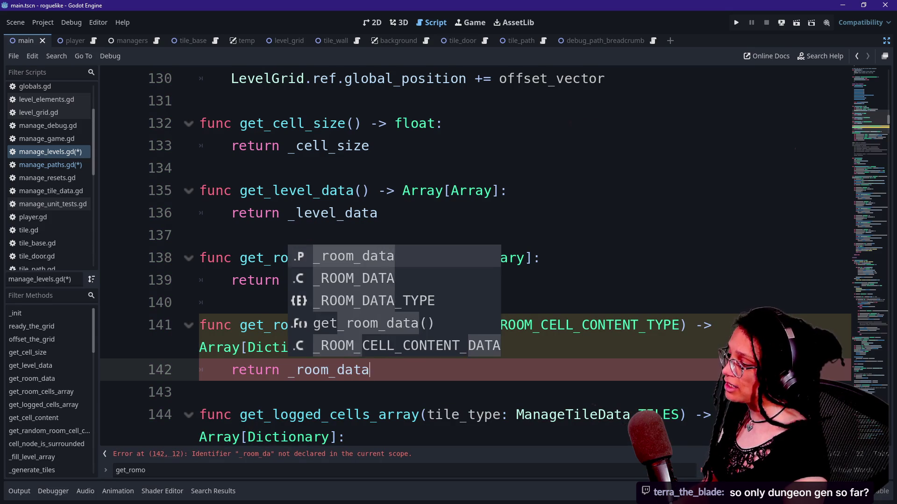
pyautogui.write('[_ROOM')
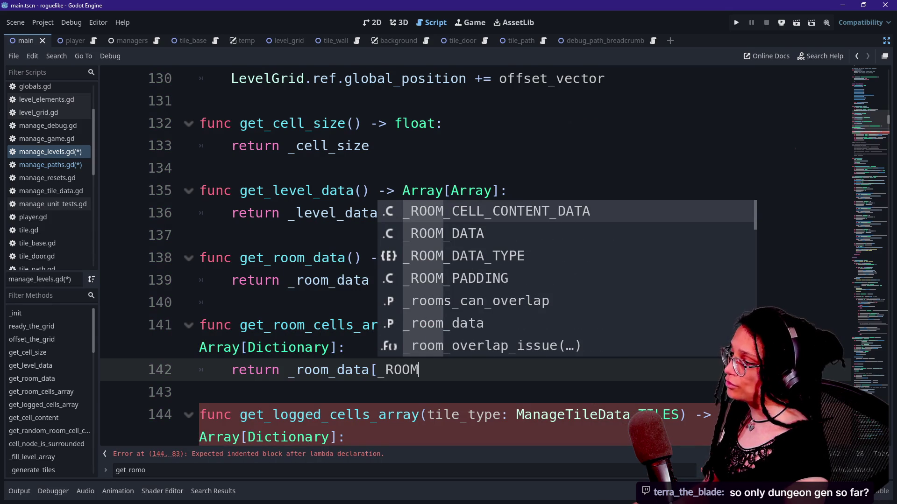
pyautogui.press('Down')
pyautogui.press('Down')
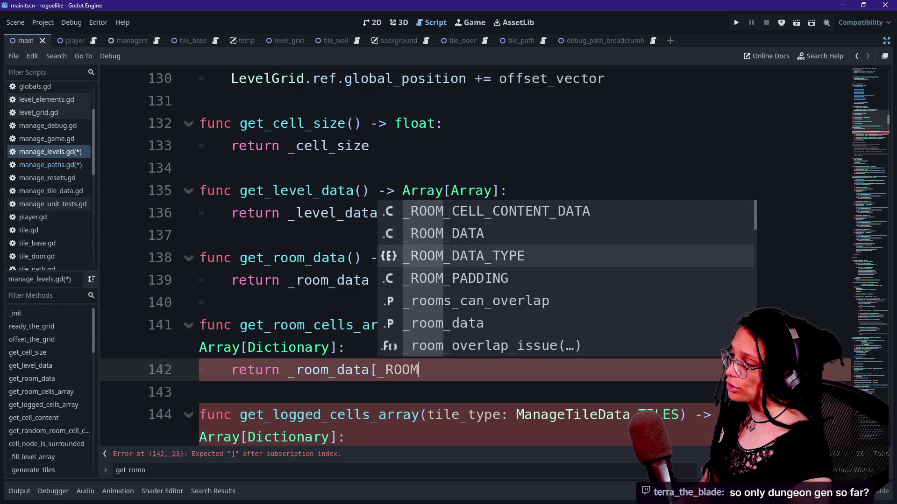
pyautogui.press('Return')
pyautogui.write('.')
pyautogui.press('Return')
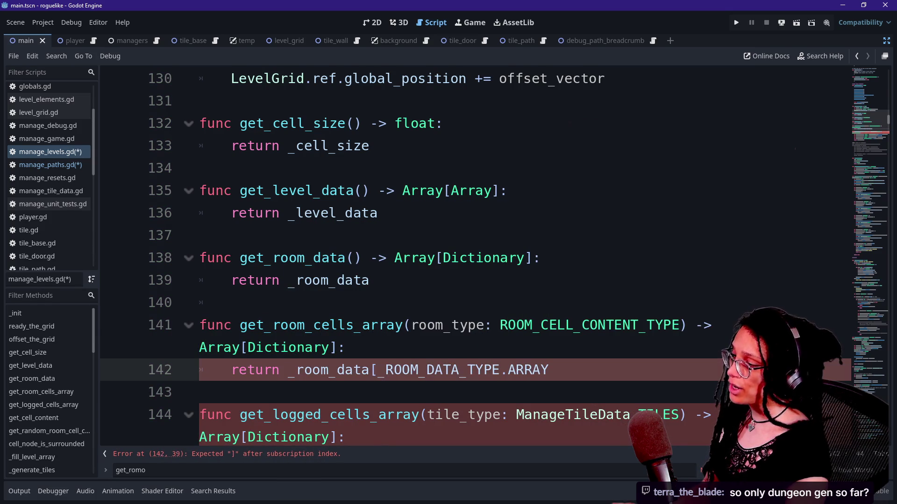
pyautogui.write('[')
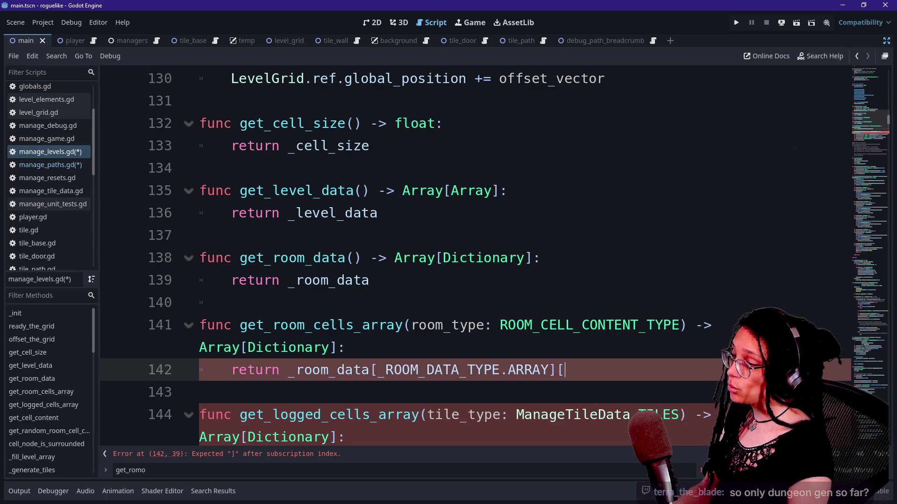
pyautogui.write('room_type]')
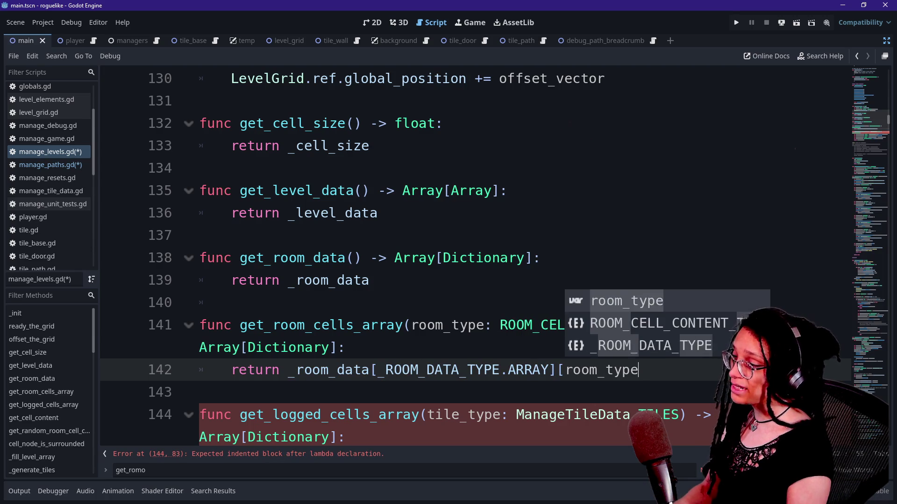
# - Collapse and re-expand get_room_cells_array to review the edited function
pyautogui.click(306, 348)
pyautogui.scroll(-2, 306, 347)
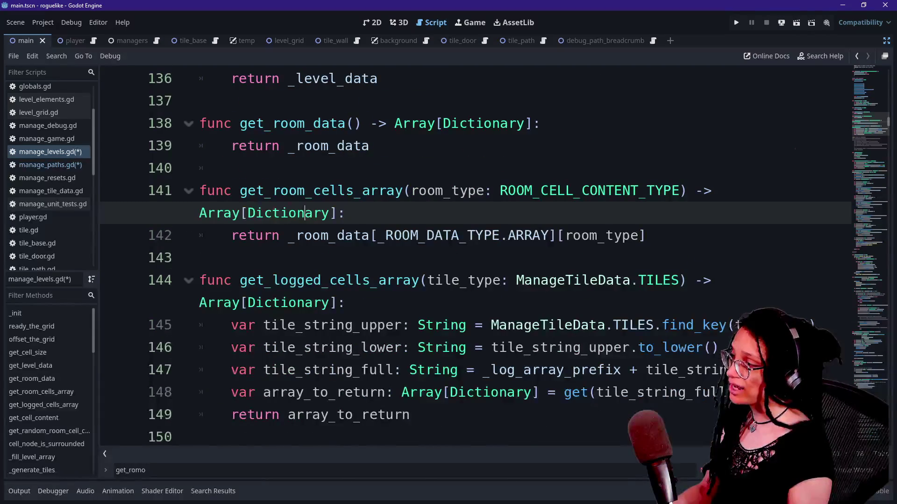
pyautogui.hotkey('shift', 'End')
pyautogui.hotkey('alt', 'f')
pyautogui.hotkey('alt', 'f')
pyautogui.press('Home')
pyautogui.scroll(1, 475, 282)
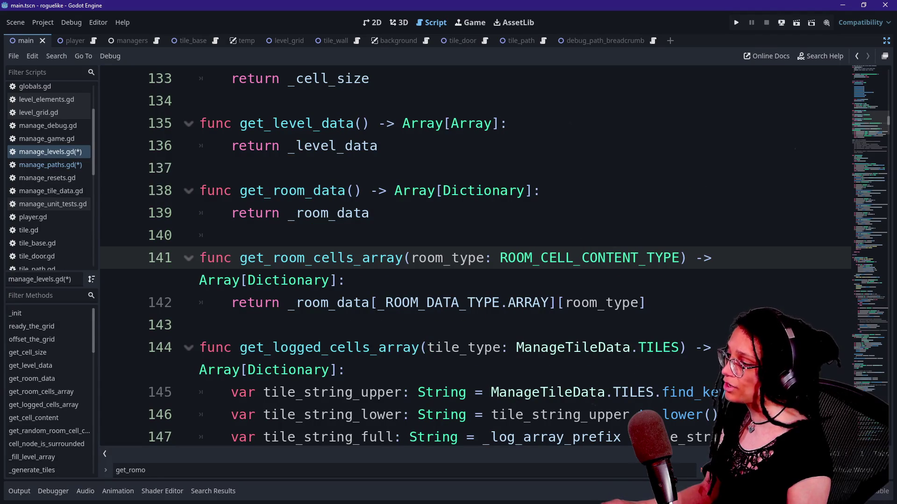
# - Inspect the _ROOM_DATA_TYPE enum and where its ARRAY entry is used
pyautogui.press('pageup')
pyautogui.press('pageup')
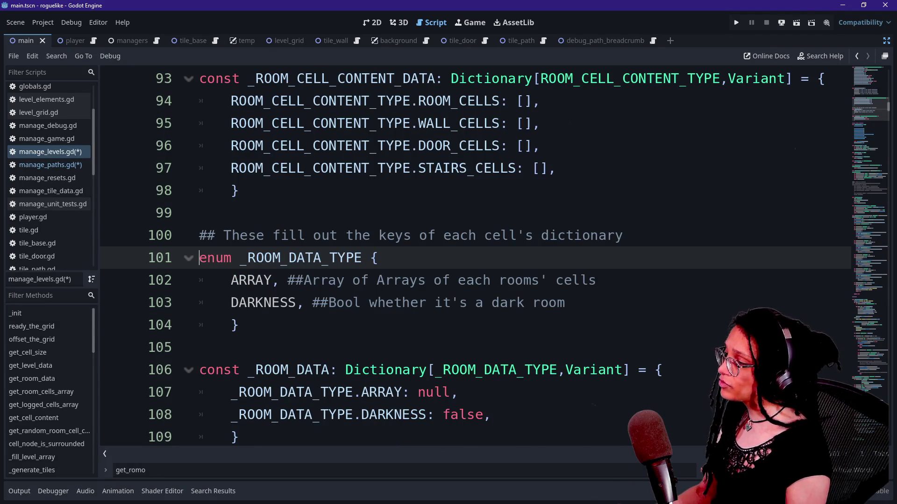
pyautogui.keyDown('shift'); pyautogui.click(197, 221); pyautogui.keyUp('shift')
pyautogui.moveTo(240, 257); pyautogui.dragTo(356, 258)
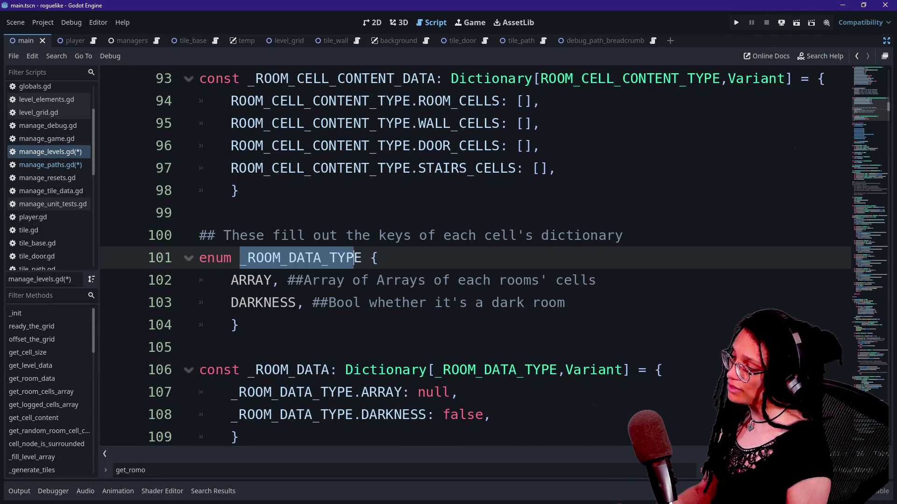
pyautogui.doubleClick(251, 280)
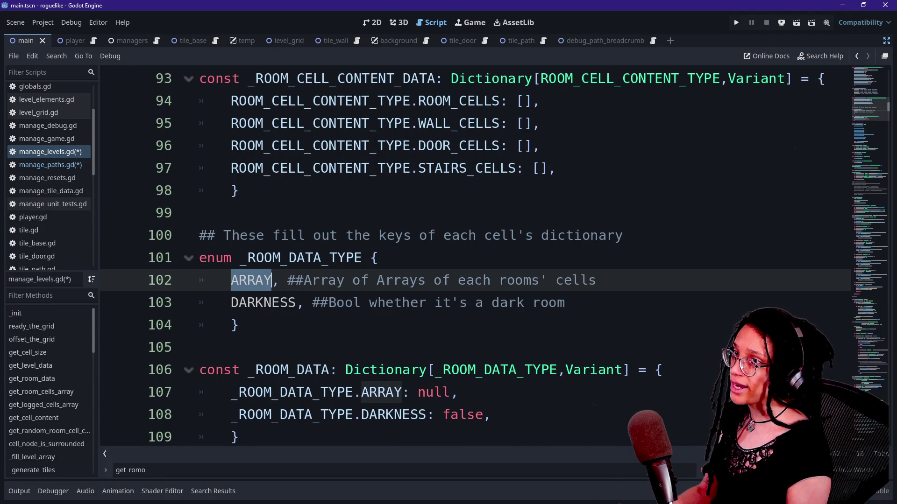
pyautogui.click(556, 235)
pyautogui.scroll(2, 467, 235)
pyautogui.moveTo(395, 235)
pyautogui.mouseDown()
pyautogui.moveTo(444, 235)
pyautogui.moveTo(239, 325)
pyautogui.mouseUp()
pyautogui.click(239, 326)
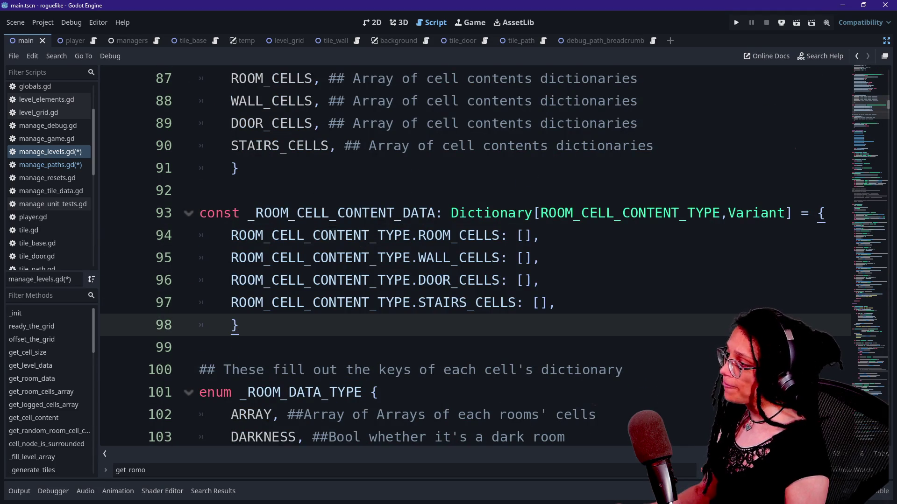
# - Check ROOM_CELLS and DOOR_CELLS in the cell content enum, then open manage_paths.gd
pyautogui.scroll(3, 467, 257)
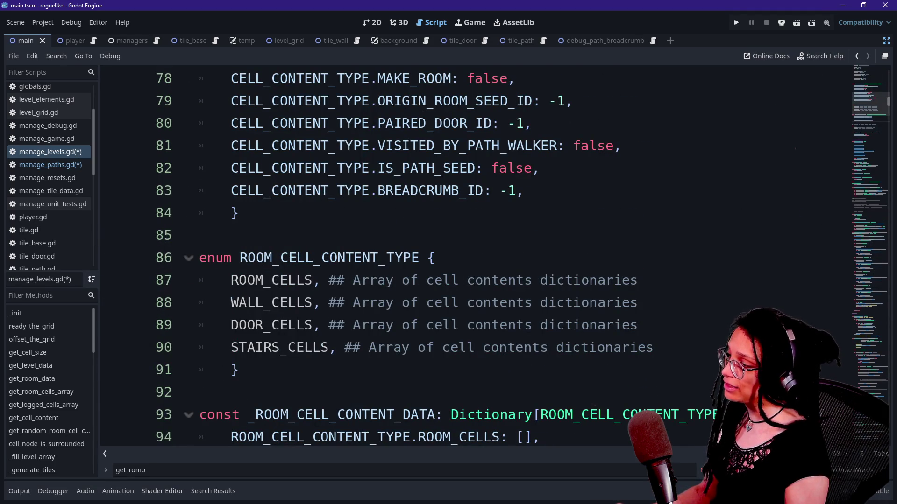
pyautogui.moveTo(231, 280); pyautogui.dragTo(329, 281)
pyautogui.moveTo(231, 325); pyautogui.dragTo(305, 325)
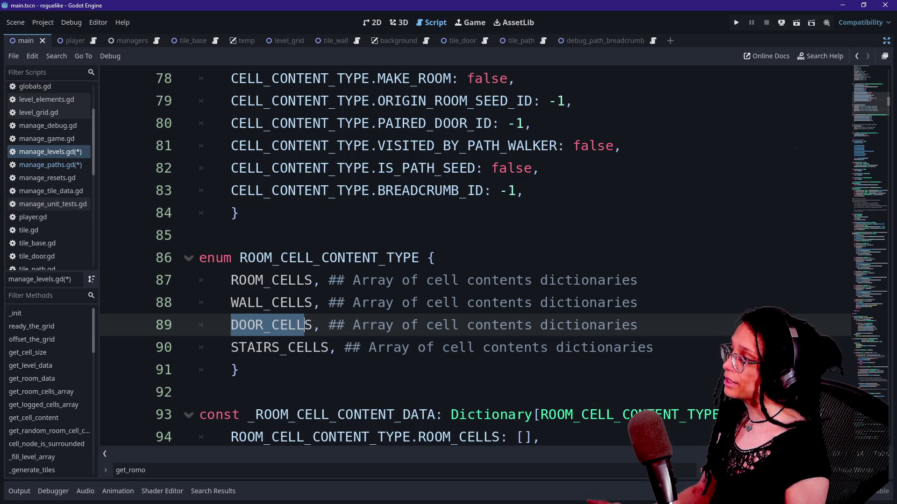
pyautogui.click(312, 168)
pyautogui.click(51, 165)
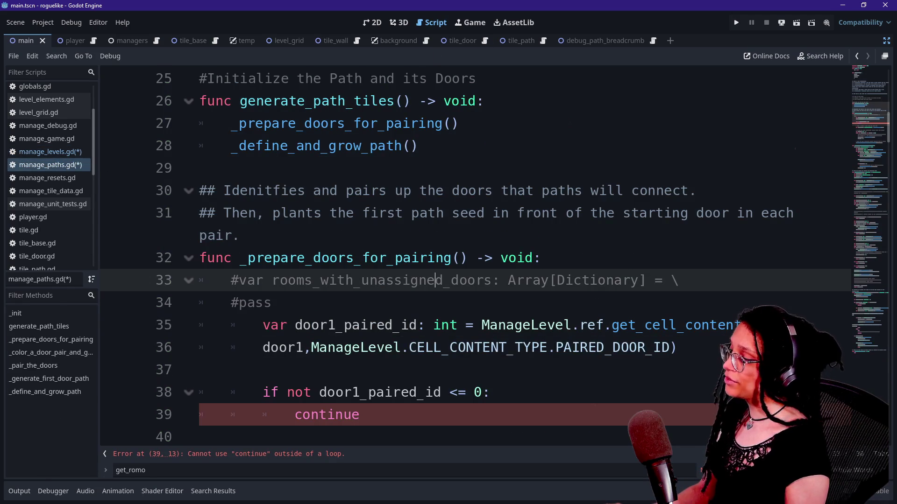
# - Uncomment the rooms_with_unassigned_doors declaration on line 33
pyautogui.click(271, 302)
pyautogui.moveTo(451, 280); pyautogui.dragTo(271, 303)
pyautogui.hotkey('ctrl', 'k')
pyautogui.press('BackSpace')
pyautogui.hotkey('ctrl', 'z')
pyautogui.press('BackSpace')
pyautogui.press('BackSpace')
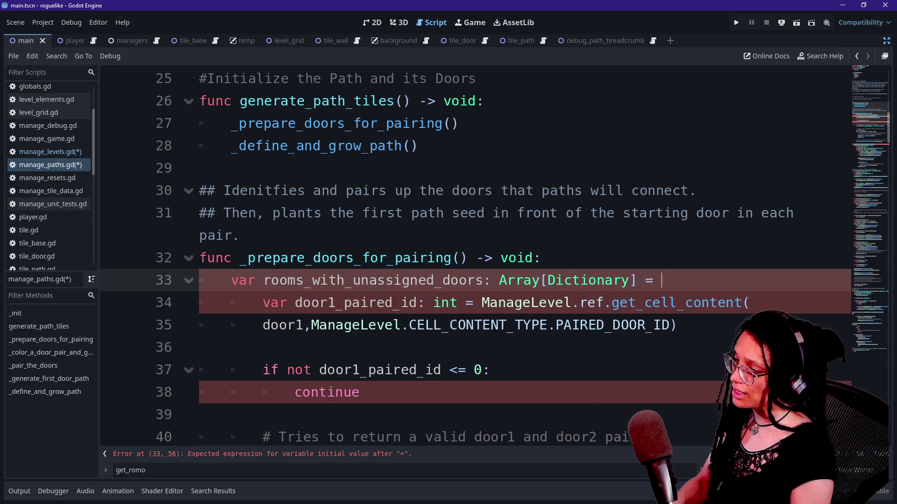
# - Add a '\' continuation and type ManageLevel.ref.get_room_cells_ar on line 34 via autocomplete
pyautogui.write('\\')
pyautogui.press('Return')
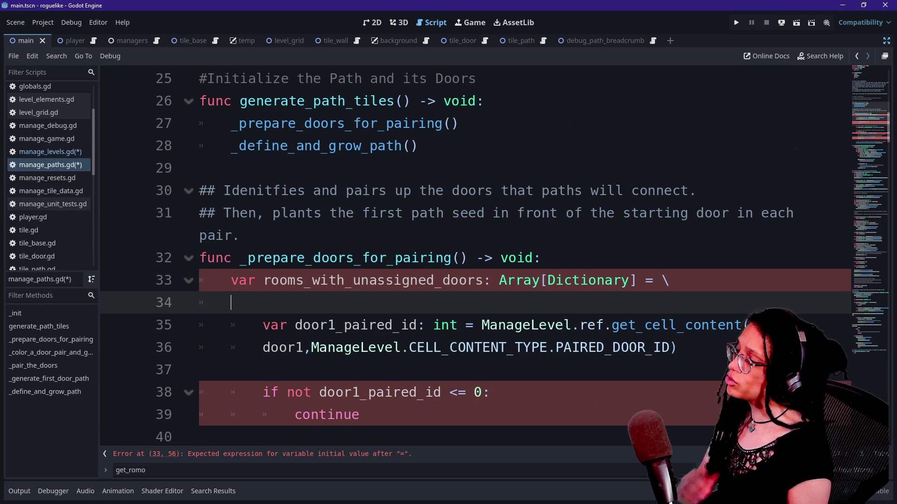
pyautogui.write('ManageLevel.ref.')
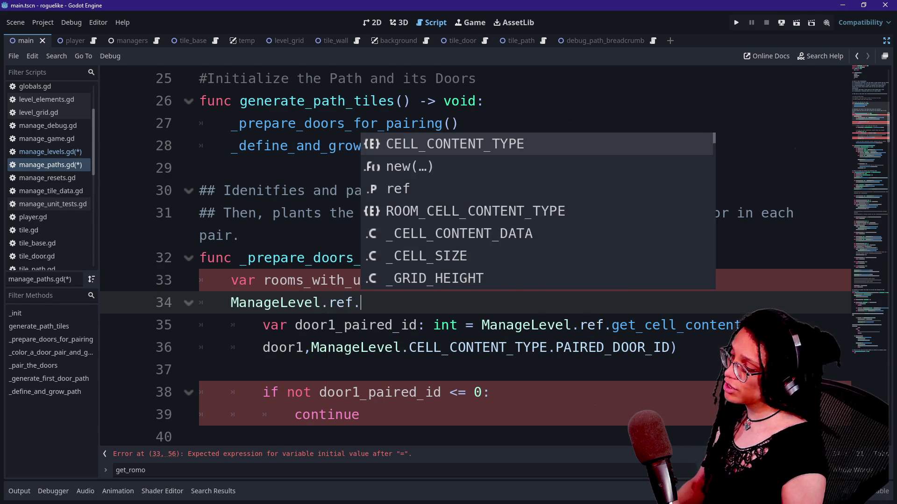
pyautogui.press('Down')
pyautogui.press('Down')
pyautogui.press('Down')
pyautogui.press('Up')
pyautogui.press('Up')
pyautogui.press('Up')
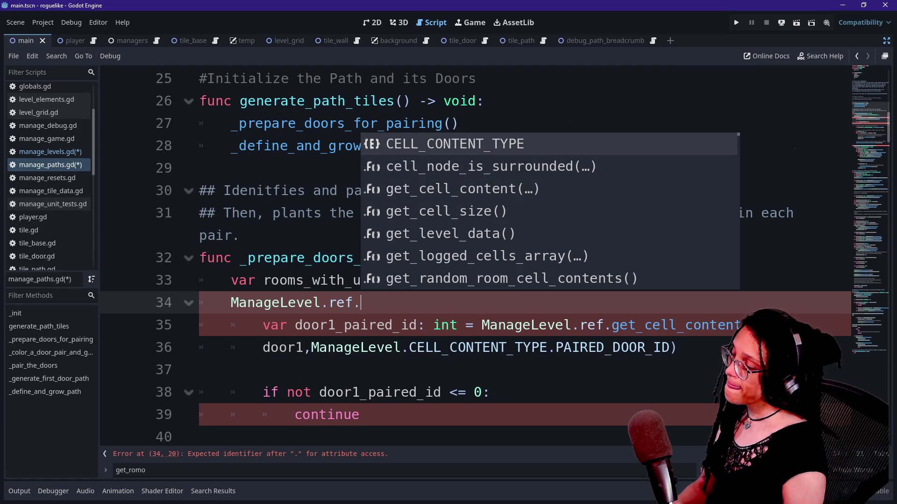
pyautogui.write('get_room')
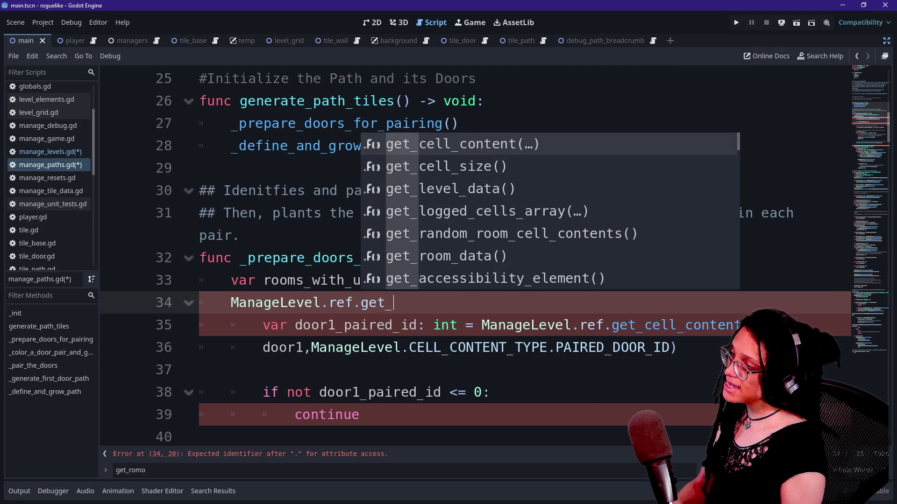
pyautogui.press('Down')
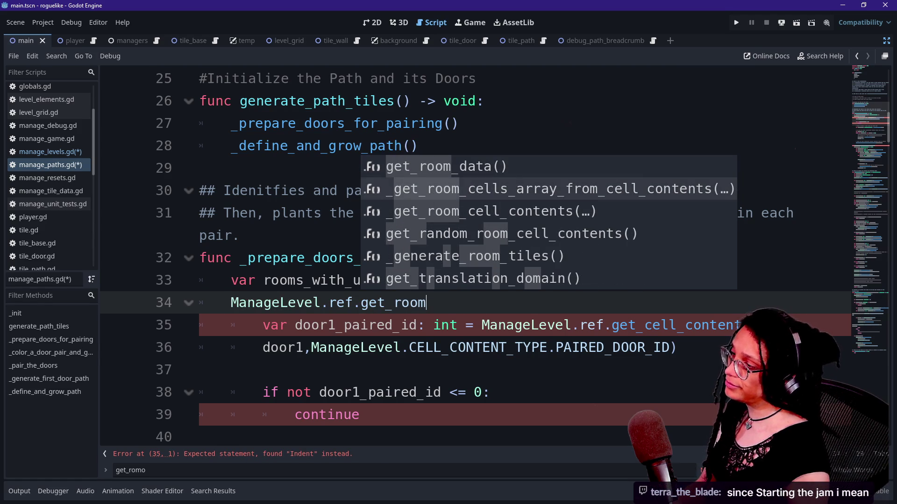
pyautogui.press('Down')
pyautogui.press('Up')
pyautogui.press('Down')
pyautogui.press('Down')
pyautogui.write('cells_ar')
# - Save the modified scripts with Ctrl+S and switch over to the browser
pyautogui.click(175, 228)
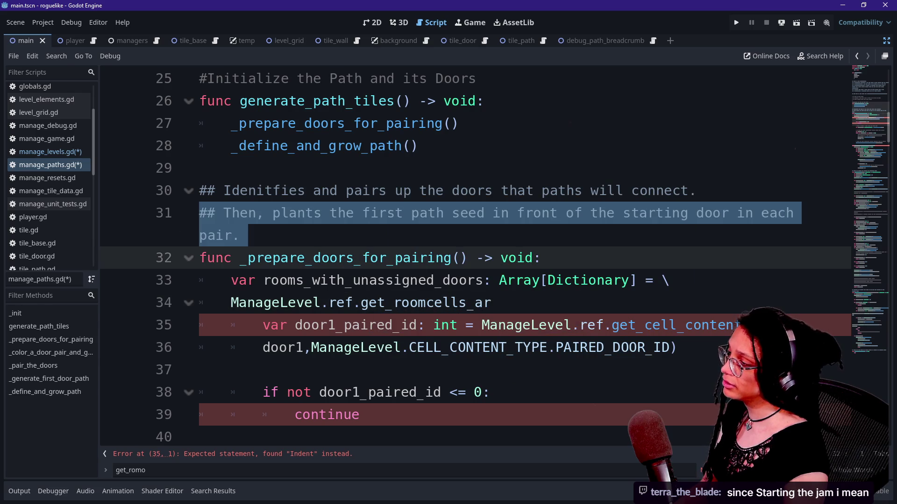
pyautogui.hotkey('alt', 'Left')
pyautogui.hotkey('alt', 'Left')
pyautogui.hotkey('ctrl', 's')
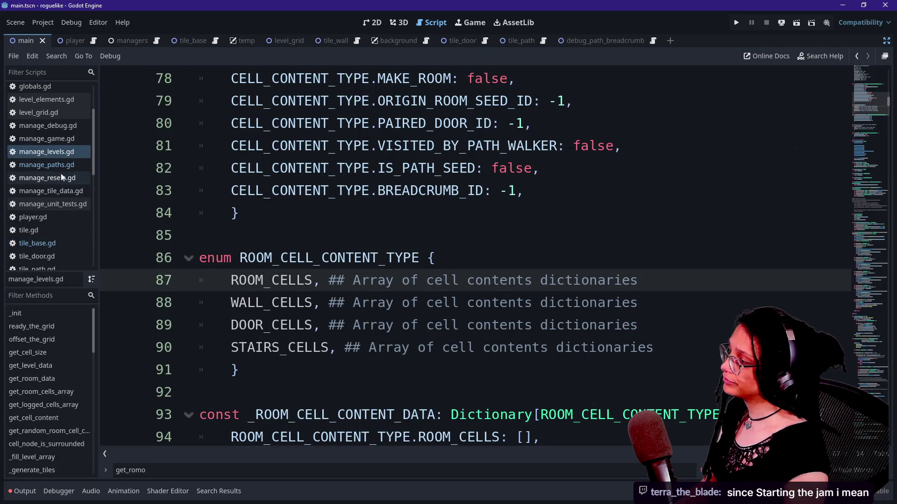
pyautogui.click(61, 165)
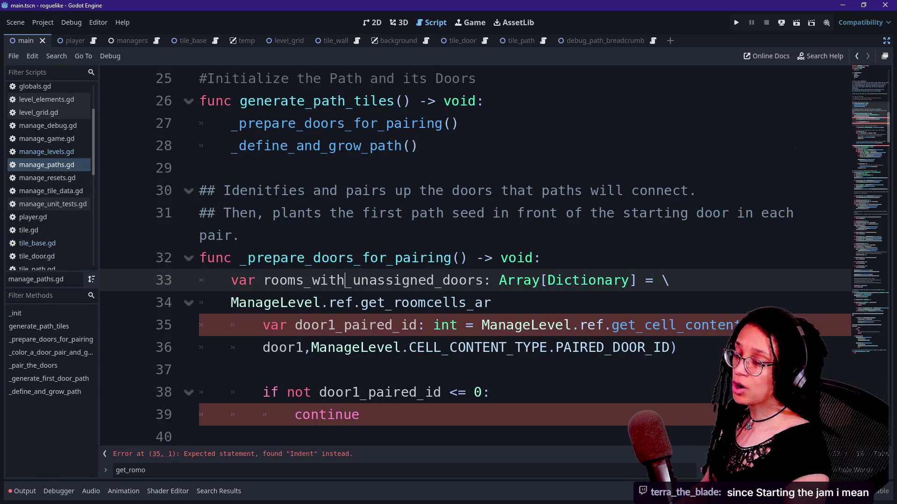
pyautogui.click(369, 392)
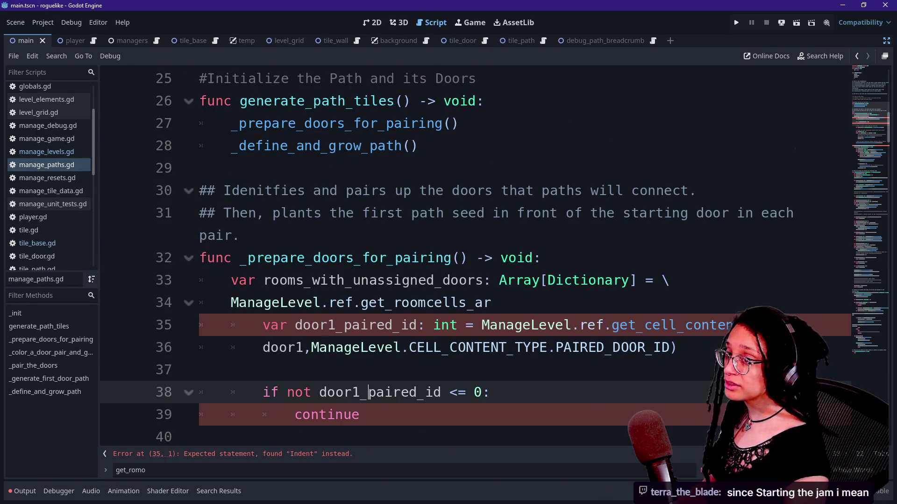
pyautogui.hotkey('alt', 'Tab')
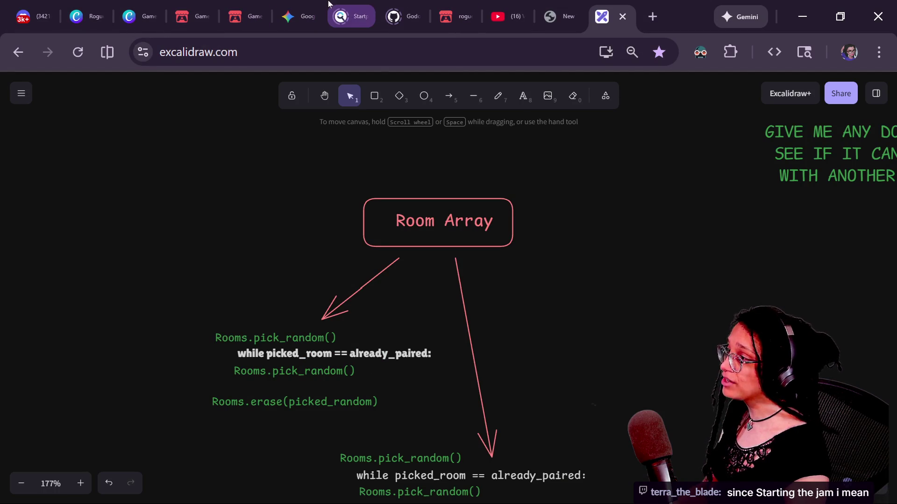
pyautogui.click(243, 14)
# - Open the Game-like Jam roguelike build and walk the character around the top-centre room
pyautogui.click(189, 14)
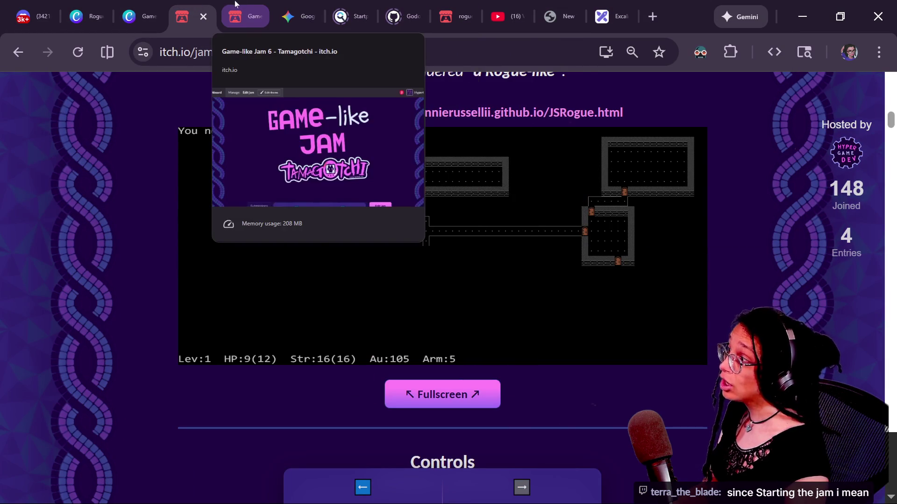
pyautogui.click(448, 16)
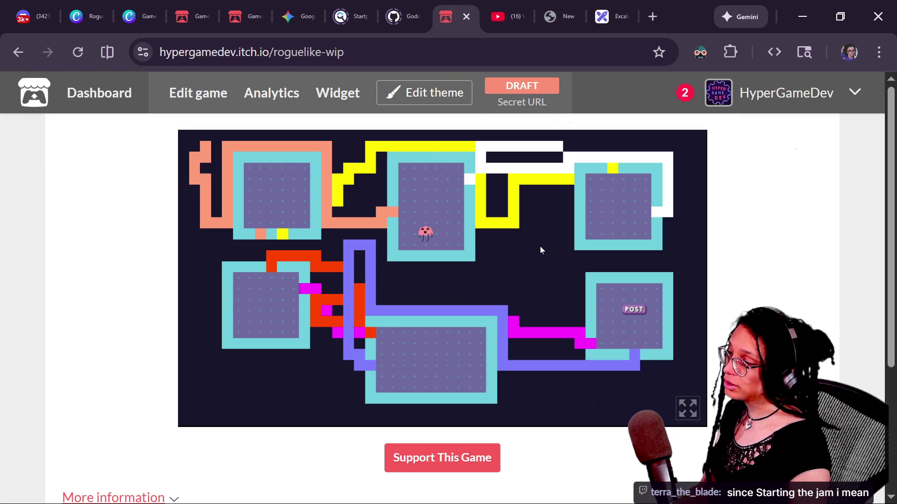
pyautogui.press('Up')
pyautogui.press('Right')
pyautogui.press('Up')
pyautogui.press('Left')
pyautogui.press('Up')
pyautogui.press('Right')
pyautogui.press('Down')
pyautogui.press('Left')
pyautogui.press('Down')
pyautogui.press('Right')
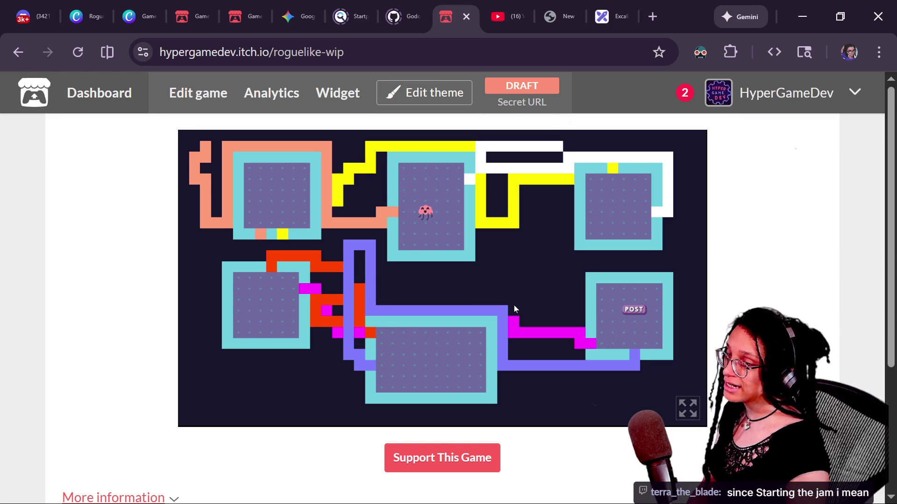
# - Play the game fullscreen and restart it to generate new level layouts
pyautogui.click(687, 408)
pyautogui.press('Up')
pyautogui.press('Right')
pyautogui.press('Left')
pyautogui.press('Up')
pyautogui.press('Left')
pyautogui.press('Down')
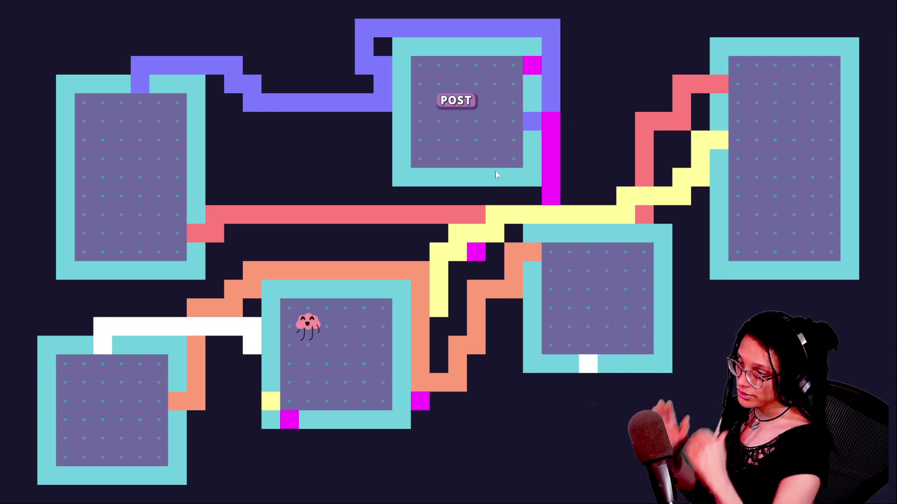
pyautogui.click(549, 134)
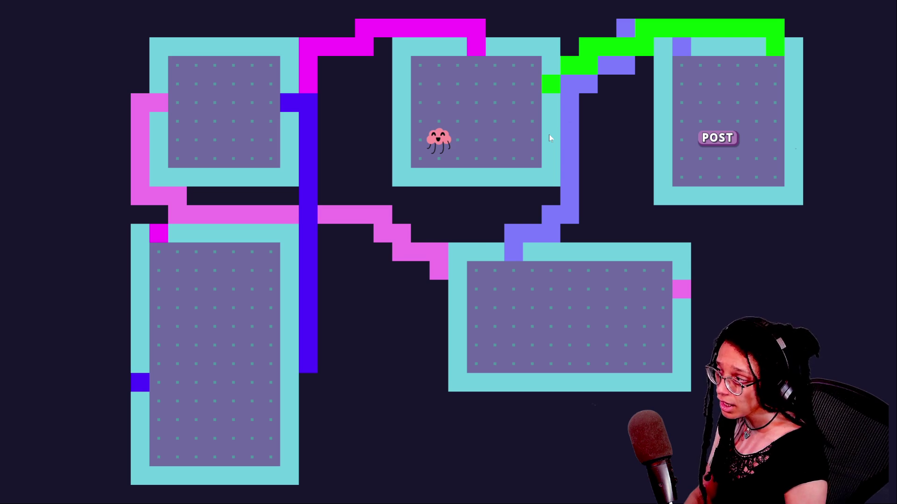
pyautogui.click(549, 135)
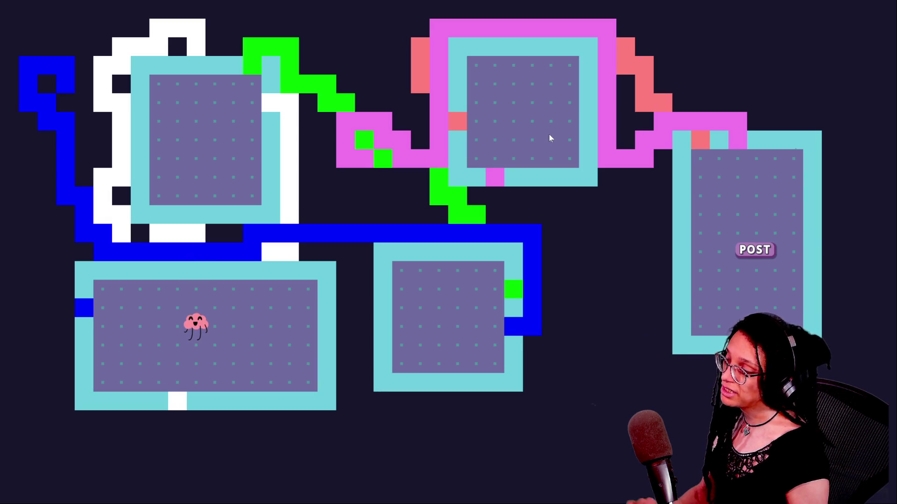
# - Exit fullscreen and reload the game's draft page
pyautogui.press('F8')
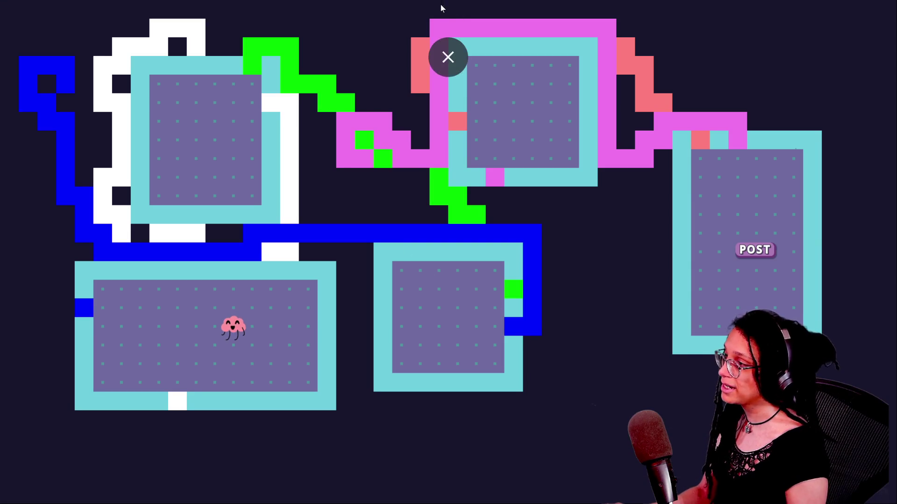
pyautogui.click(448, 54)
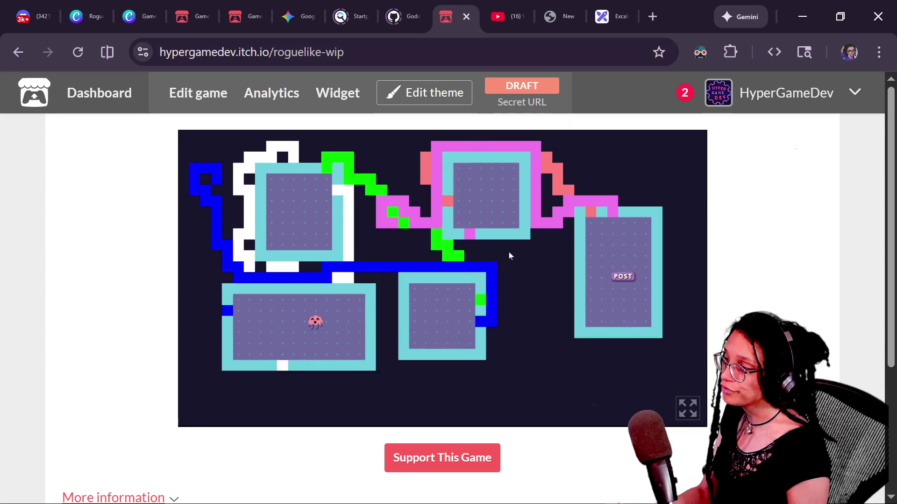
pyautogui.click(86, 53)
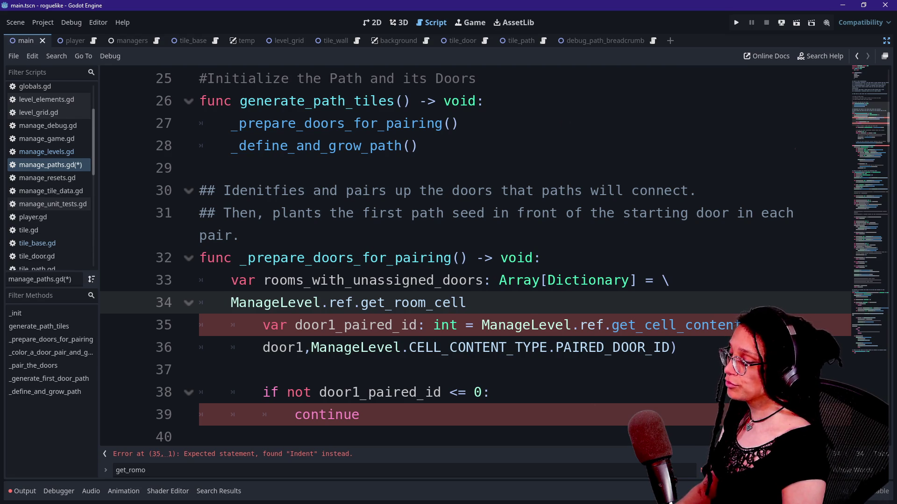
# - Delete the unfinished ManageLevel.ref call on line 34
pyautogui.press('BackSpace')
pyautogui.press('BackSpace')
pyautogui.press('BackSpace')
pyautogui.write('.')
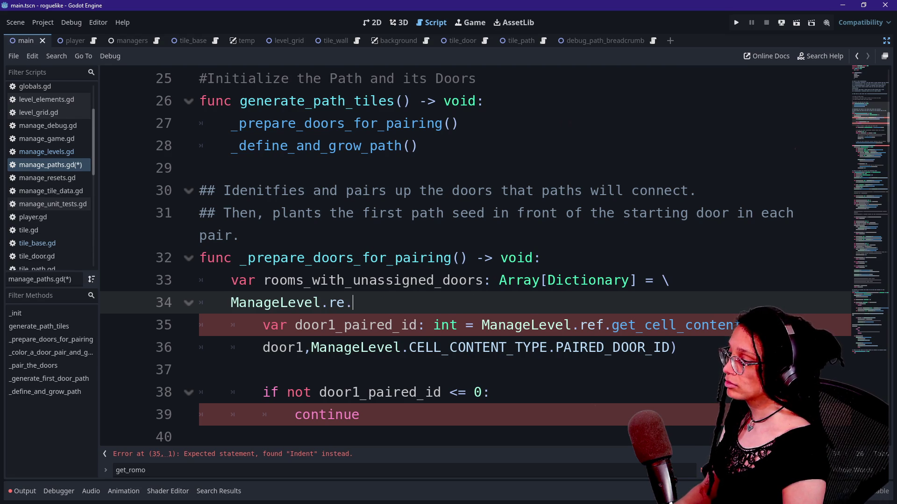
pyautogui.press('BackSpace')
pyautogui.write('f.get')
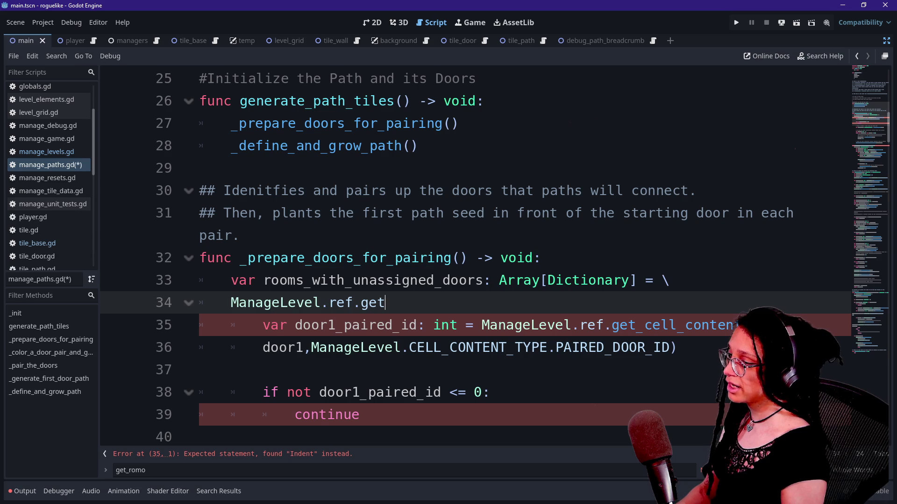
pyautogui.hotkey('shift', 'Up')
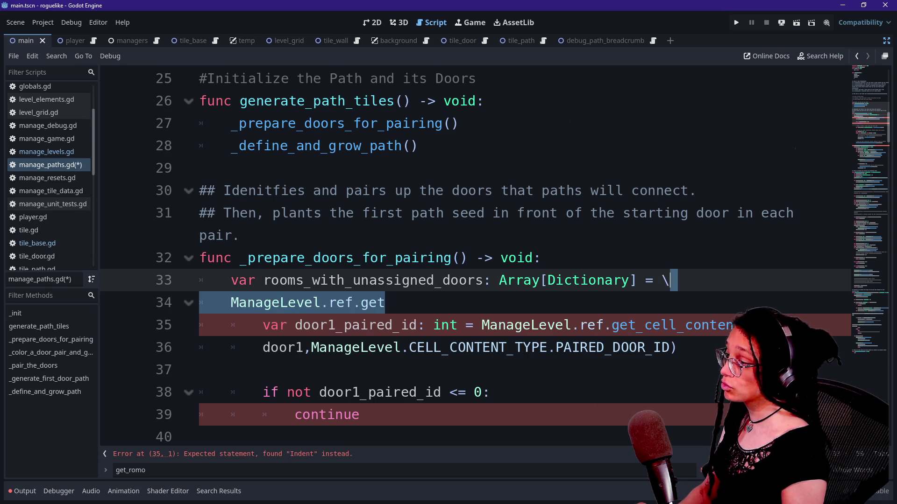
pyautogui.press('BackSpace')
# - Comment out the old door1_paired_id check on lines 34–39
pyautogui.moveTo(531, 303)
pyautogui.mouseDown()
pyautogui.moveTo(524, 325)
pyautogui.moveTo(199, 414)
pyautogui.mouseUp()
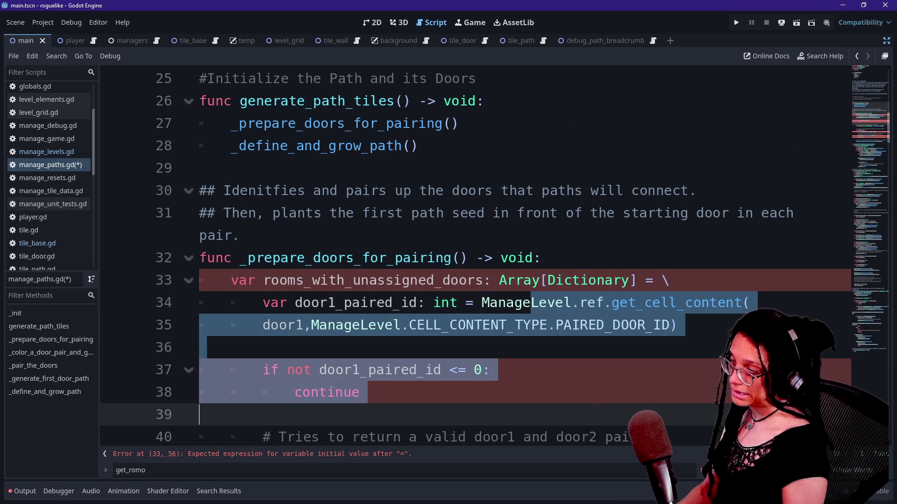
pyautogui.hotkey('ctrl', 'k')
pyautogui.click(435, 325)
pyautogui.scroll(-4, 475, 256)
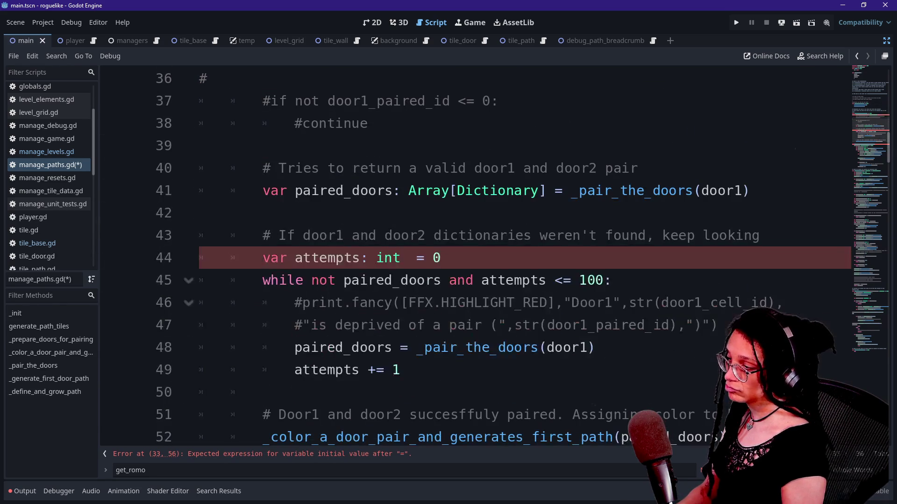
pyautogui.scroll(2, 475, 264)
pyautogui.click(369, 258)
# - Remove the doubled space so line 44 reads var attempts: int = 0
pyautogui.scroll(-2, 475, 263)
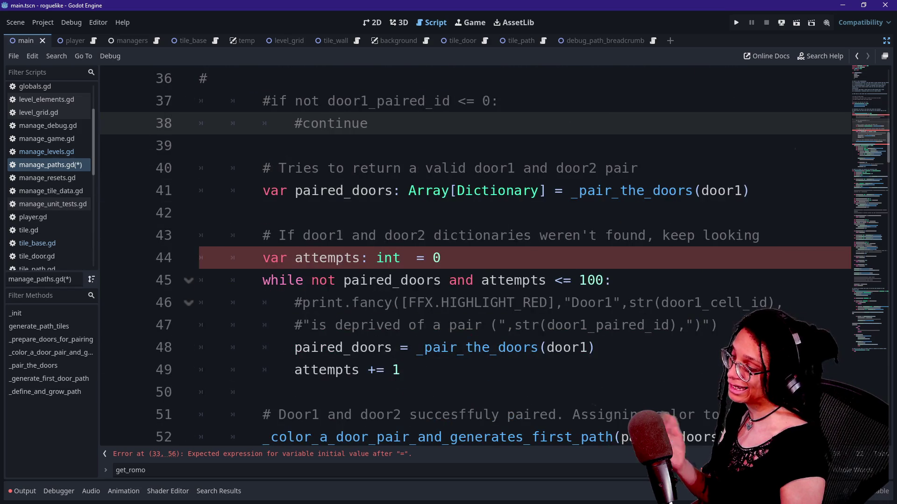
pyautogui.click(467, 244)
pyautogui.press('Down')
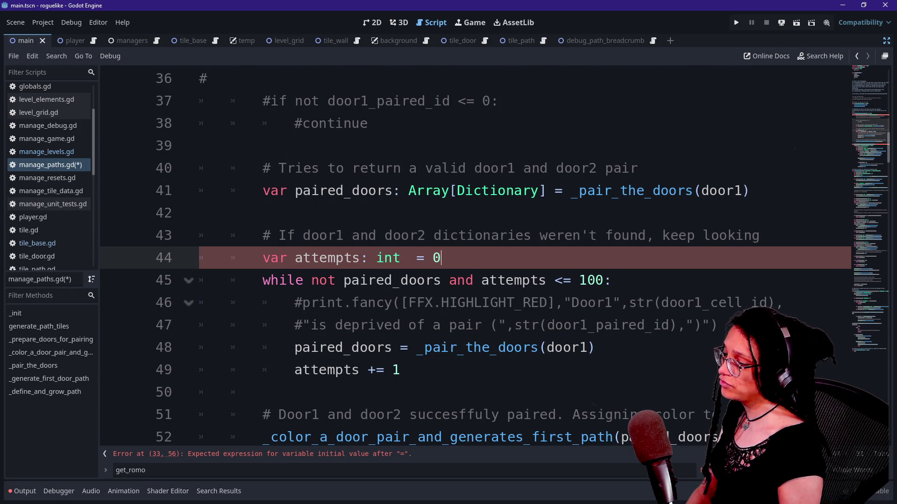
pyautogui.press('BackSpace')
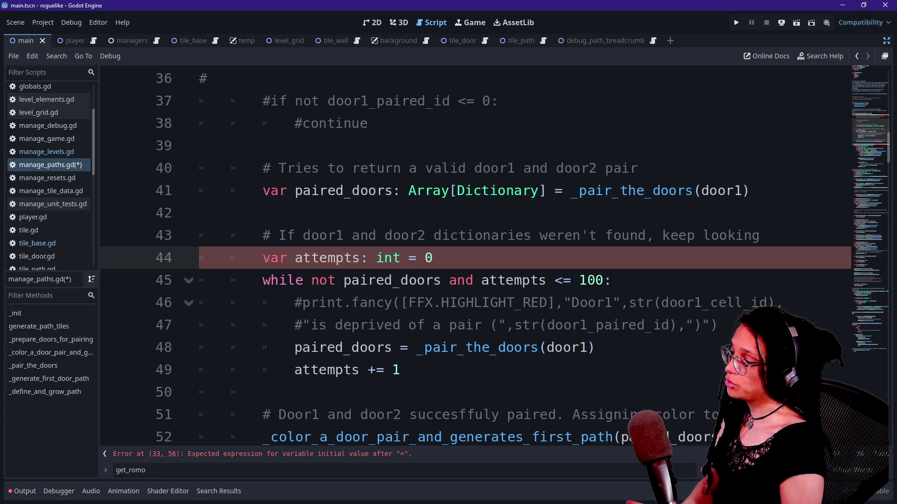
pyautogui.scroll(2, 467, 257)
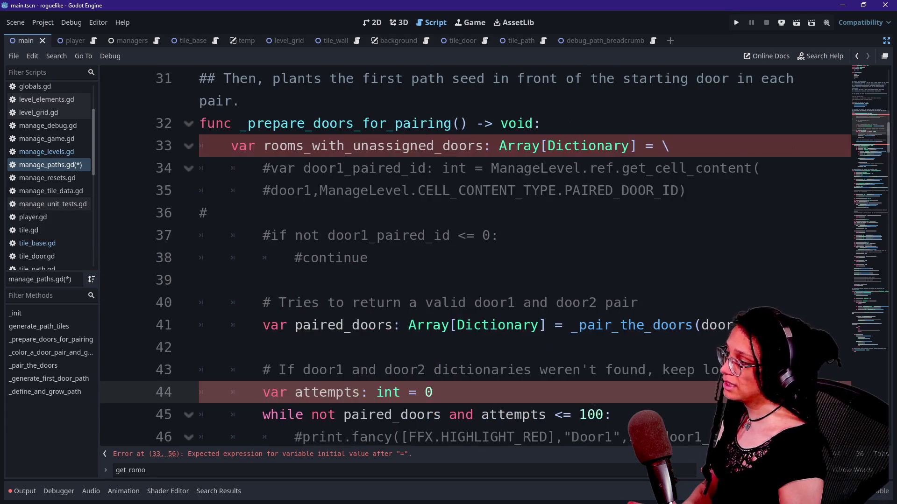
# - Add an indented line 34 calling ManageLevel.ref.get_room_cells_array() and save manage_paths.gd
pyautogui.click(671, 146)
pyautogui.press('Return')
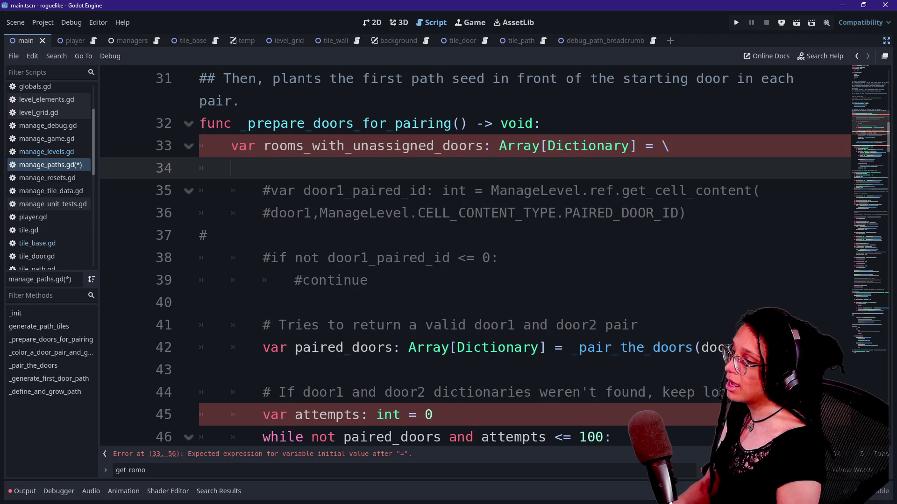
pyautogui.press('Tab')
pyautogui.press('Tab')
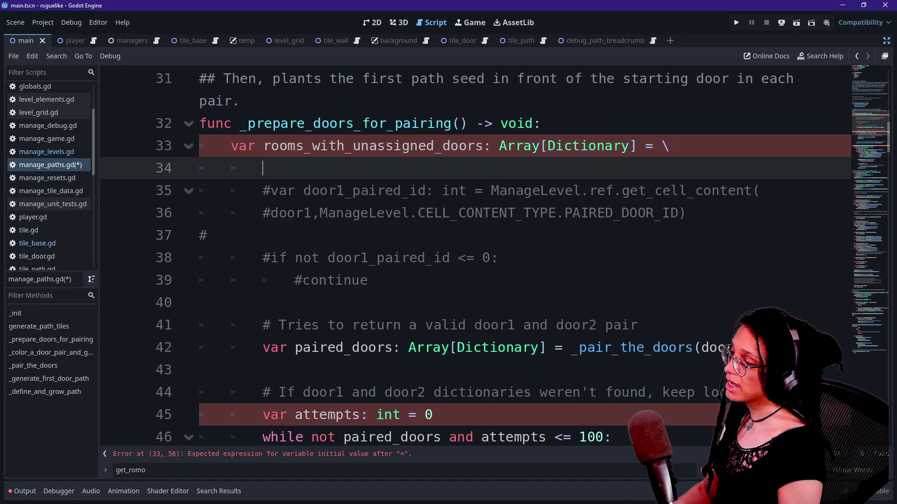
pyautogui.write('Ma')
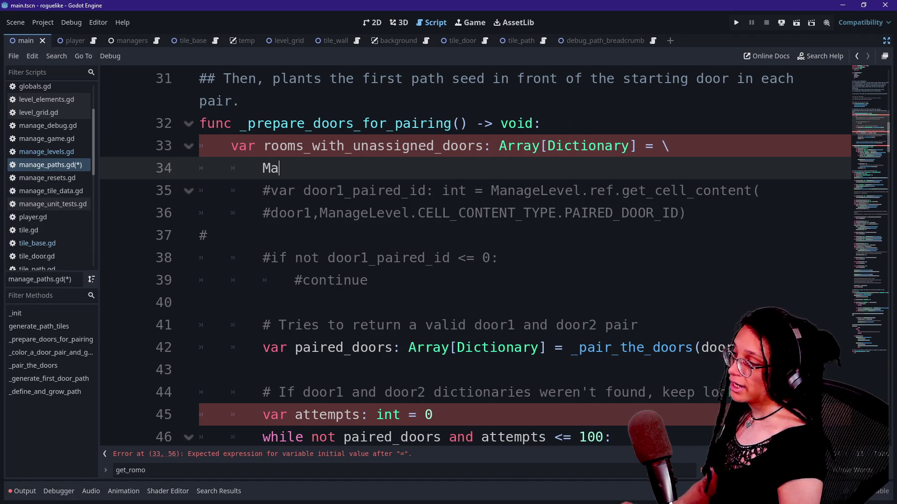
pyautogui.write('nageLevel.R')
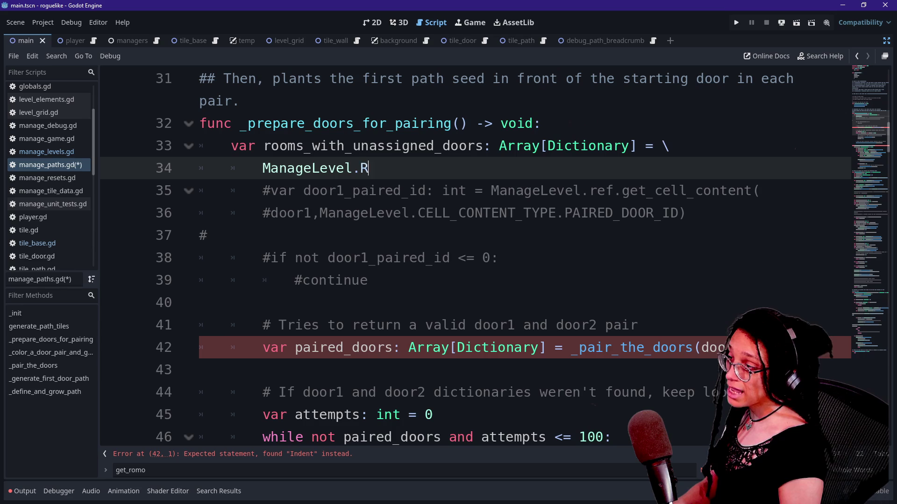
pyautogui.press('BackSpace')
pyautogui.write('ref.get_r')
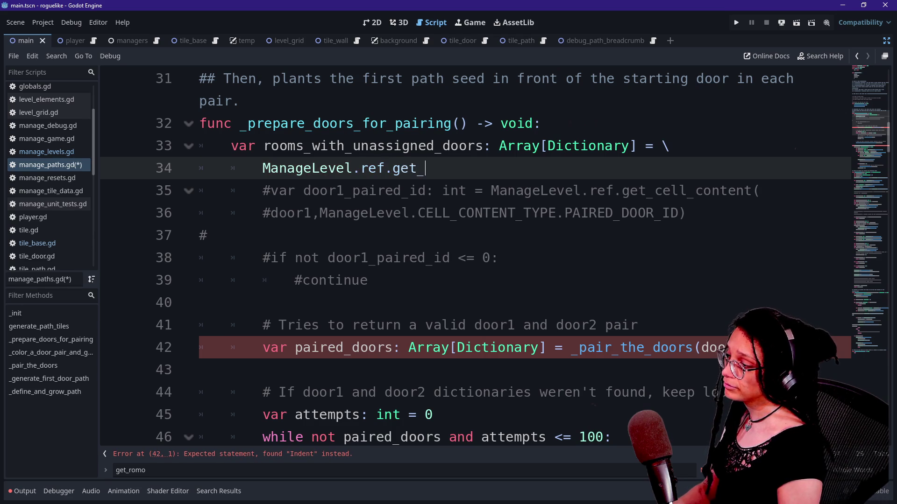
pyautogui.write('oom_cells_array(')
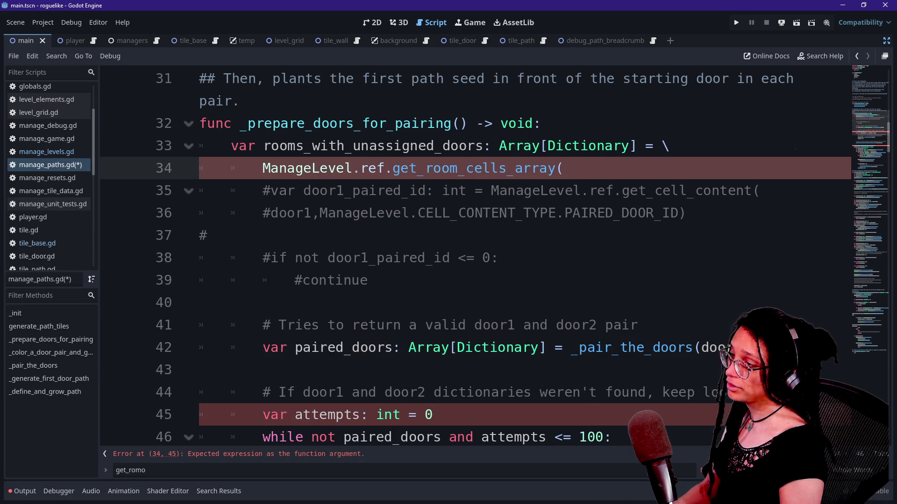
pyautogui.write(')')
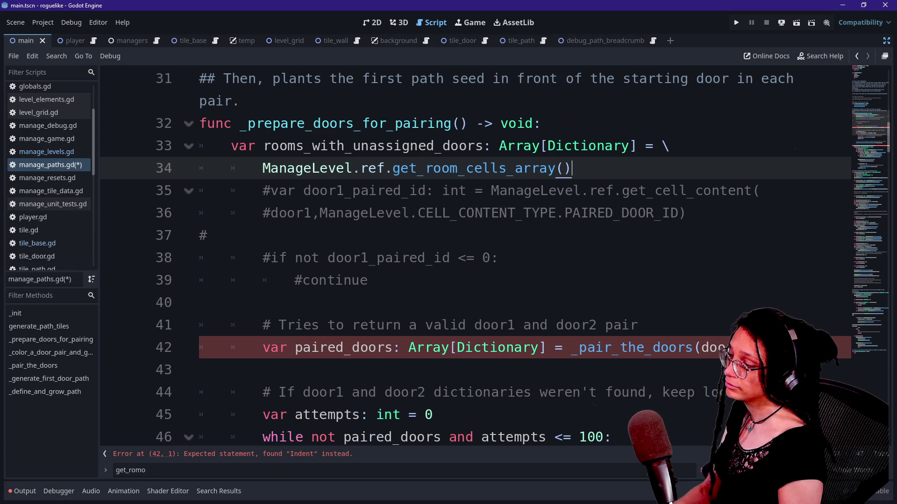
pyautogui.click(200, 302)
pyautogui.hotkey('ctrl', 's')
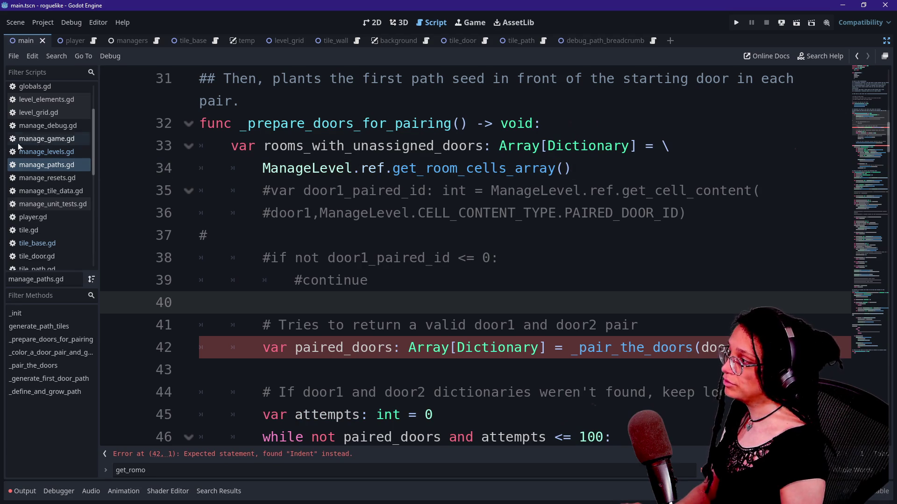
# - Dedent lines 48 to 53 of the pairing code by one level
pyautogui.scroll(-1, 495, 255)
pyautogui.click(377, 280)
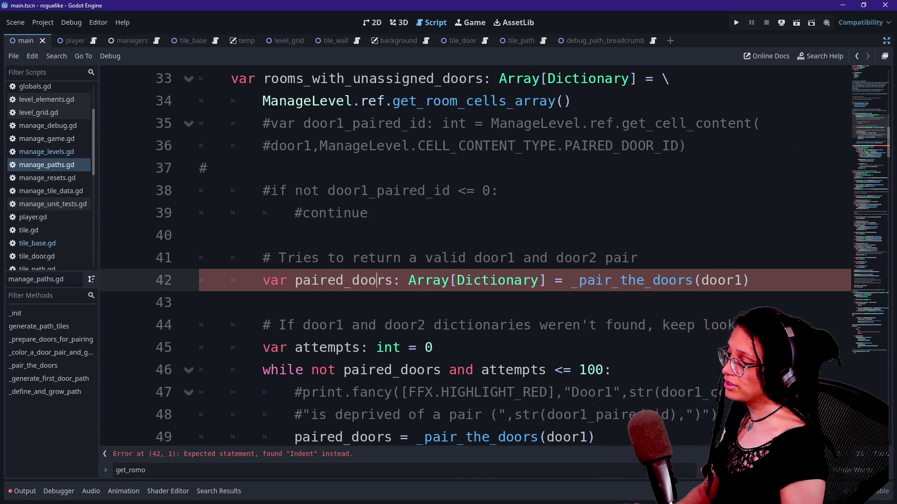
pyautogui.scroll(-1, 421, 213)
pyautogui.click(345, 191)
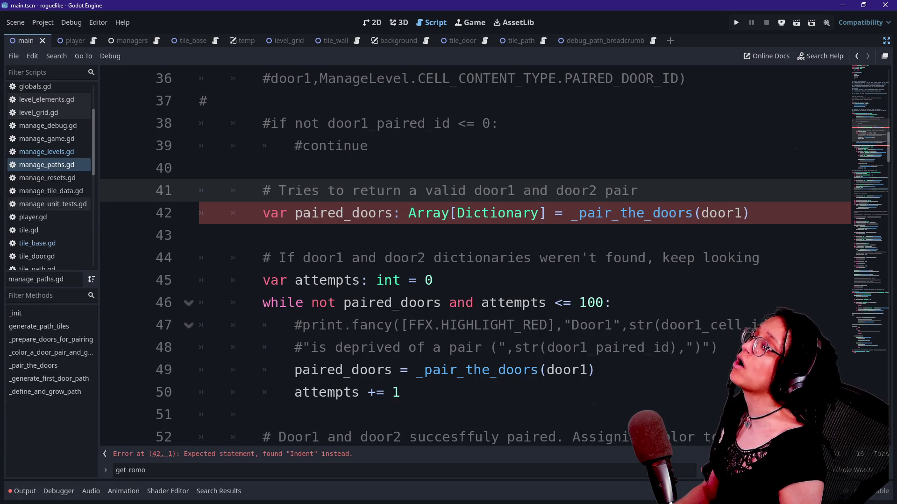
pyautogui.scroll(-4, 467, 252)
pyautogui.moveTo(201, 79); pyautogui.dragTo(393, 190)
pyautogui.hotkey('shift', 'Tab')
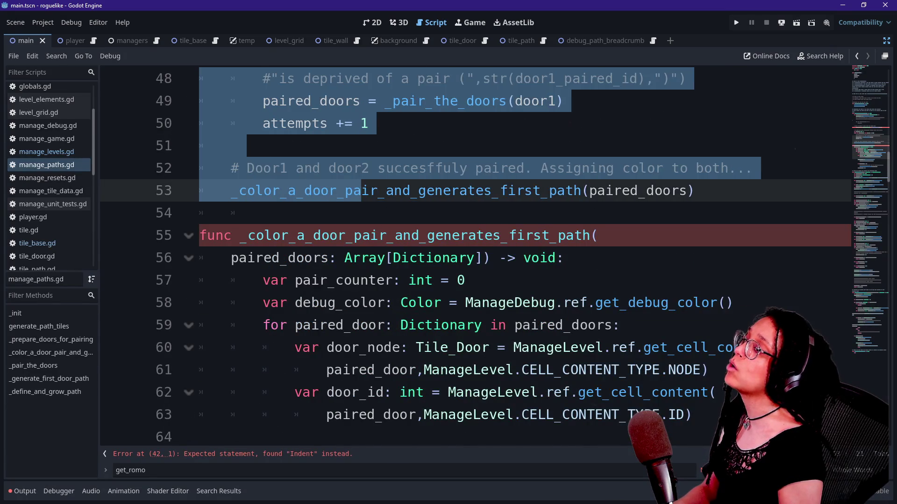
# - Comment out the attempts retry loop and _color_a_door_pair code on lines 42–53
pyautogui.scroll(4, 467, 252)
pyautogui.click(200, 235)
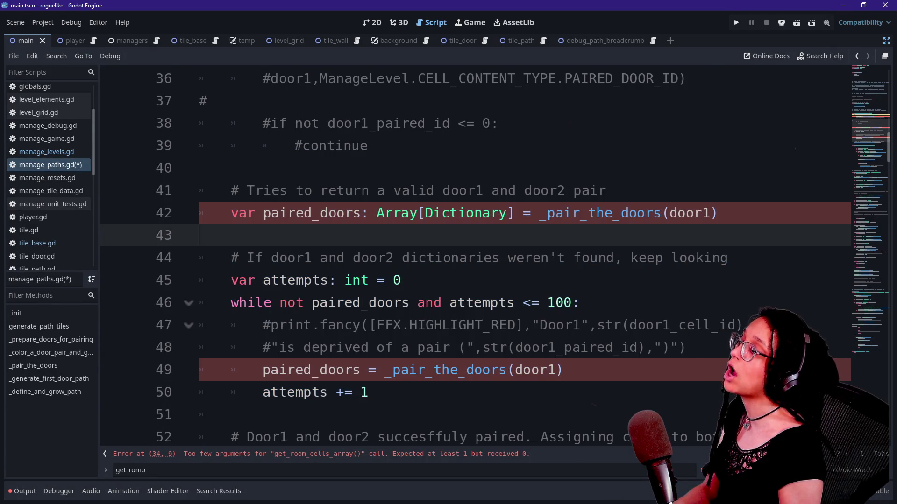
pyautogui.moveTo(353, 213); pyautogui.dragTo(369, 392)
pyautogui.scroll(-4, 467, 253)
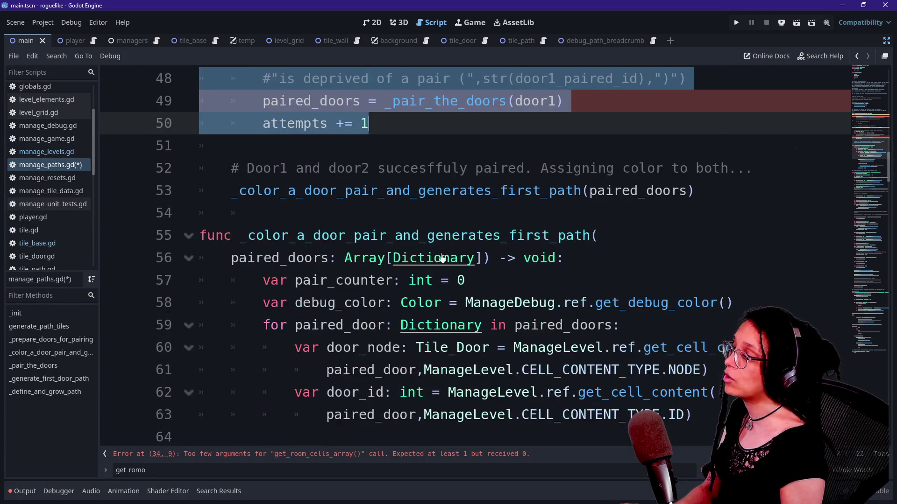
pyautogui.click(200, 258)
pyautogui.moveTo(695, 213); pyautogui.dragTo(531, 123)
pyautogui.scroll(3, 531, 124)
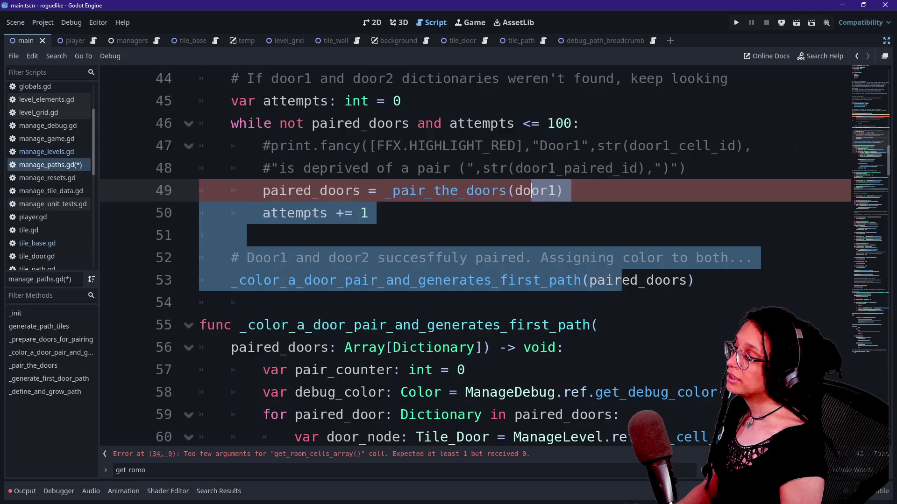
pyautogui.keyDown('shift'); pyautogui.click(425, 168); pyautogui.keyUp('shift')
pyautogui.hotkey('ctrl', 'k')
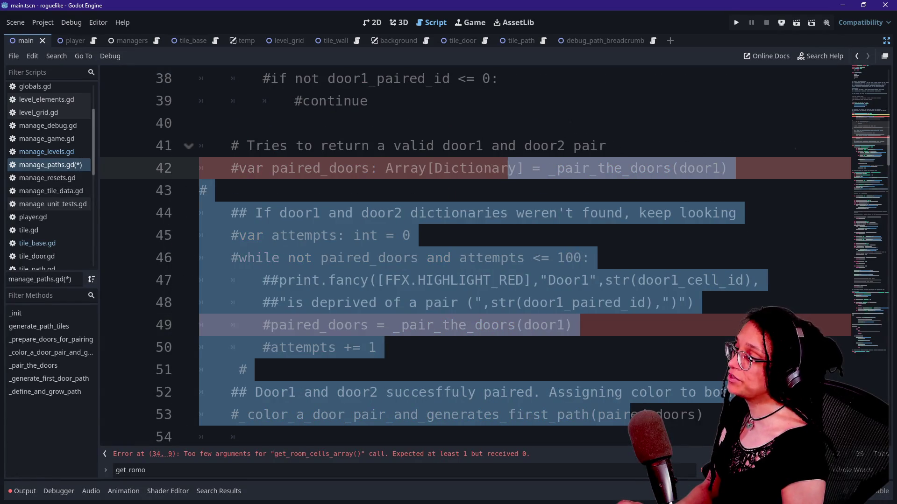
pyautogui.click(467, 213)
# - Rework the line into an open get_room_cells_array( call, with the argument moved to the next line
pyautogui.scroll(2, 467, 253)
pyautogui.scroll(1, 467, 252)
pyautogui.click(569, 191)
pyautogui.press('BackSpace')
pyautogui.press('BackSpace')
pyautogui.press('BackSpace')
pyautogui.press('BackSpace')
pyautogui.press('BackSpace')
pyautogui.press('BackSpace')
pyautogui.write('l')
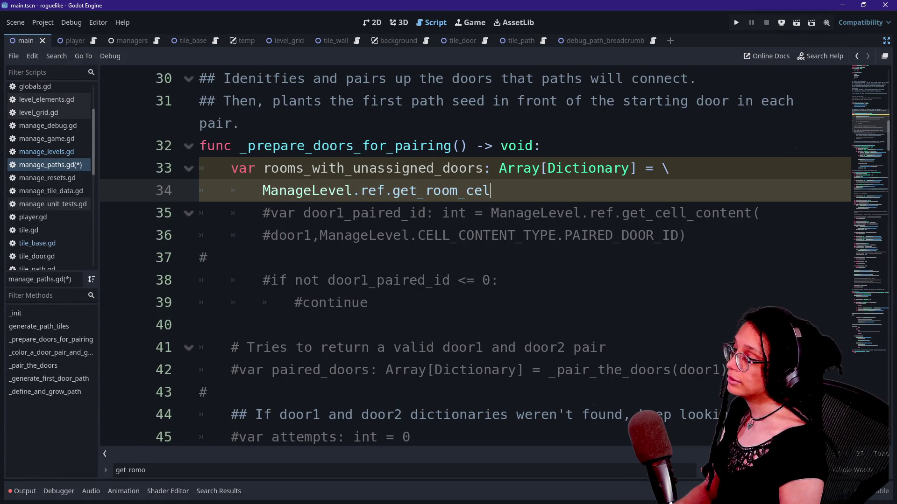
pyautogui.press('Return')
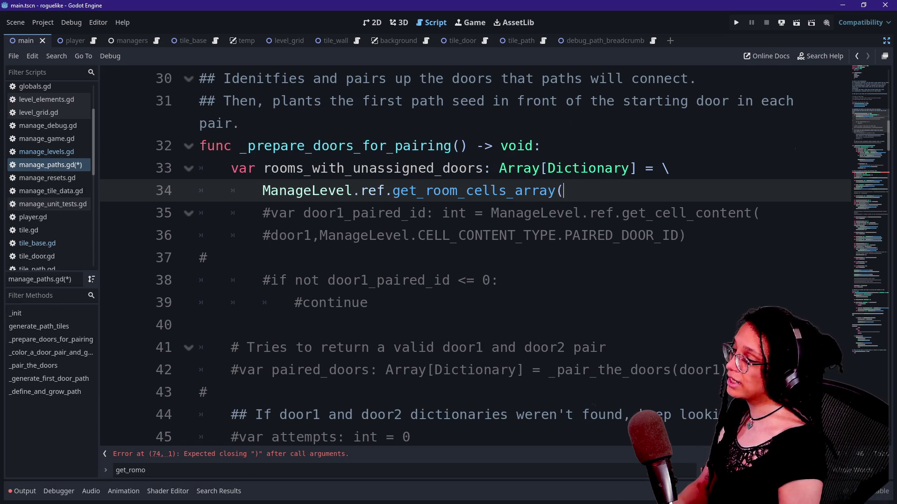
pyautogui.press('BackSpace')
pyautogui.press('BackSpace')
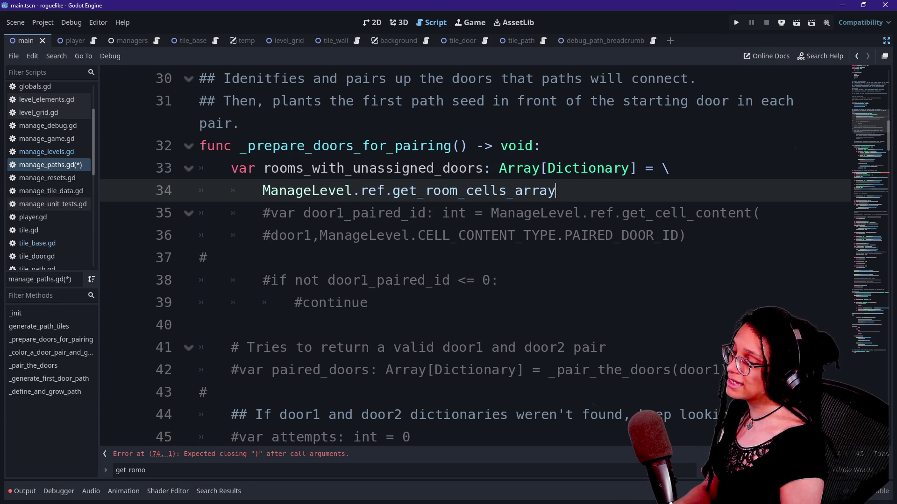
pyautogui.write('t')
pyautogui.press('BackSpace')
pyautogui.write('y(')
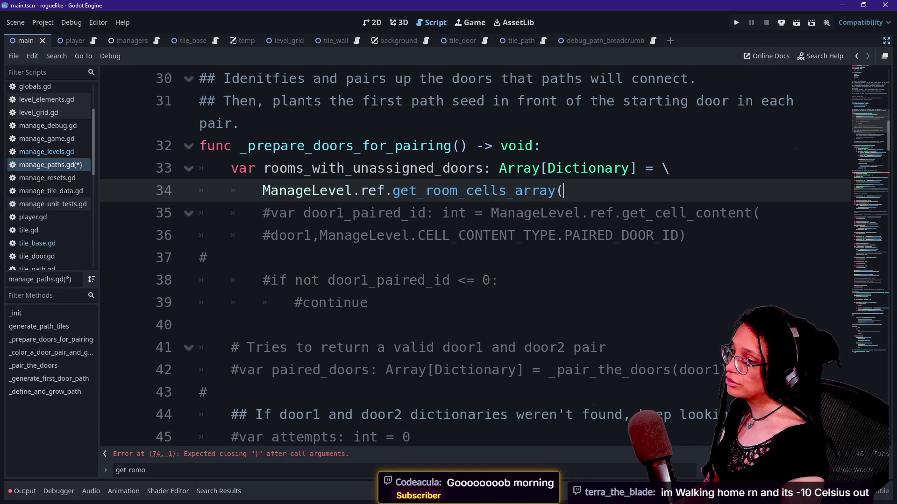
pyautogui.write('C')
pyautogui.press('BackSpace')
pyautogui.write('Ma')
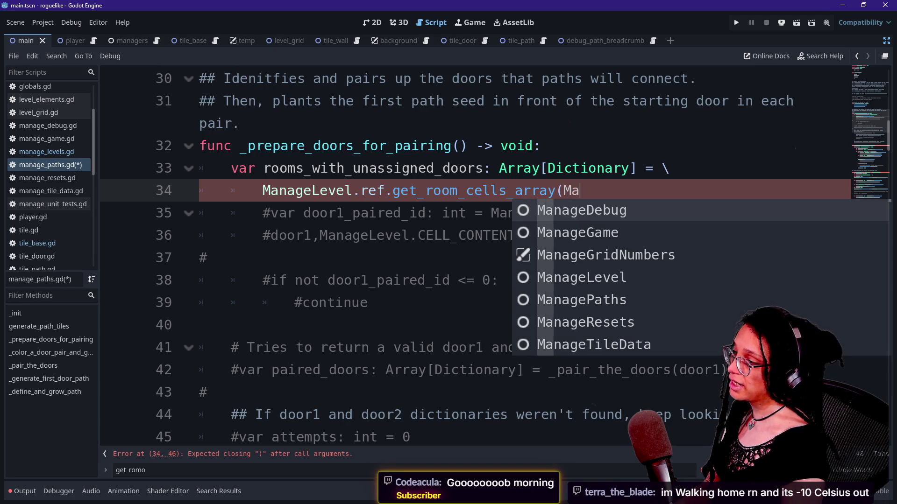
pyautogui.press('BackSpace')
pyautogui.press('BackSpace')
pyautogui.press('Return')
# - Enter ManageLevel.ref. as the call's argument, choosing ManageLevel from the suggestions
pyautogui.write('Manage')
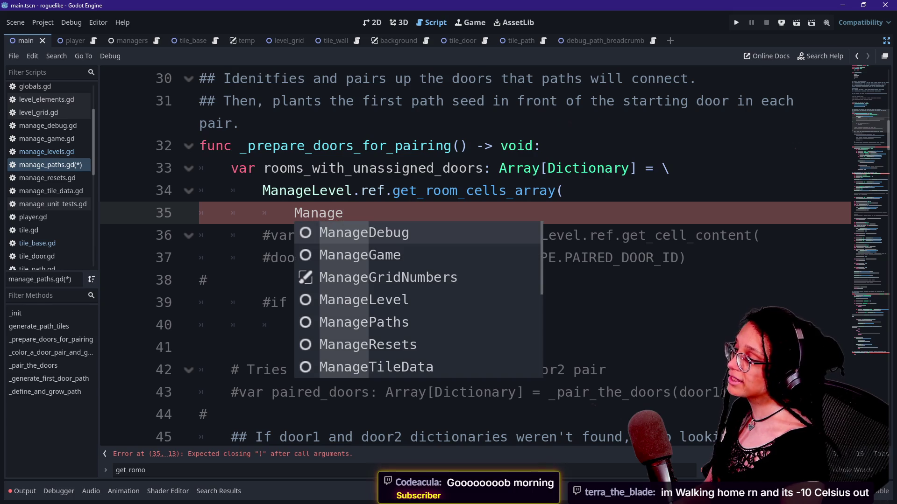
pyautogui.press('Down')
pyautogui.press('Down')
pyautogui.press('Down')
pyautogui.press('Up')
pyautogui.press('Up')
pyautogui.press('Down')
pyautogui.press('Up')
pyautogui.press('Down')
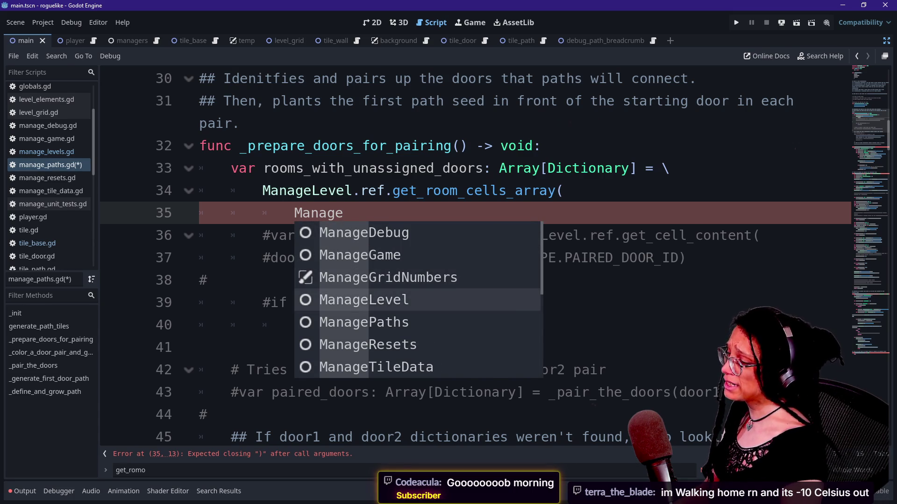
pyautogui.press('Return')
pyautogui.press('BackSpace')
pyautogui.press('BackSpace')
pyautogui.press('BackSpace')
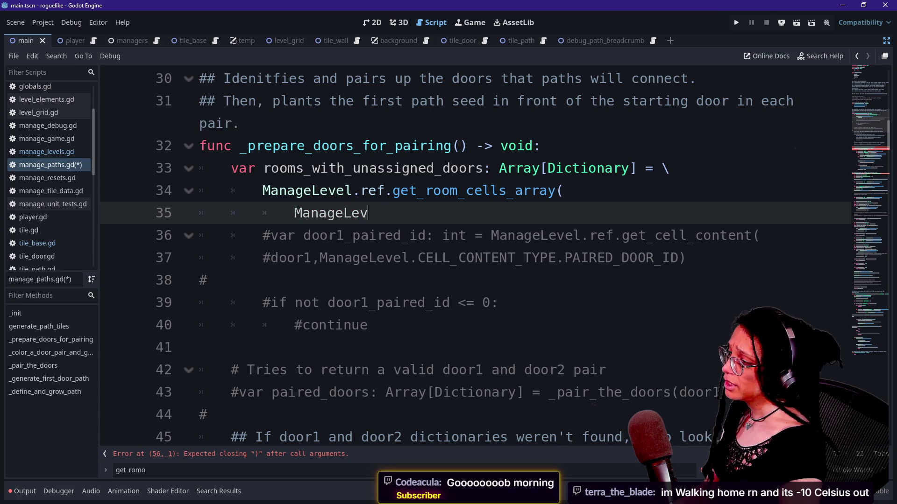
pyautogui.write('el.')
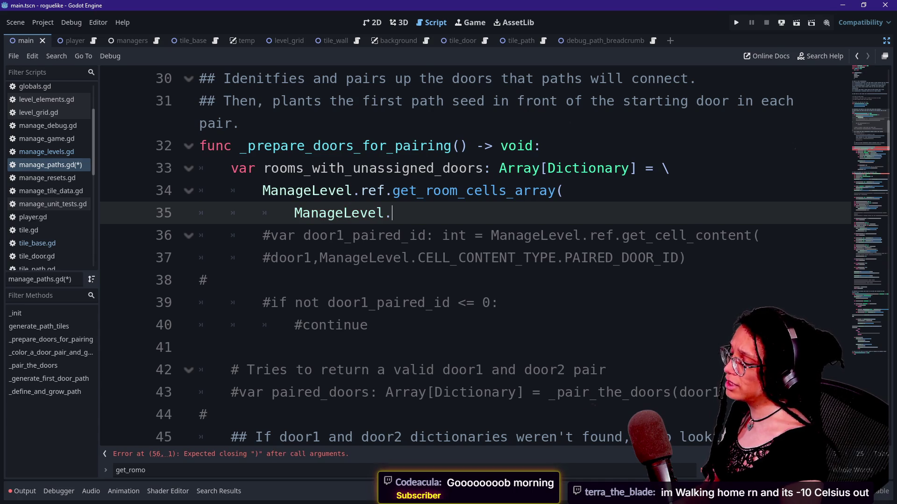
pyautogui.write('ref.')
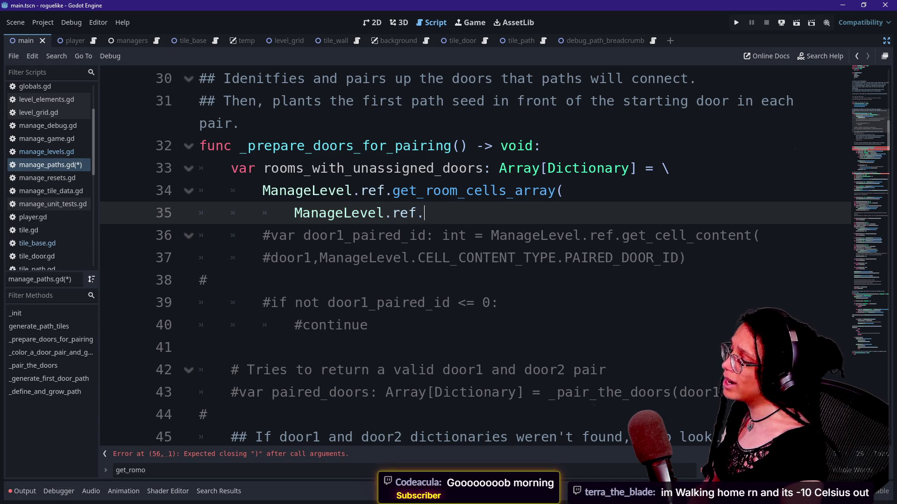
pyautogui.keyDown('shift'); pyautogui.click(646, 235); pyautogui.keyUp('shift')
pyautogui.click(868, 155)
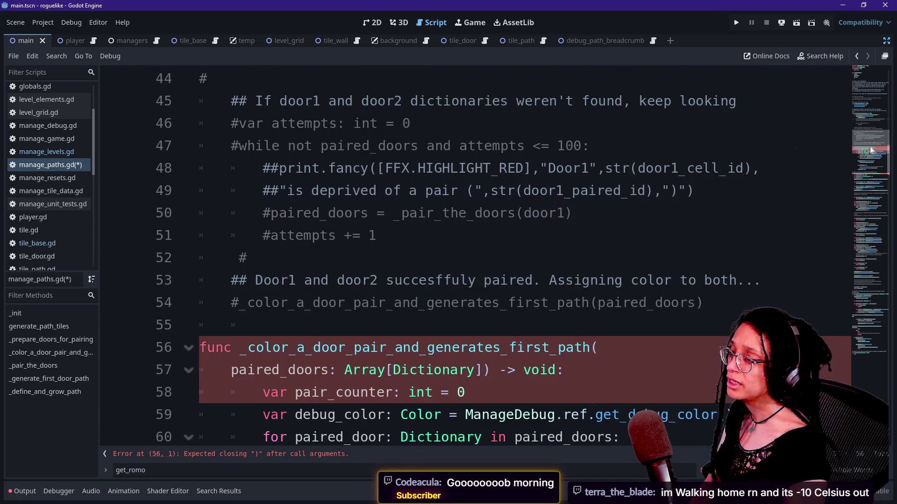
# - Delete the unfinished call lines and retype the assignment as '= ManageLevel.ref'
pyautogui.moveTo(868, 155); pyautogui.dragTo(875, 130)
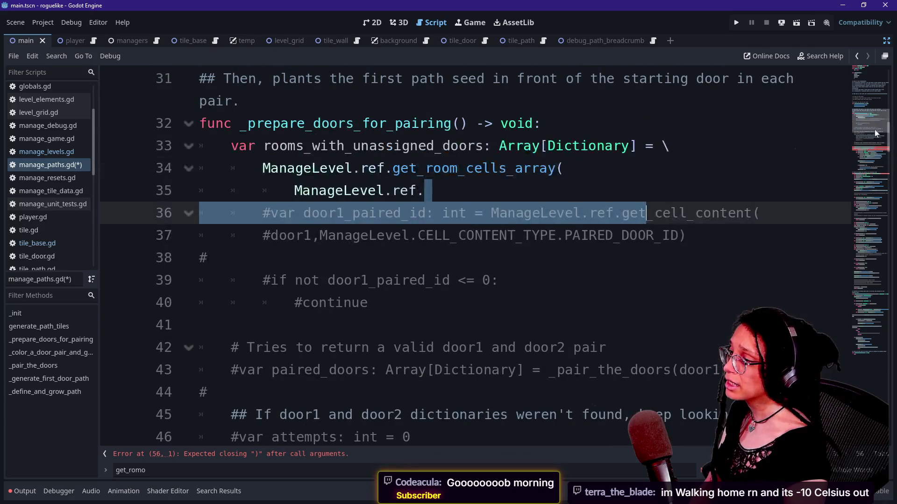
pyautogui.press('Left')
pyautogui.hotkey('shift', 'Up')
pyautogui.hotkey('shift', 'Up')
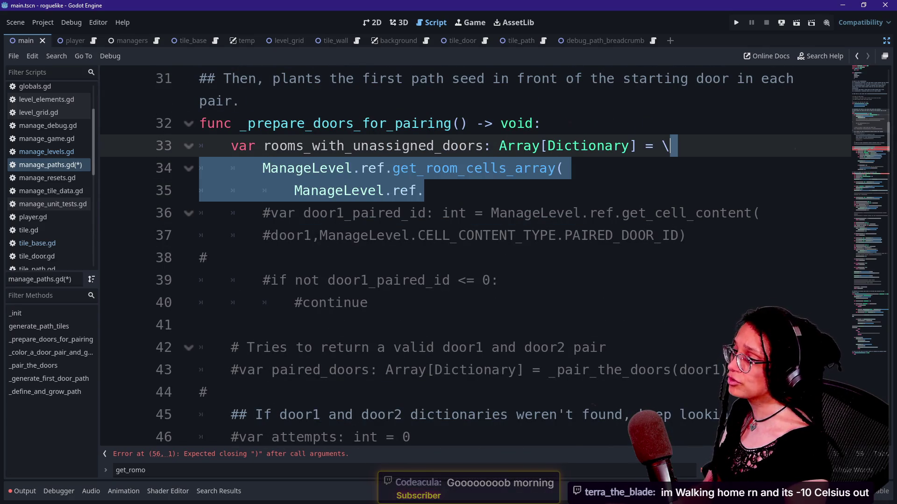
pyautogui.press('BackSpace')
pyautogui.write('= ')
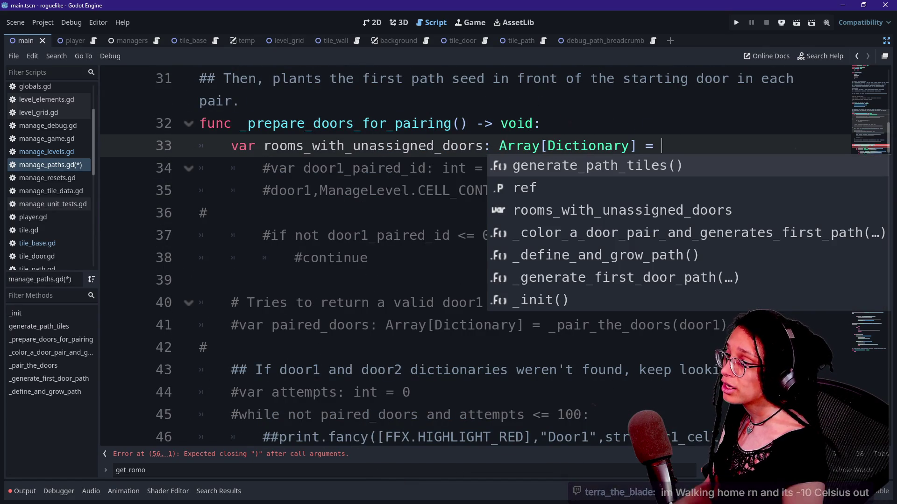
pyautogui.write('Manage')
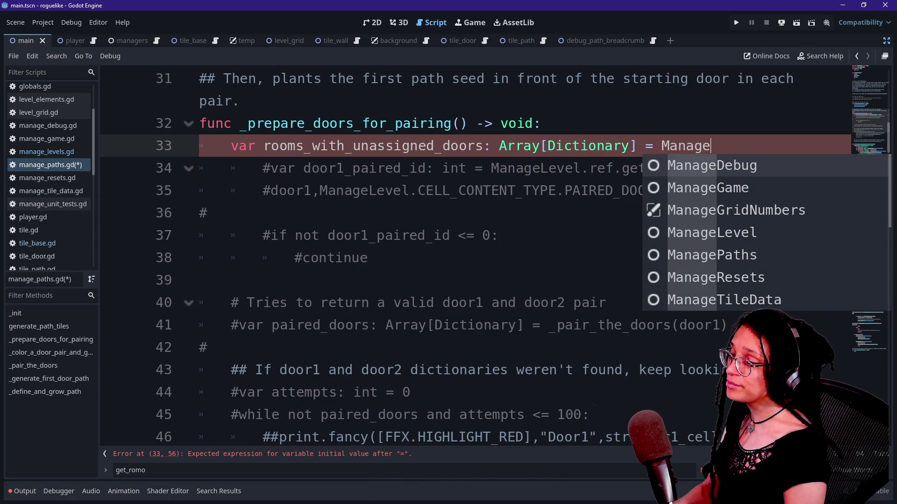
pyautogui.write('Leve')
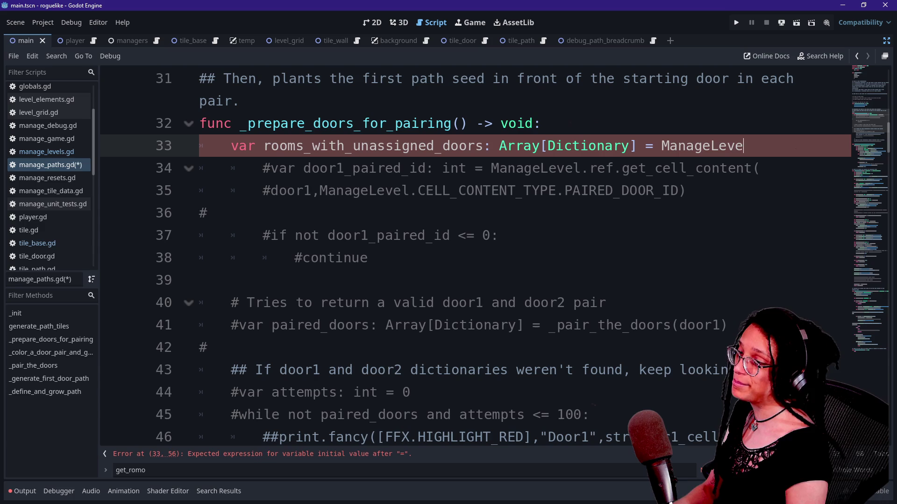
pyautogui.write('l.ref.')
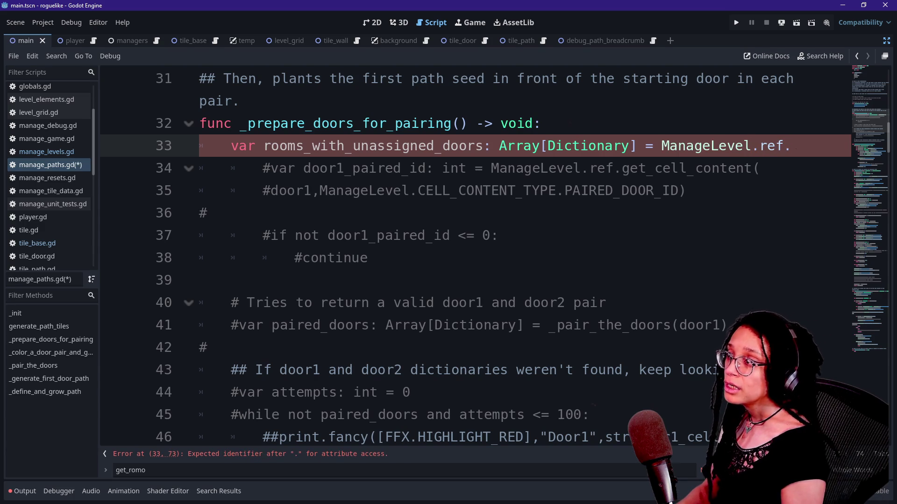
# - Delete the rooms_with_unassigned_doors line and put 'pass' in the empty function body
pyautogui.hotkey('shift', 'Up')
pyautogui.press('BackSpace')
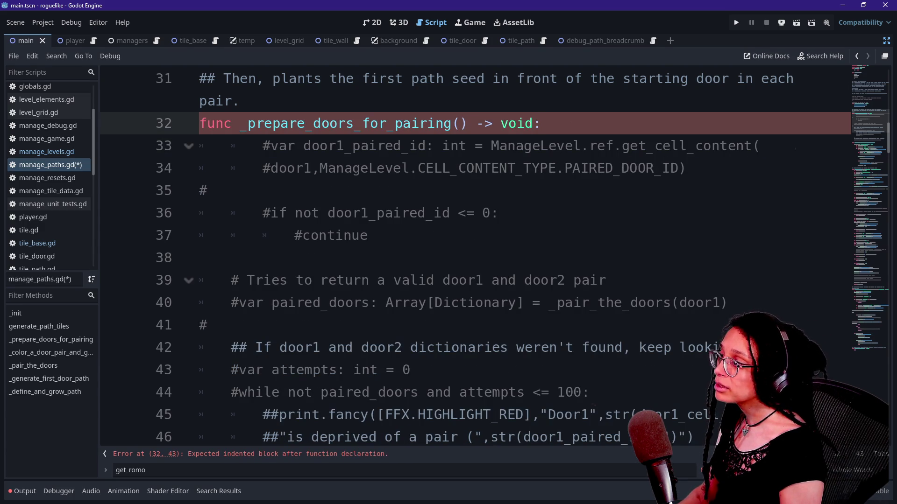
pyautogui.press('Return')
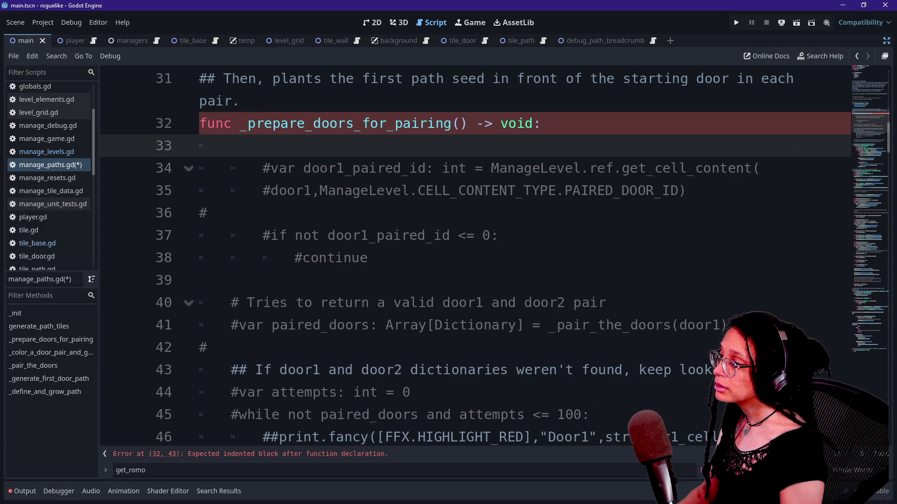
pyautogui.write('pass')
pyautogui.scroll(-7, 475, 257)
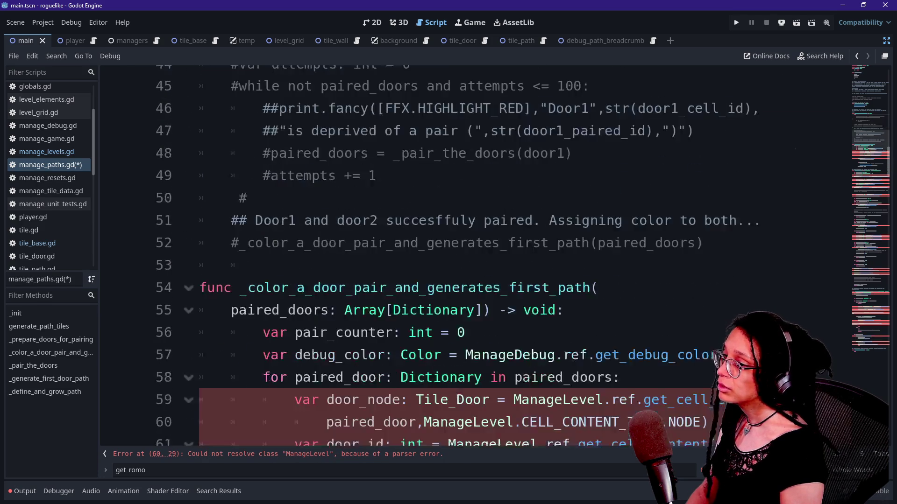
# - Open manage_levels.gd and save the edited scripts
pyautogui.scroll(-1, 475, 257)
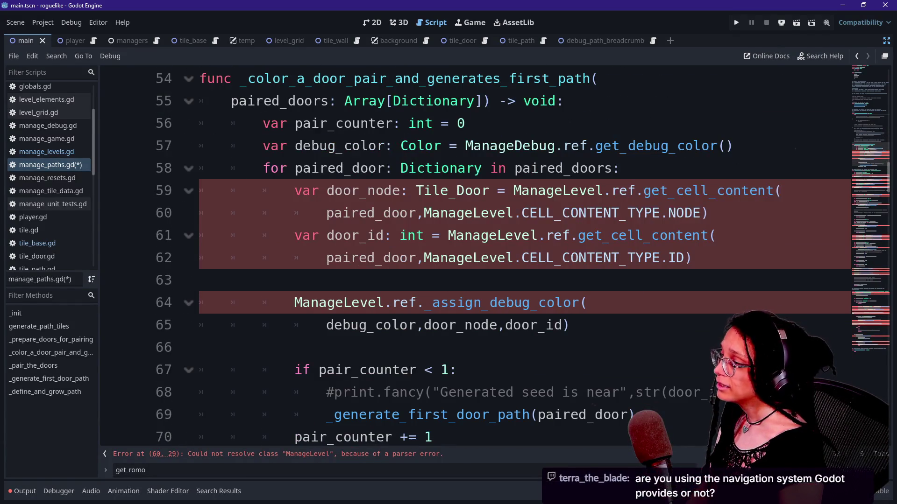
pyautogui.click(46, 152)
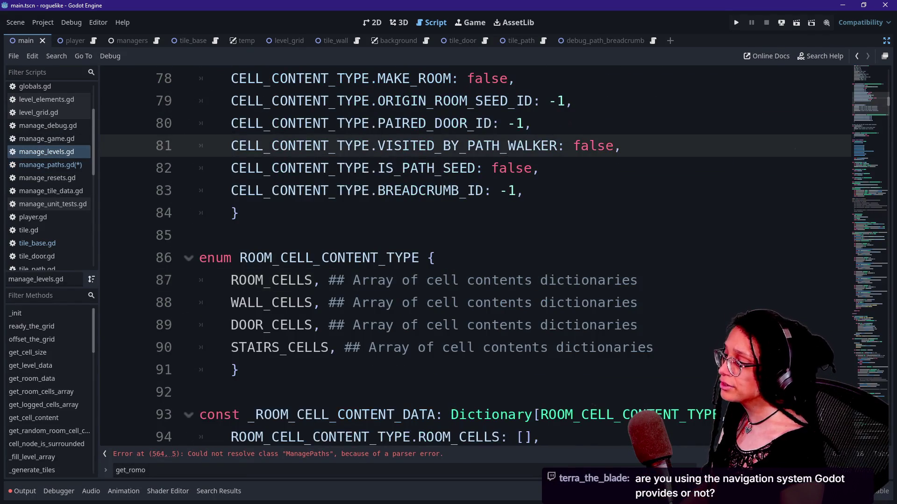
pyautogui.scroll(-20, 475, 257)
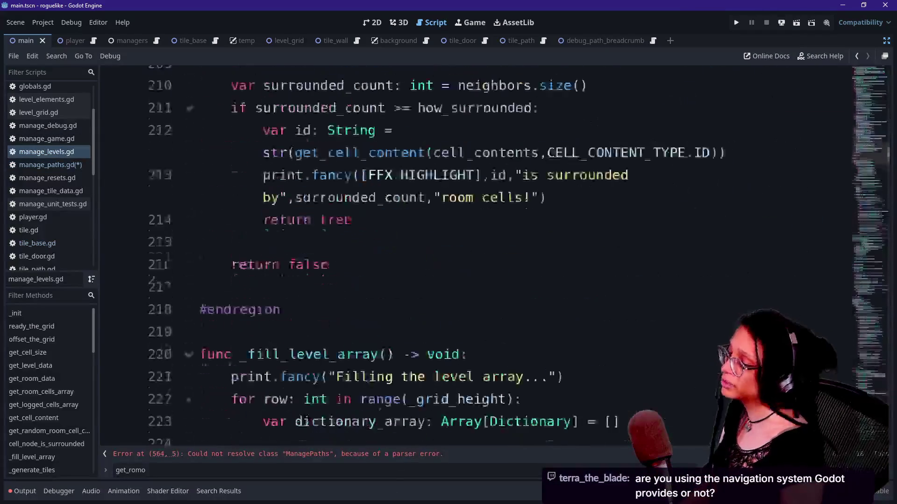
pyautogui.scroll(-5, 422, 408)
pyautogui.hotkey('ctrl', 's')
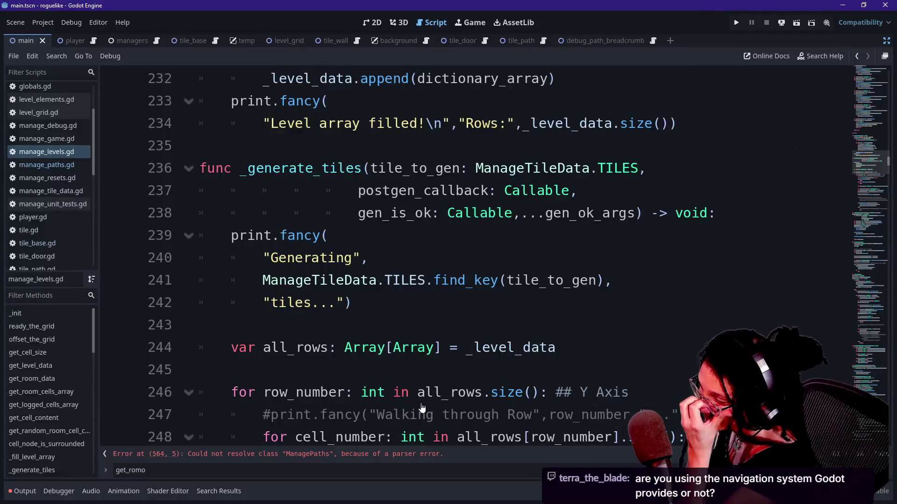
# - Reload the current project and switch the script editor to distraction-free view
pyautogui.click(42, 23)
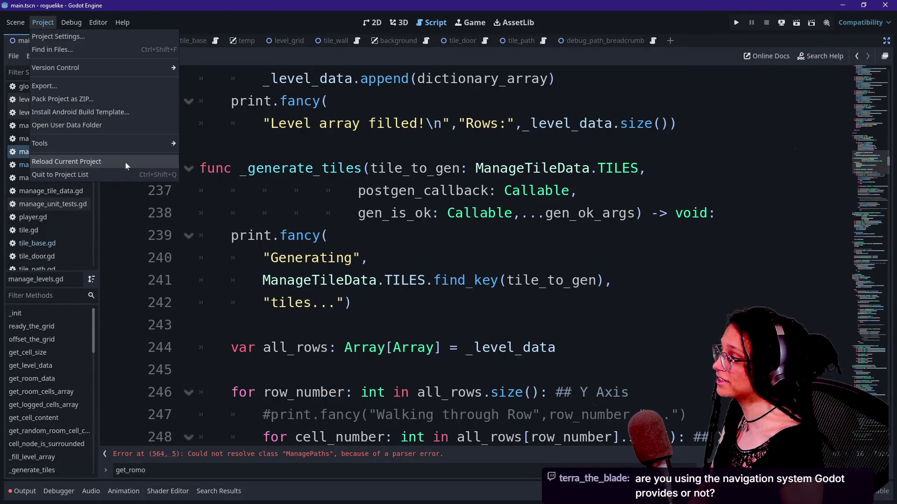
pyautogui.click(125, 163)
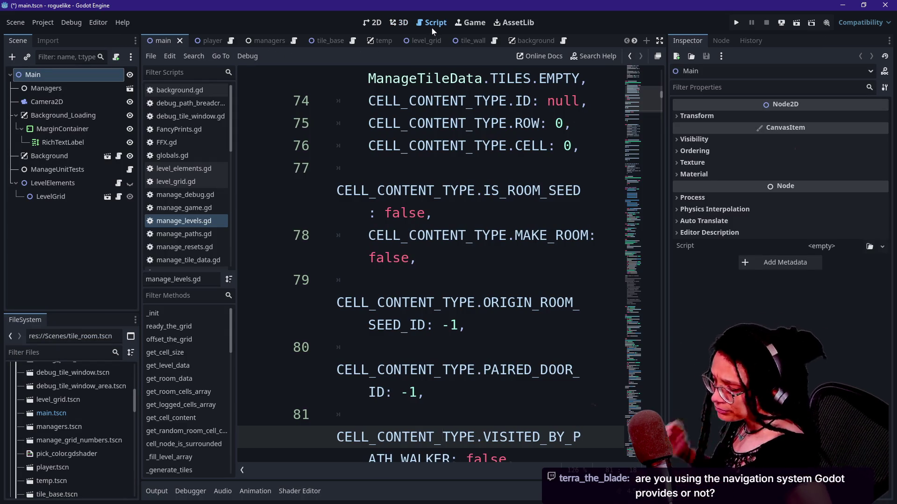
pyautogui.click(660, 41)
pyautogui.click(532, 235)
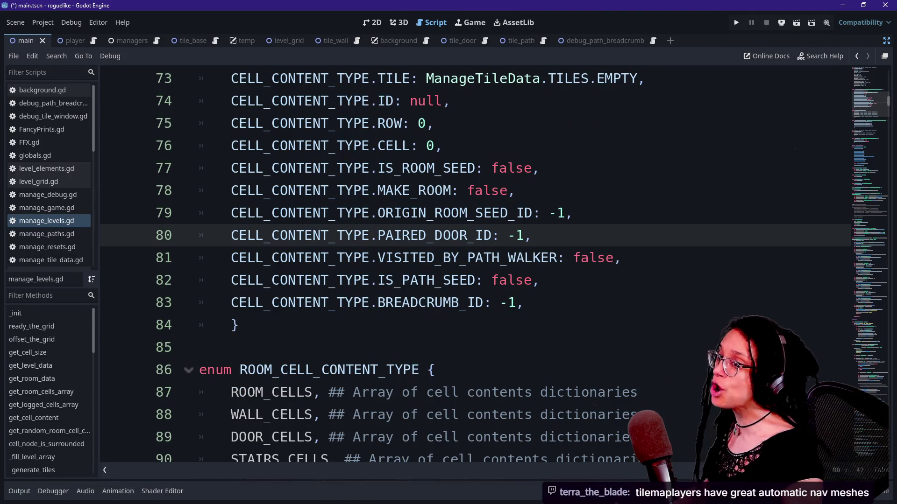
# - Go through manage_game.gd, manage_levels.gd and manage_resets.gd, ending on manage_paths.gd
pyautogui.moveTo(306, 301)
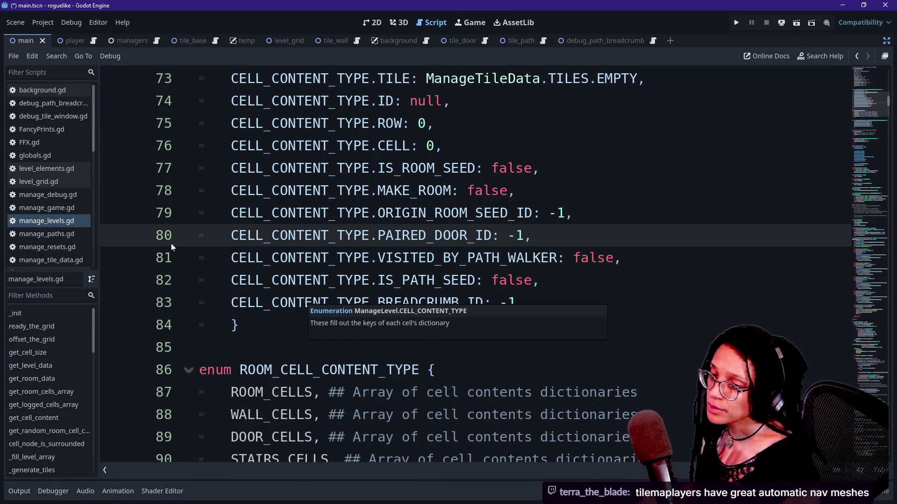
pyautogui.click(47, 208)
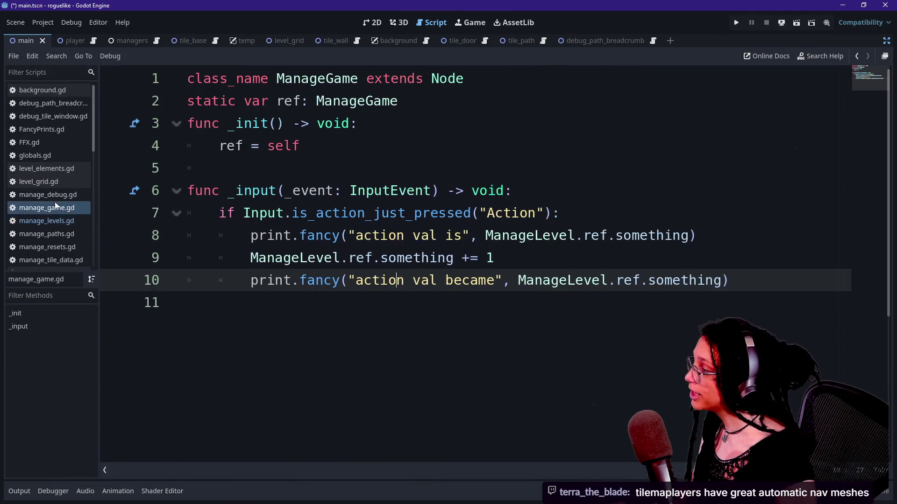
pyautogui.click(69, 220)
pyautogui.scroll(-7, 519, 233)
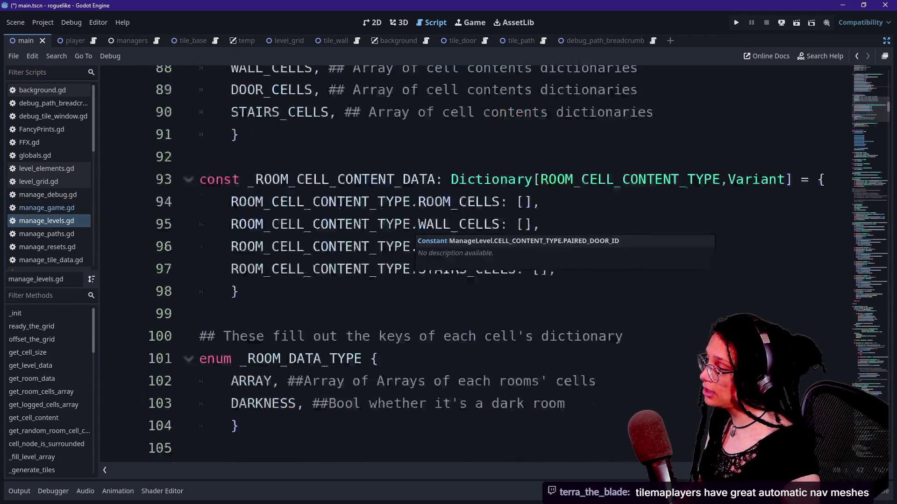
pyautogui.click(61, 246)
pyautogui.click(63, 234)
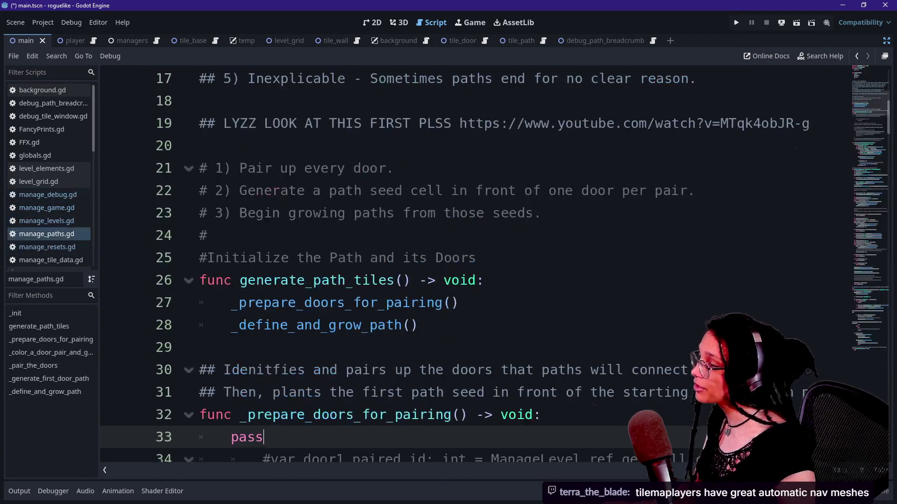
# - Delete the pass placeholder from _prepare_doors_for_pairing, then go to the browser
pyautogui.scroll(-4, 420, 281)
pyautogui.press('BackSpace')
pyautogui.press('BackSpace')
pyautogui.press('BackSpace')
pyautogui.press('BackSpace')
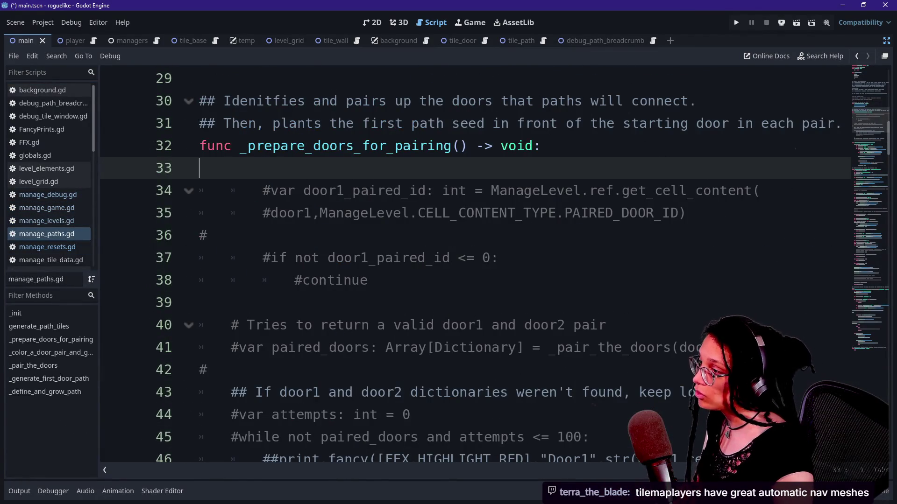
pyautogui.write('Mana')
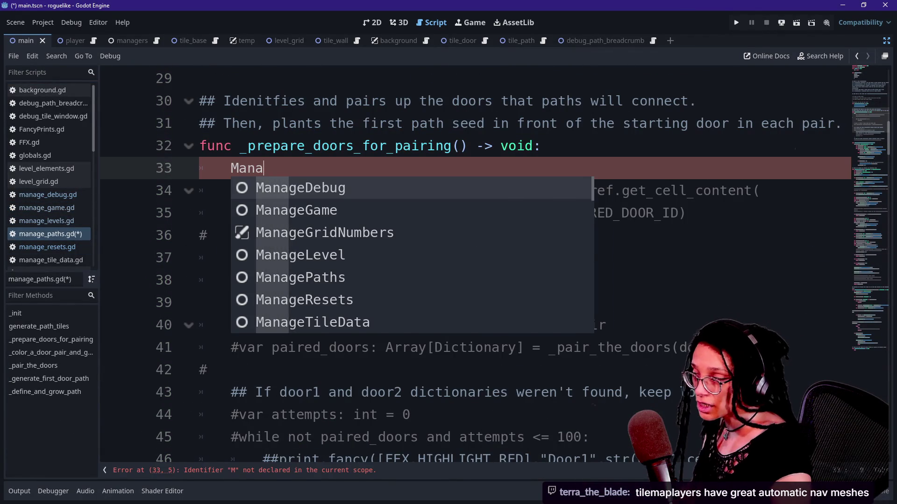
pyautogui.press('BackSpace')
pyautogui.press('BackSpace')
pyautogui.press('BackSpace')
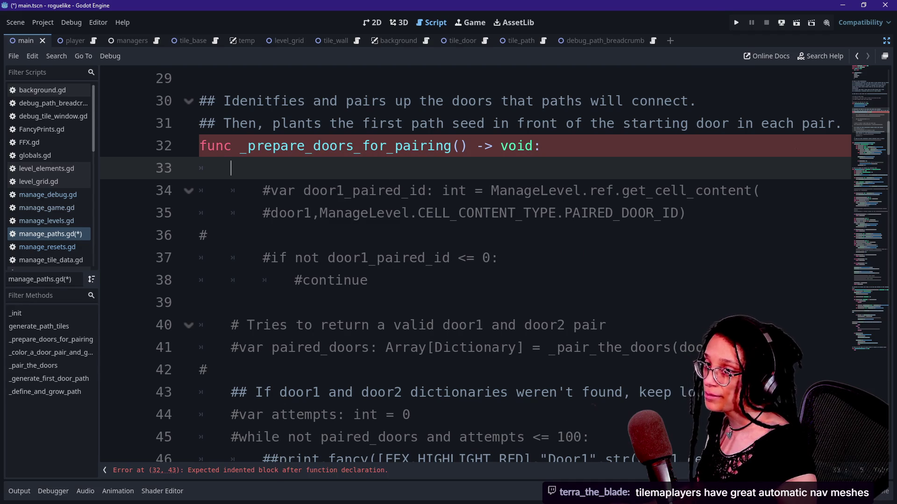
pyautogui.hotkey('alt', 'Tab')
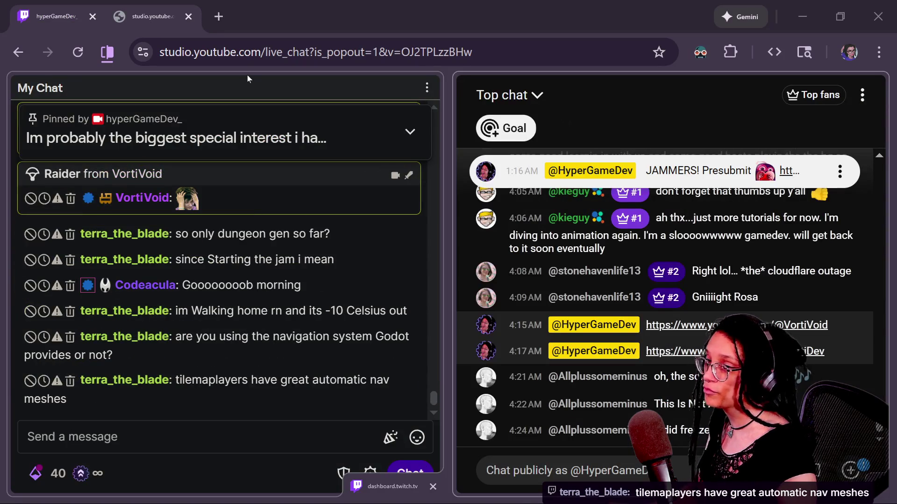
# - Scroll the Excalidraw room-pairing pseudocode down to the WE DONE check
pyautogui.hotkey('alt', 'Tab')
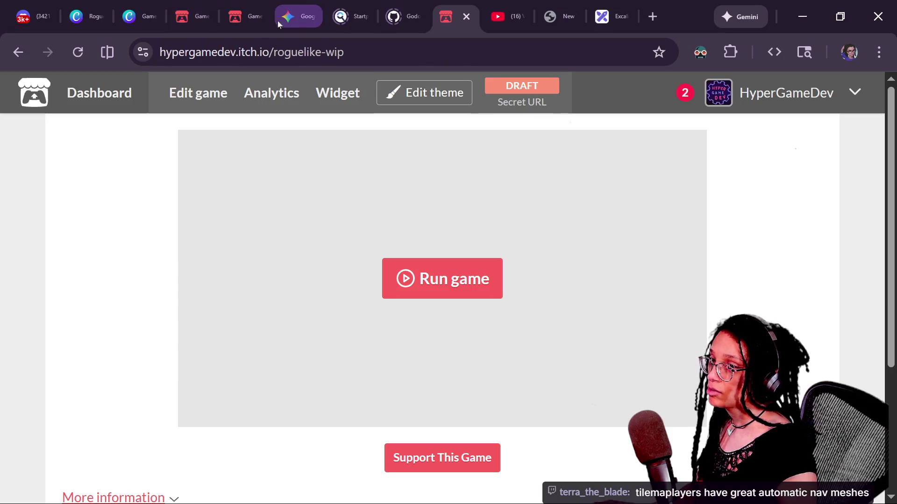
pyautogui.click(607, 16)
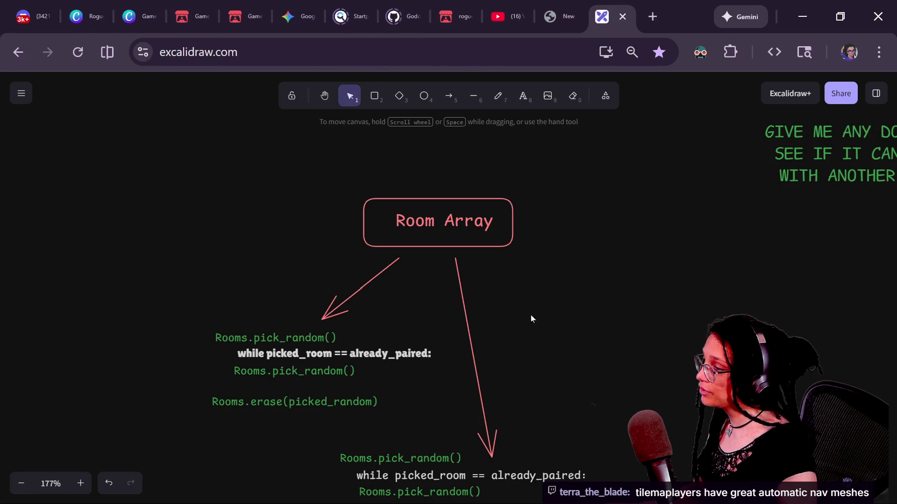
pyautogui.scroll(-5, 545, 159)
pyautogui.scroll(-5, 545, 162)
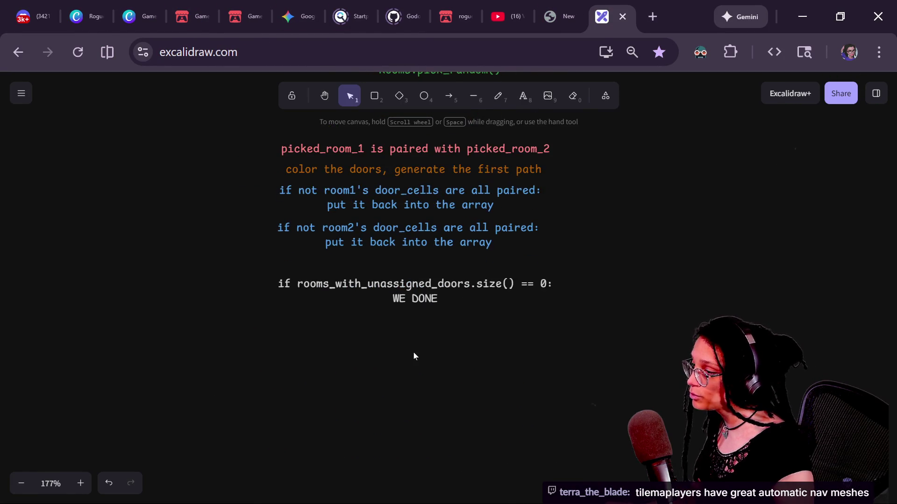
pyautogui.hotkey('alt', 'Tab')
pyautogui.hotkey('alt', 'Tab')
# - Type 'var rooms_with_unassigned_doors: Array[Dictionary] = \' on line 33
pyautogui.write('var rooms_with_unassigned_doors: Array[Dictionary] = \\')
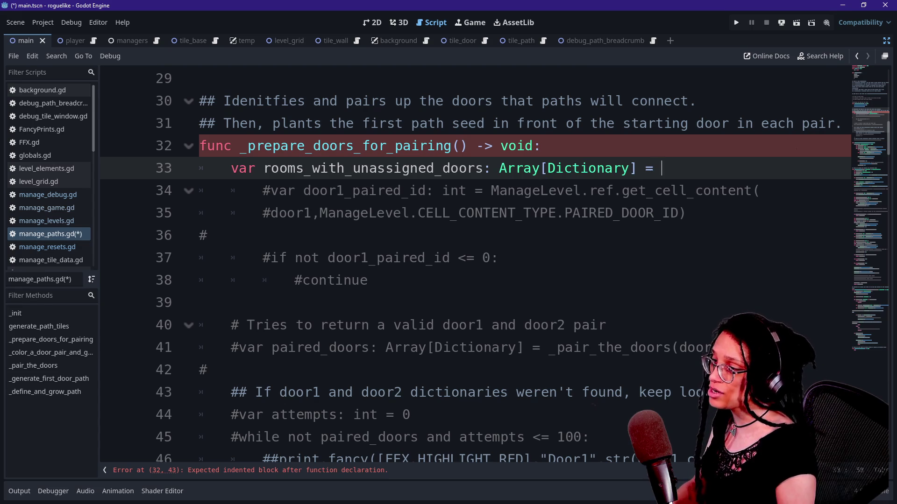
# - Continue the assignment on a new line with 'ManageLevels.ref.g'
pyautogui.press('Return')
pyautogui.write('Mana')
pyautogui.write('geLevels.ref.')
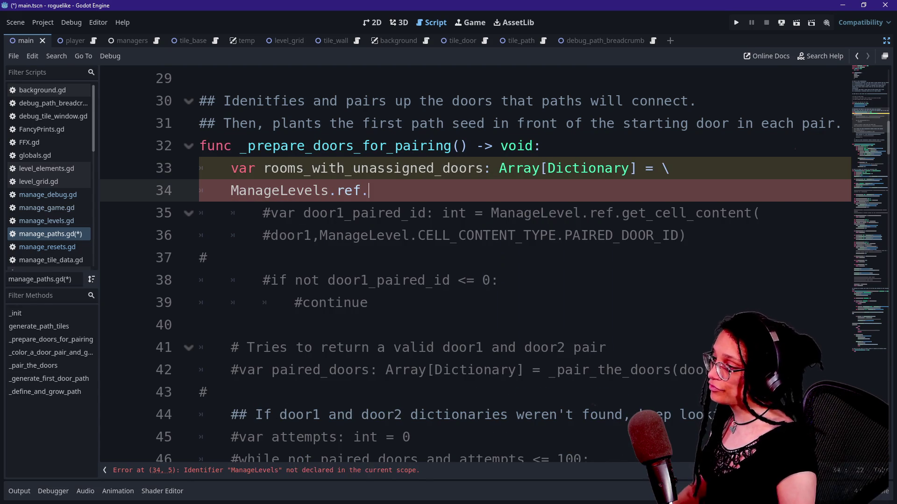
pyautogui.write('get_room_cells_')
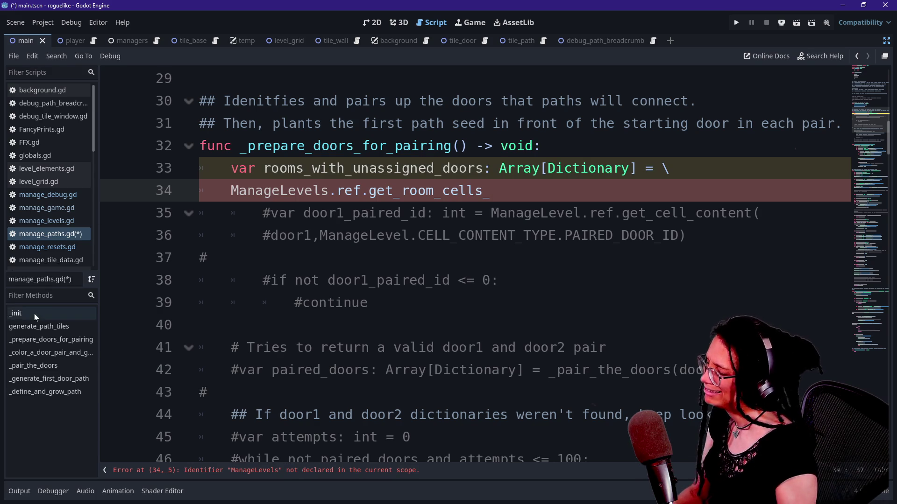
# - Select and delete the old commented-out pairing code on lines 35–53
pyautogui.scroll(-7, 467, 261)
pyautogui.scroll(5, 467, 262)
pyautogui.scroll(-1, 467, 262)
pyautogui.scroll(3, 467, 261)
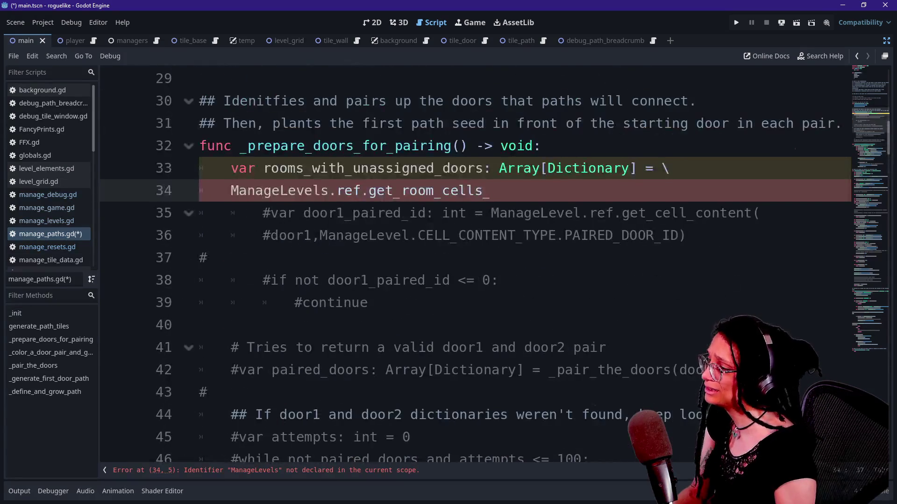
pyautogui.moveTo(201, 213); pyautogui.dragTo(606, 348)
pyautogui.scroll(-4, 467, 262)
pyautogui.keyDown('shift'); pyautogui.click(703, 348); pyautogui.keyUp('shift')
pyautogui.press('BackSpace')
pyautogui.press('BackSpace')
pyautogui.scroll(3, 467, 262)
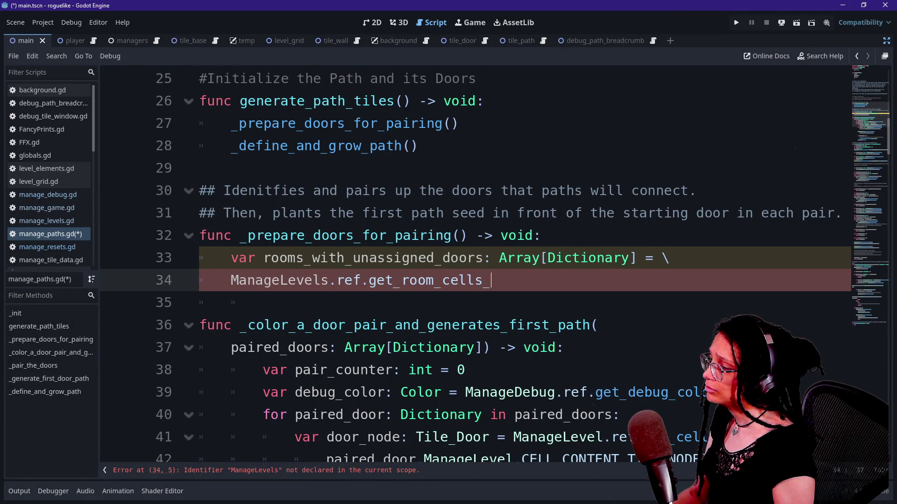
# - Correct the name to ManageLevel and move it onto line 34 after a backslash continuation
pyautogui.press('BackSpace')
pyautogui.press('BackSpace')
pyautogui.press('BackSpace')
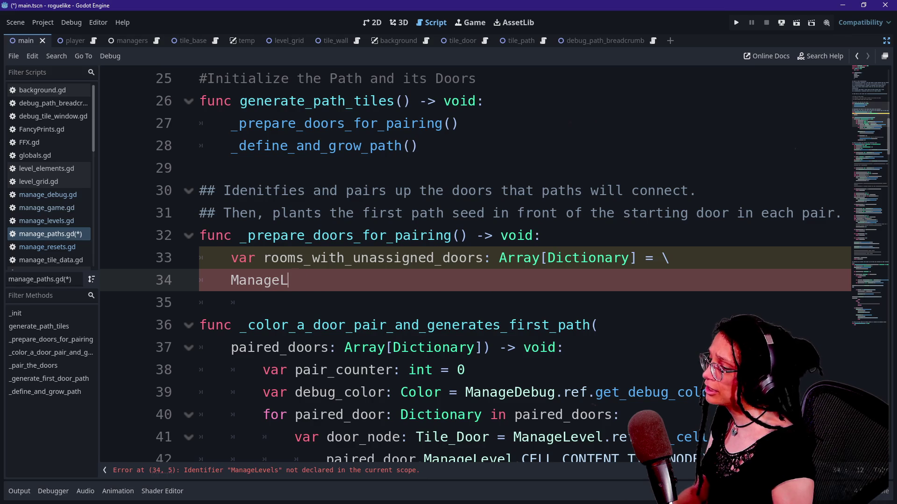
pyautogui.press('BackSpace')
pyautogui.press('BackSpace')
pyautogui.press('BackSpace')
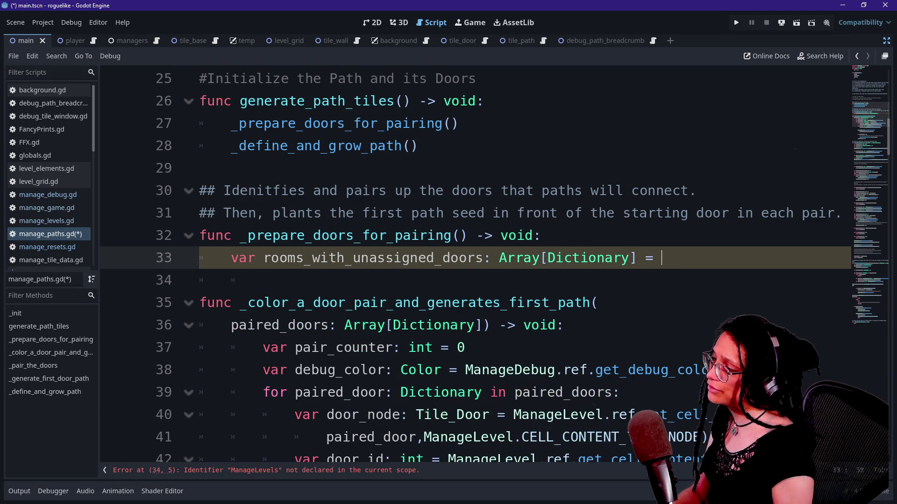
pyautogui.write('ManageLevel.ref.')
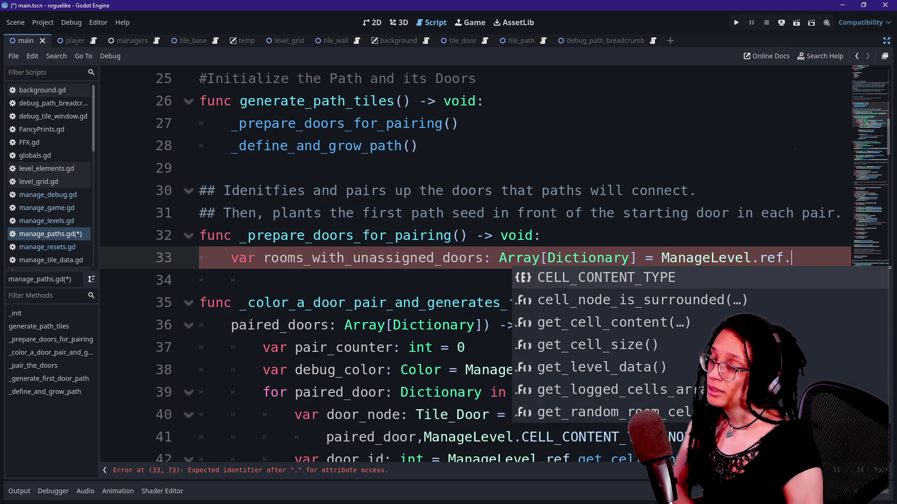
pyautogui.press('Escape')
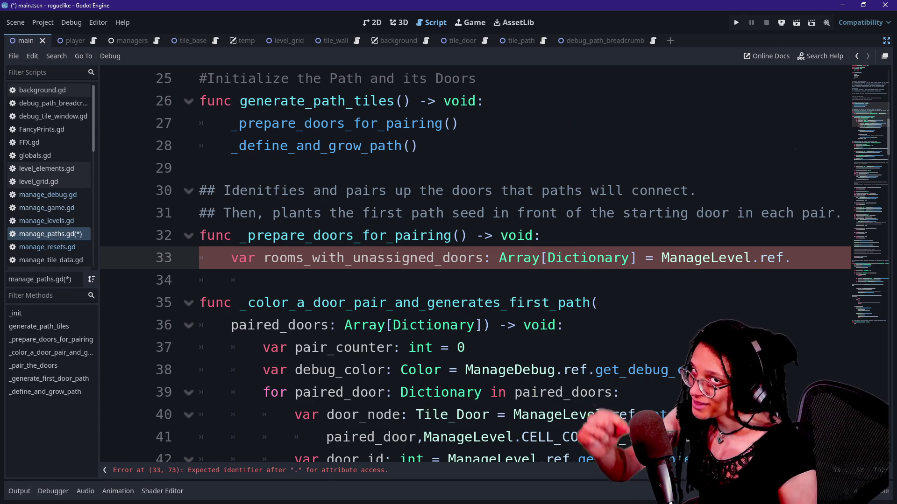
pyautogui.click(661, 258)
pyautogui.press('Return')
pyautogui.hotkey('ctrl', 'z')
pyautogui.write('\\')
pyautogui.press('Return')
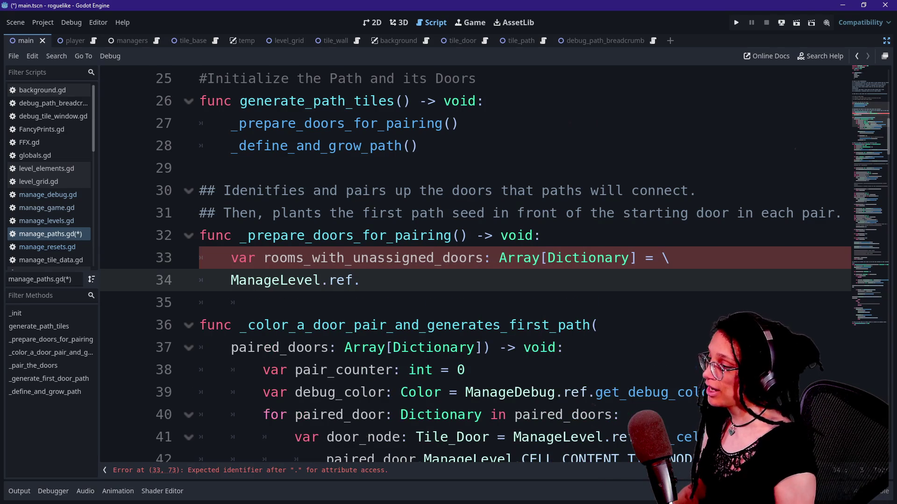
# - Insert get_room_cells_array( from the method suggestions and start a line for its argument
pyautogui.press('End')
pyautogui.write('get')
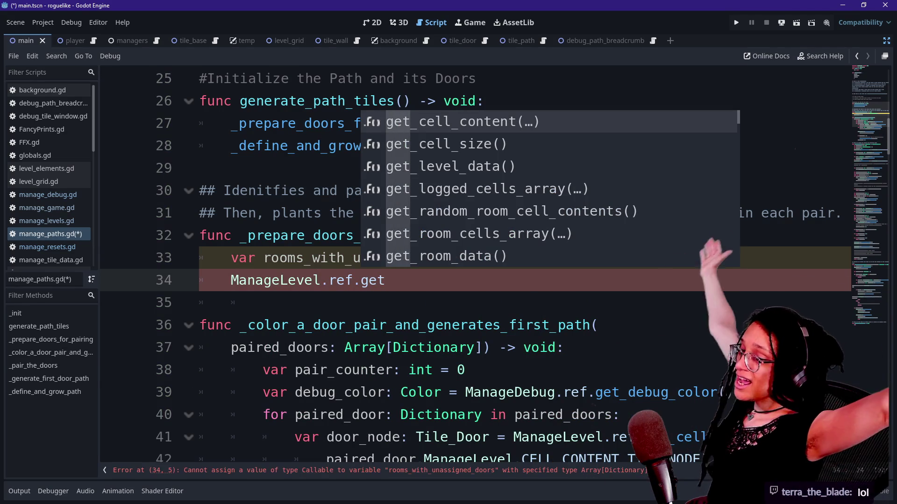
pyautogui.press('Down')
pyautogui.press('Down')
pyautogui.press('Down')
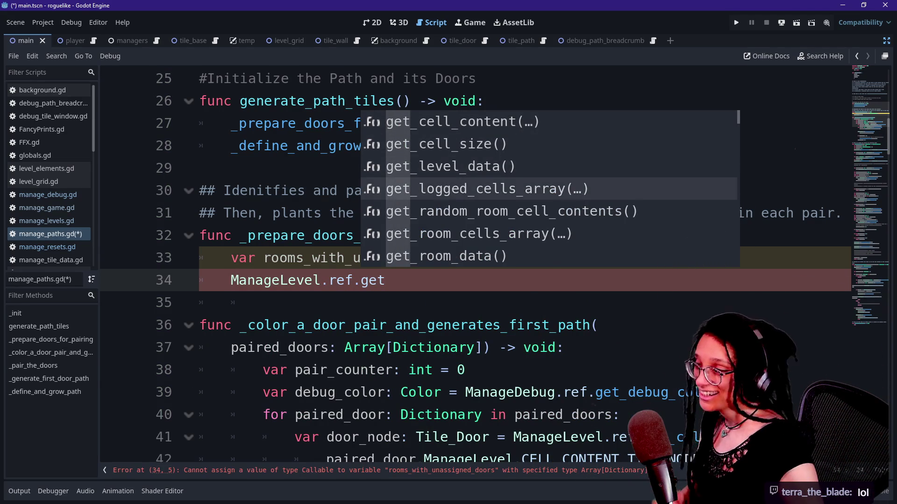
pyautogui.press('Up')
pyautogui.press('Up')
pyautogui.press('Down')
pyautogui.press('Down')
pyautogui.press('Down')
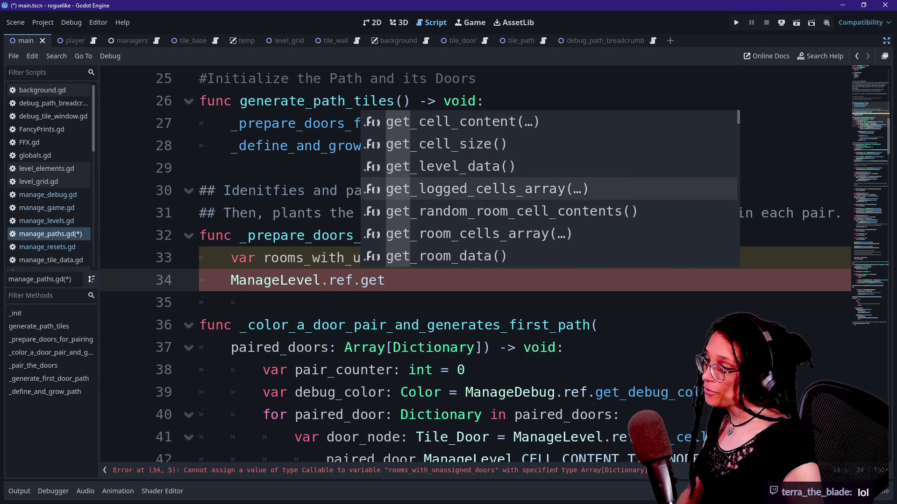
pyautogui.press('Return')
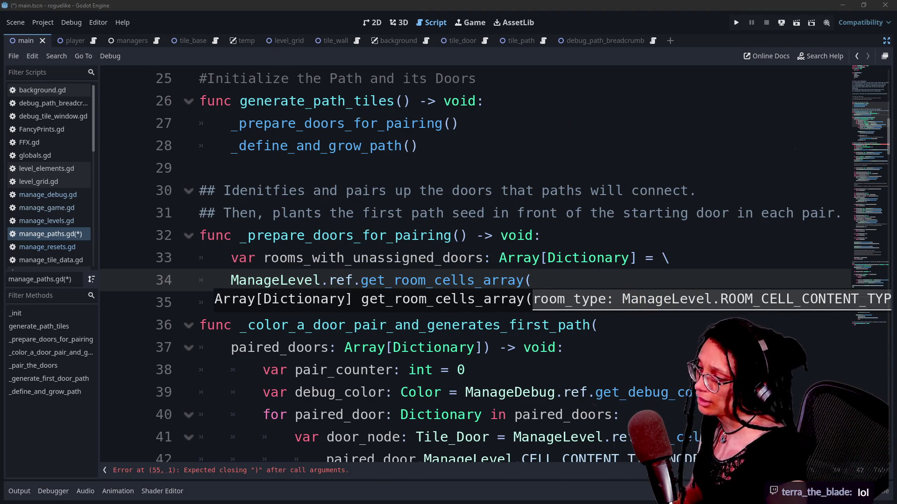
pyautogui.press('Return')
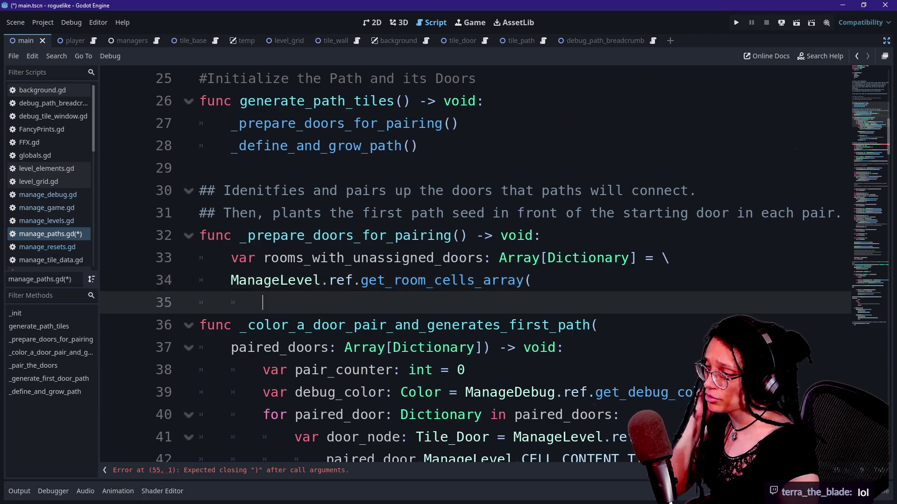
# - Pass ROOM_CELL_CONTENT_TYPE.ROOM_CELLS as the argument and close the get_room_cells_array call
pyautogui.write('ManageLevel.ref.')
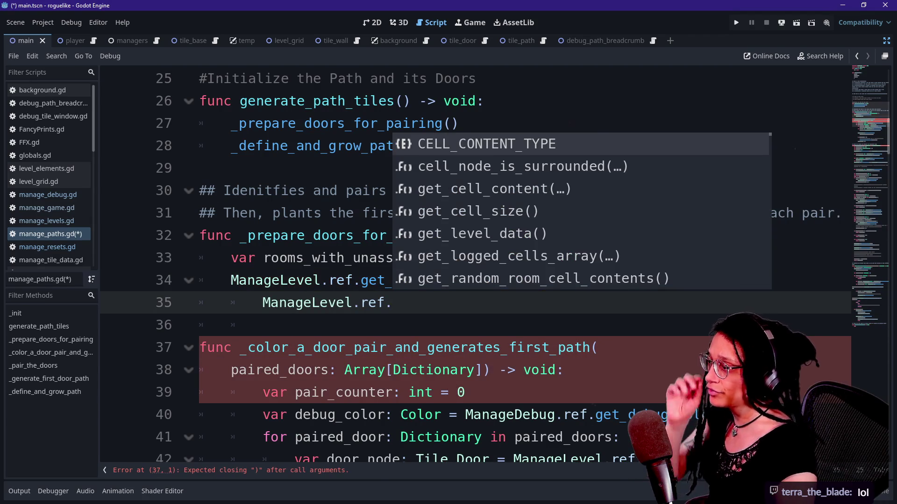
pyautogui.write('R')
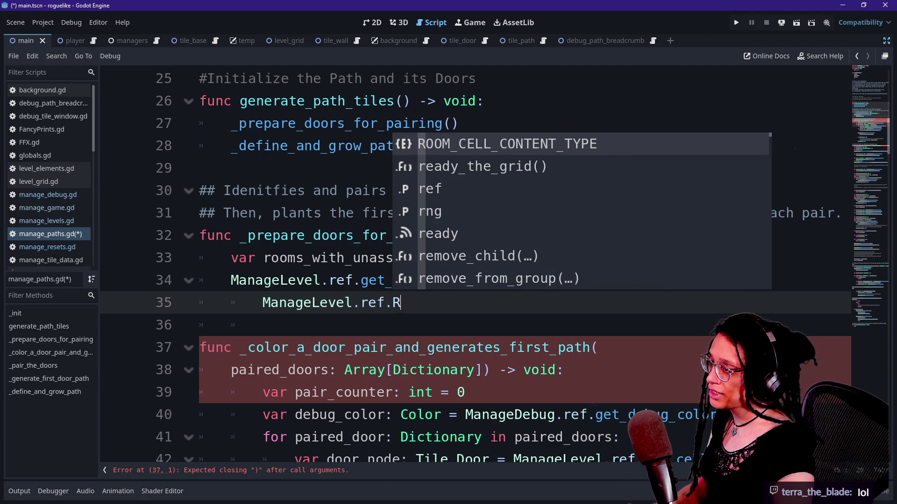
pyautogui.press('Return')
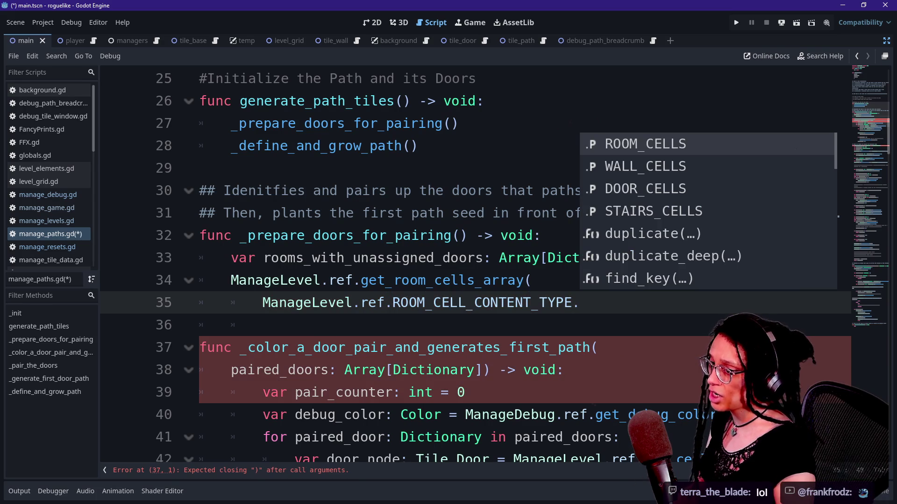
pyautogui.click(659, 194)
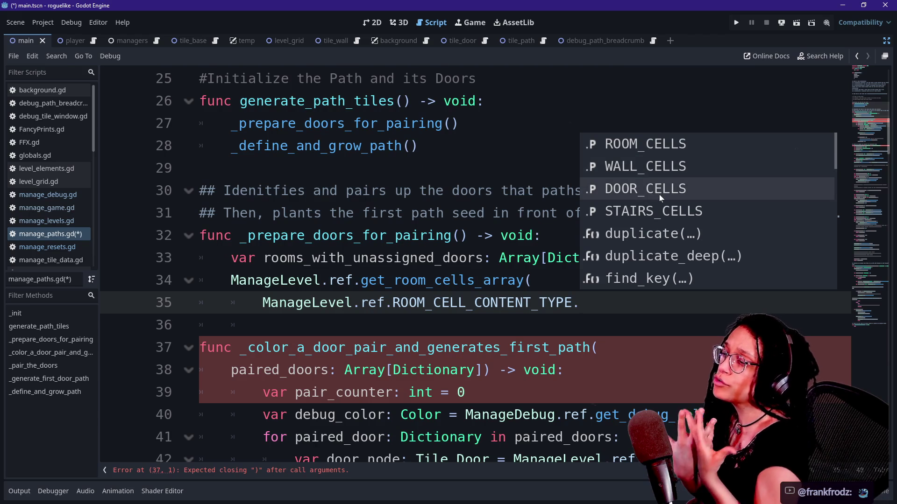
pyautogui.press('Down')
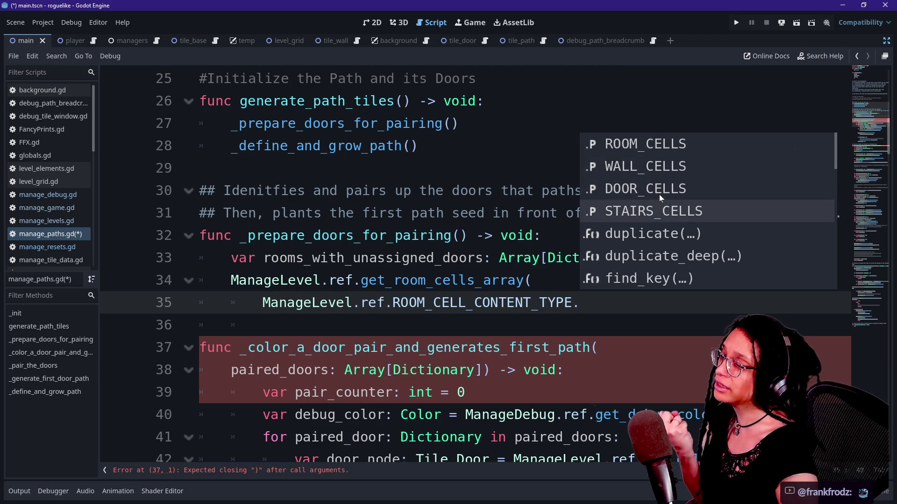
pyautogui.press('Up')
pyautogui.press('Up')
pyautogui.press('Up')
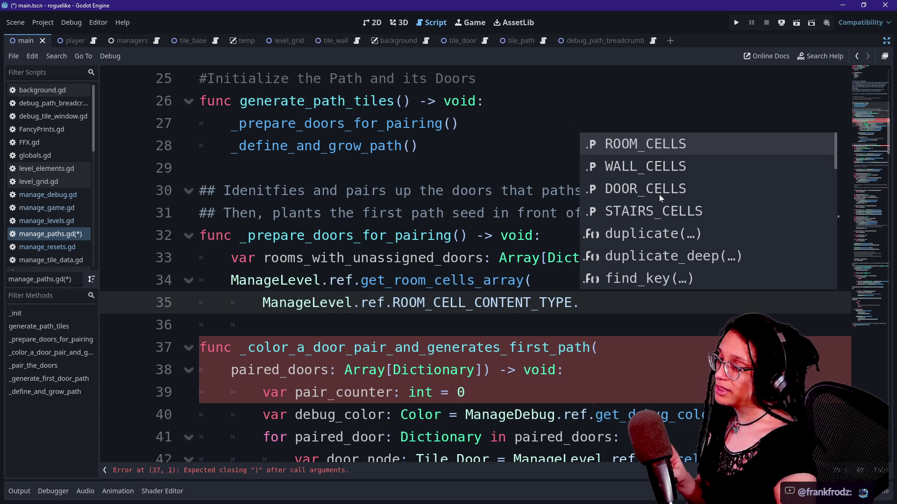
pyautogui.press('Return')
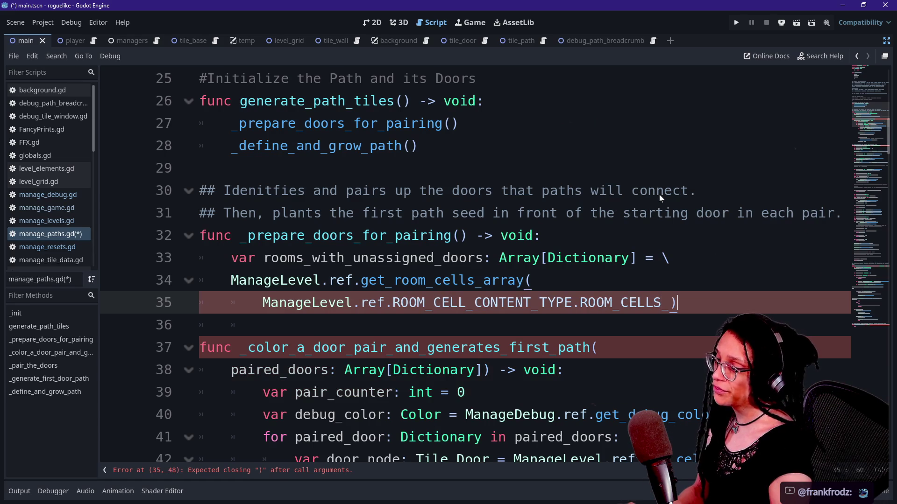
pyautogui.press('BackSpace')
pyautogui.write(')')
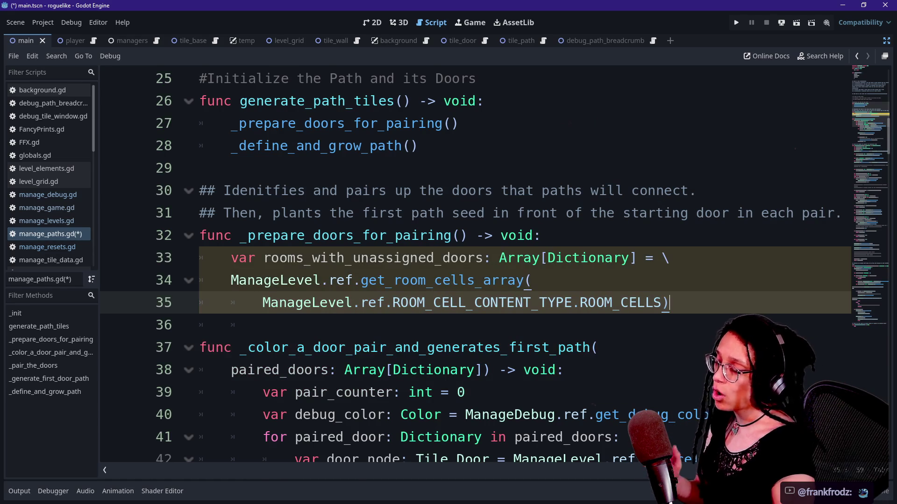
# - Begin a new 'var' declaration on line 37 and bring up the stream chat window
pyautogui.press('Down')
pyautogui.press('Up')
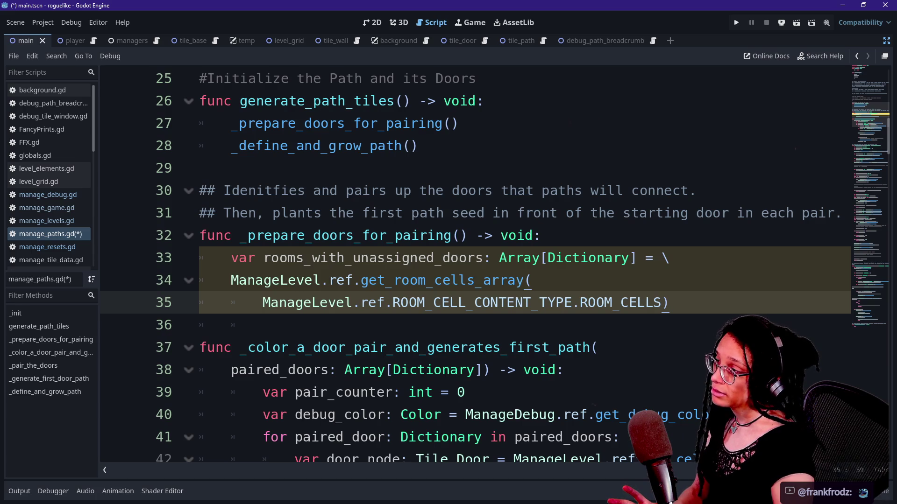
pyautogui.press('Return')
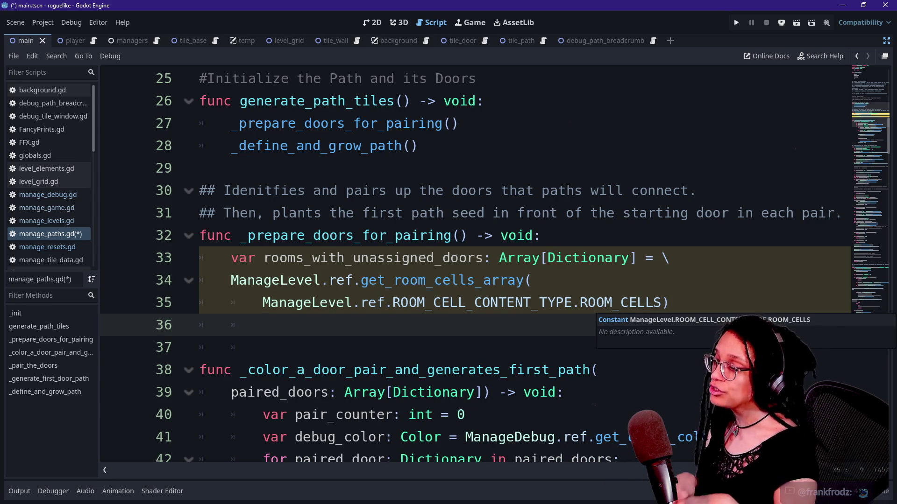
pyautogui.press('BackSpace')
pyautogui.press('Return')
pyautogui.write('var')
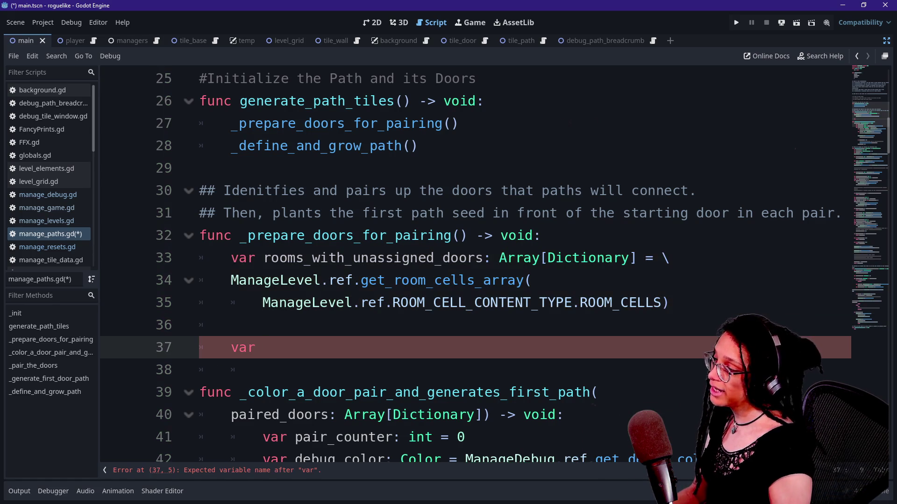
pyautogui.hotkey('alt', 'Tab')
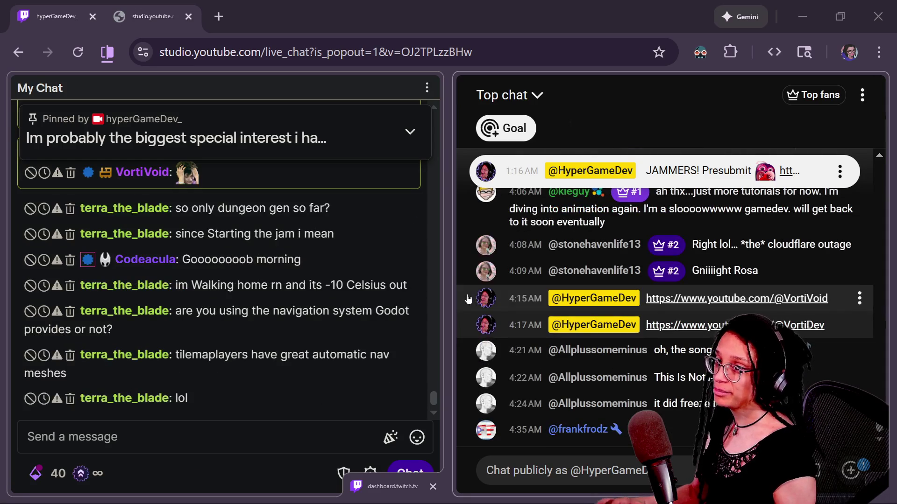
# - In the Excalidraw pseudocode board, shift the Room Array box and its arrows slightly up-right
pyautogui.hotkey('alt', 'Tab')
pyautogui.scroll(10, 390, 267)
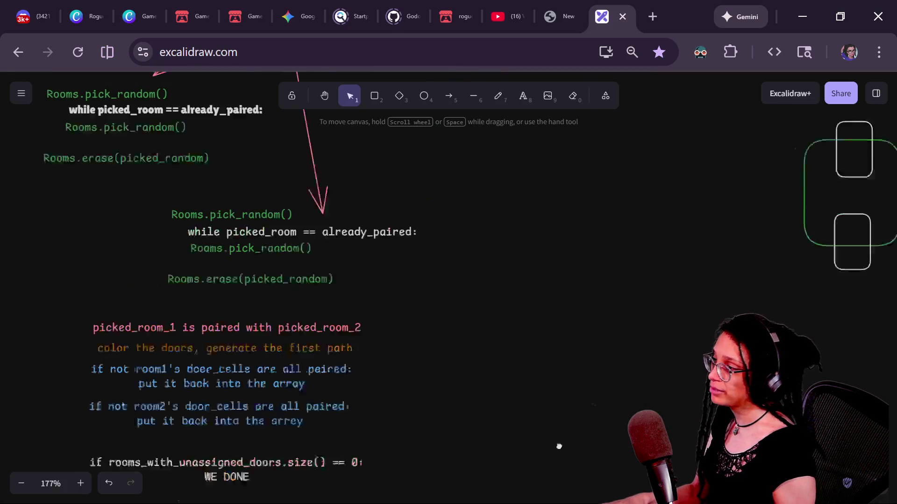
pyautogui.scroll(-1, 508, 409)
pyautogui.moveTo(421, 229)
pyautogui.mouseDown()
pyautogui.moveTo(452, 254)
pyautogui.moveTo(468, 249)
pyautogui.moveTo(430, 223)
pyautogui.mouseUp()
pyautogui.scroll(-5, 526, 324)
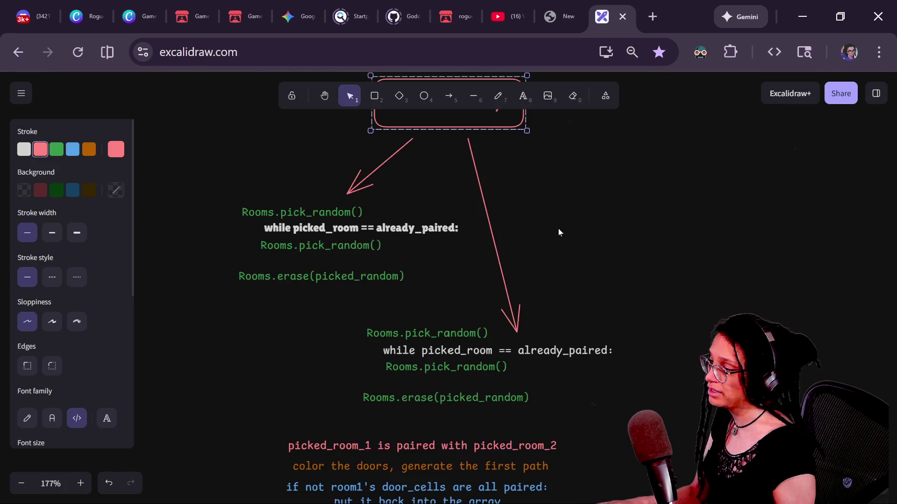
pyautogui.scroll(4, 559, 229)
# - Position the 'while picked_room' line neatly above the Rooms.pick_random() lines
pyautogui.moveTo(344, 316)
pyautogui.mouseDown()
pyautogui.moveTo(337, 305)
pyautogui.moveTo(335, 320)
pyautogui.mouseUp()
pyautogui.moveTo(237, 275)
pyautogui.mouseDown()
pyautogui.moveTo(397, 444)
pyautogui.moveTo(446, 380)
pyautogui.mouseUp()
pyautogui.click(239, 291)
pyautogui.moveTo(328, 324)
pyautogui.mouseDown()
pyautogui.moveTo(327, 264)
pyautogui.moveTo(310, 301)
pyautogui.mouseUp()
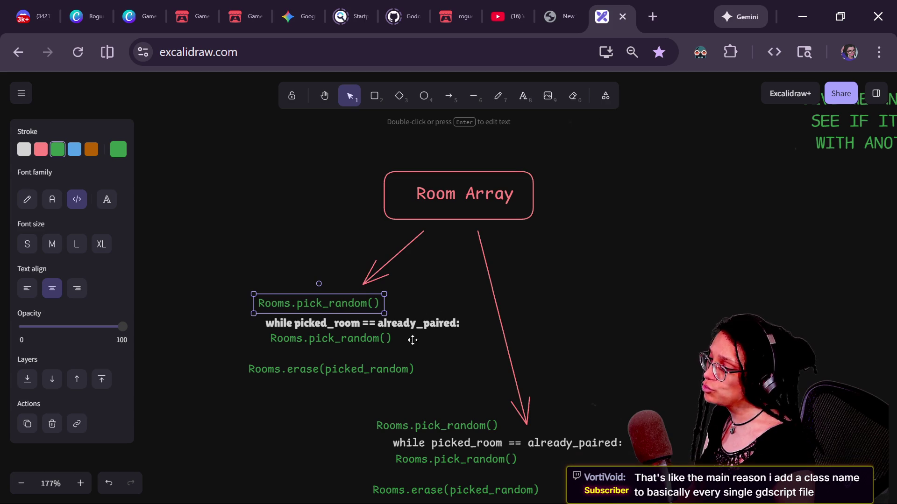
pyautogui.scroll(7, 395, 352)
pyautogui.moveTo(496, 292)
pyautogui.mouseDown()
pyautogui.moveTo(417, 304)
pyautogui.moveTo(462, 286)
pyautogui.moveTo(500, 298)
pyautogui.mouseUp()
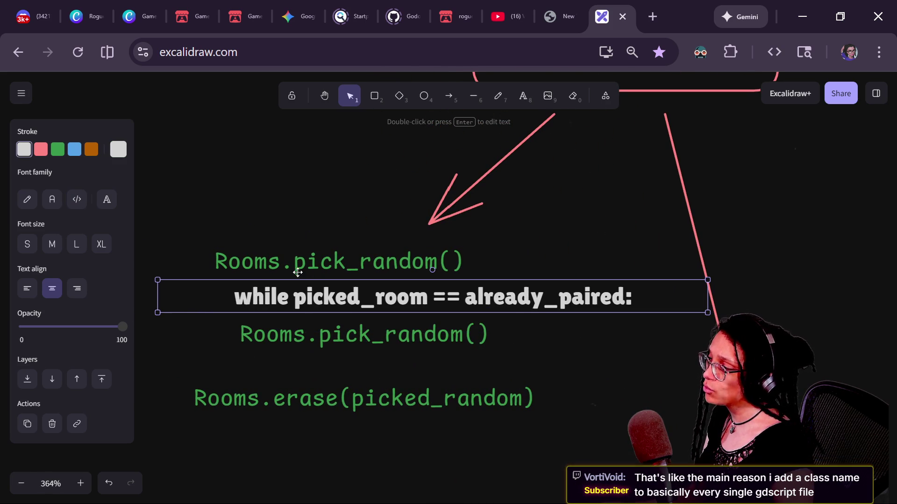
pyautogui.moveTo(313, 306)
pyautogui.mouseDown()
pyautogui.moveTo(276, 305)
pyautogui.moveTo(336, 305)
pyautogui.moveTo(284, 305)
pyautogui.moveTo(297, 307)
pyautogui.mouseUp()
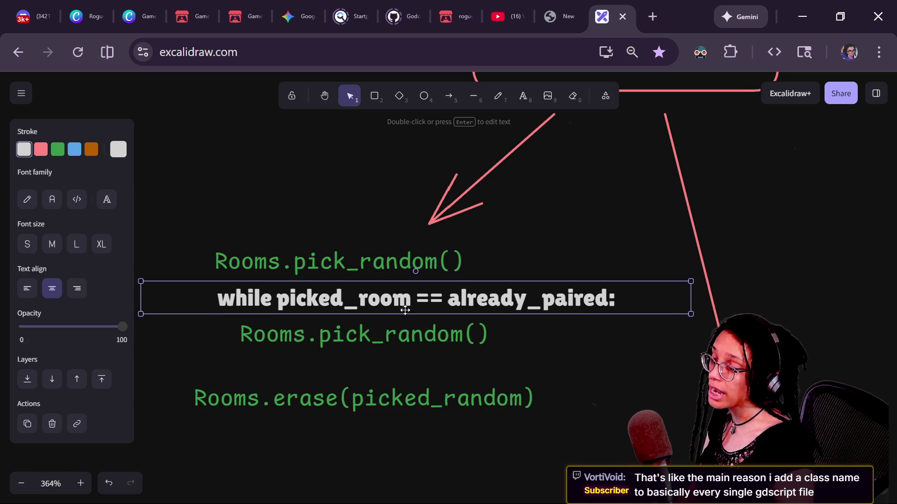
pyautogui.doubleClick(429, 298)
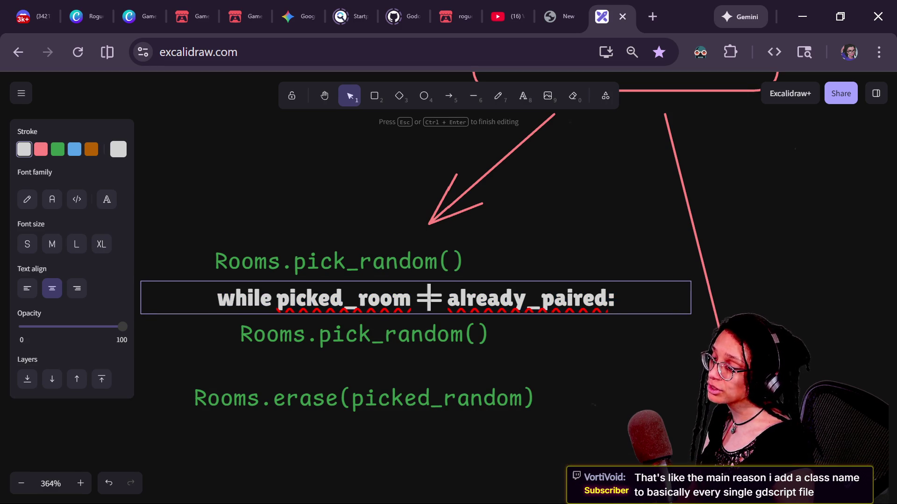
pyautogui.click(468, 220)
pyautogui.click(376, 302)
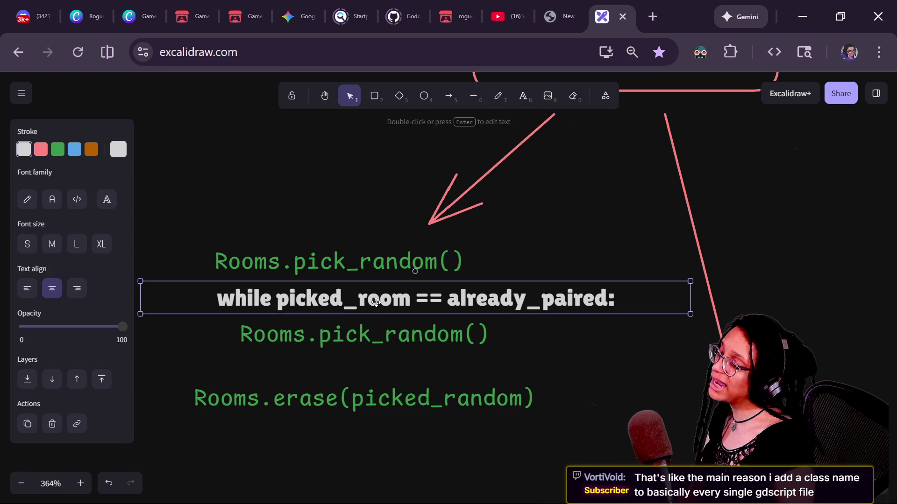
pyautogui.moveTo(335, 297)
pyautogui.mouseDown()
pyautogui.moveTo(258, 282)
pyautogui.moveTo(310, 304)
pyautogui.moveTo(314, 294)
pyautogui.mouseUp()
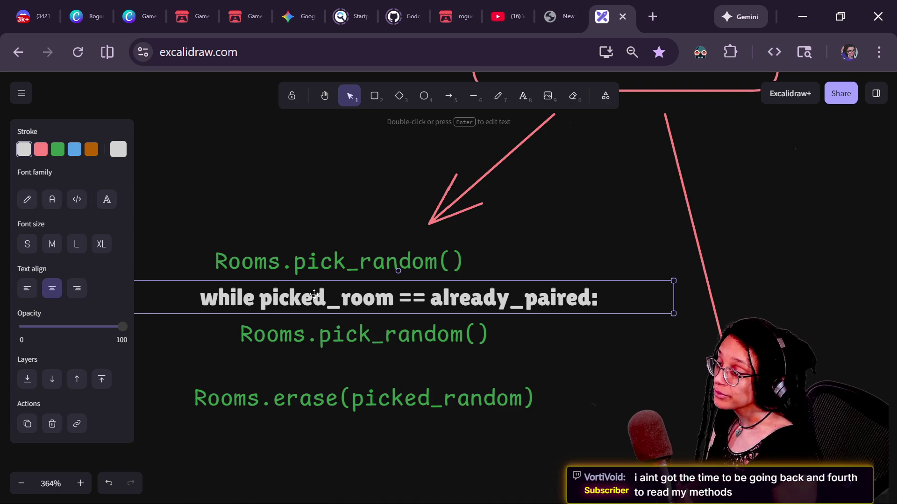
pyautogui.press('Right')
# - Indent the lower Rooms.pick_random() line and align the Rooms.erase(picked_random) line beneath it
pyautogui.moveTo(329, 337); pyautogui.dragTo(343, 335)
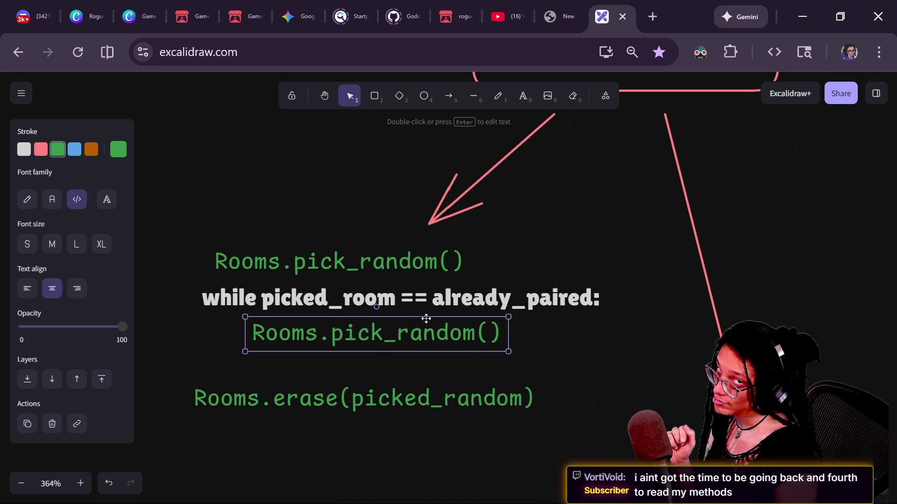
pyautogui.click(540, 278)
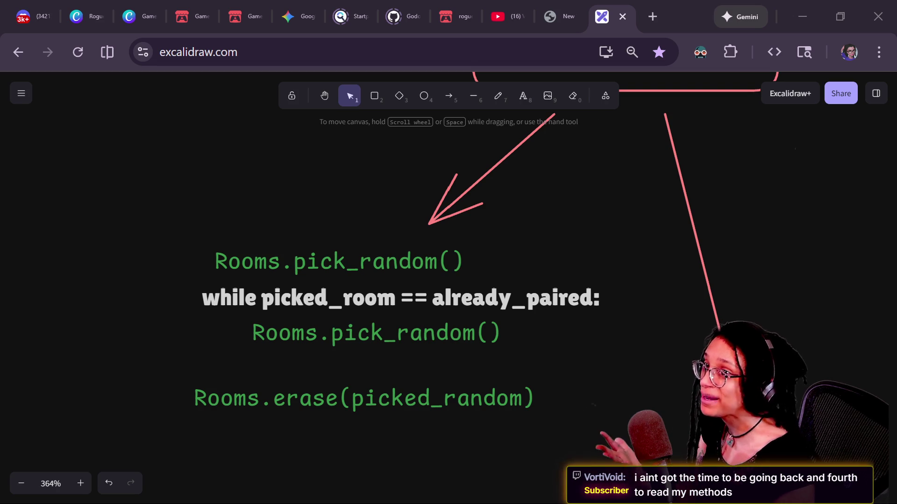
pyautogui.click(457, 350)
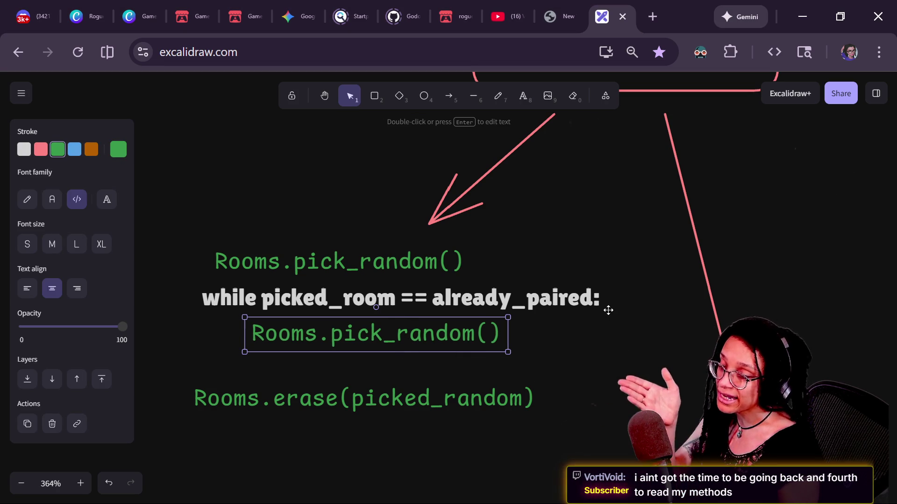
pyautogui.moveTo(296, 400)
pyautogui.mouseDown()
pyautogui.moveTo(289, 377)
pyautogui.moveTo(311, 409)
pyautogui.moveTo(267, 386)
pyautogui.moveTo(295, 395)
pyautogui.mouseUp()
pyautogui.moveTo(366, 266); pyautogui.dragTo(370, 262)
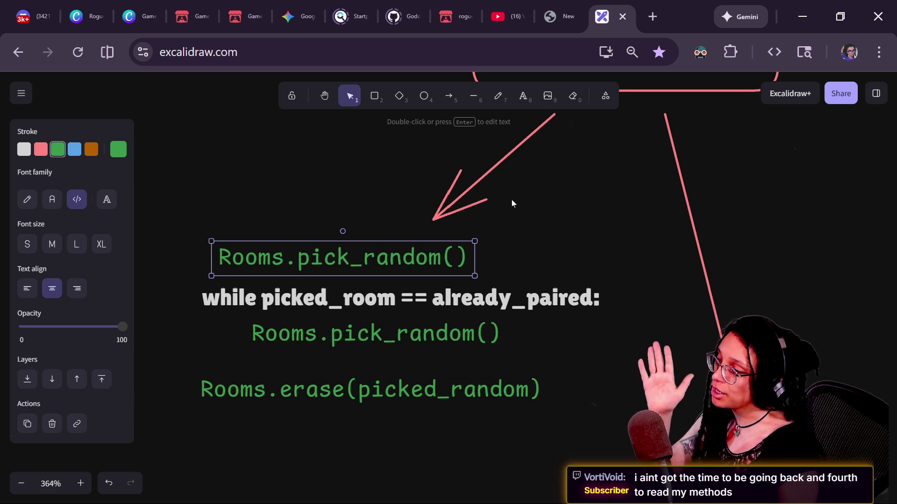
pyautogui.click(512, 200)
pyautogui.scroll(-5, 527, 166)
pyautogui.hscroll(4, 527, 166)
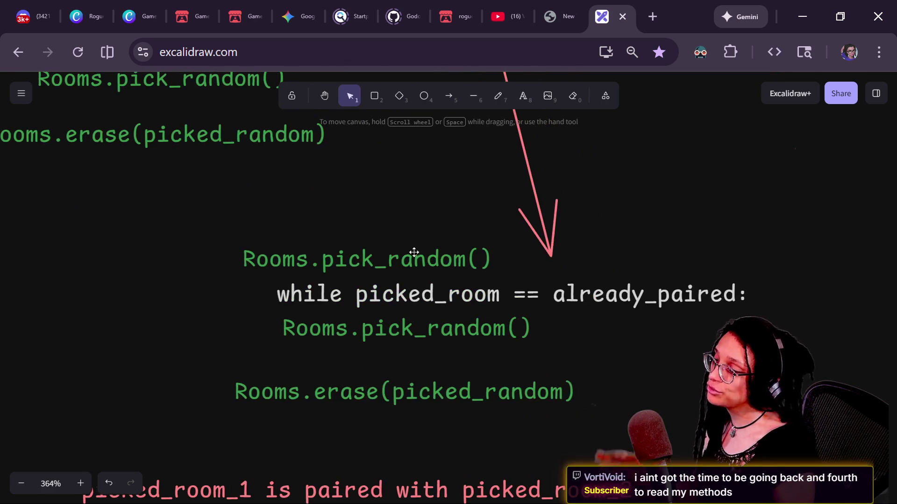
pyautogui.click(414, 252)
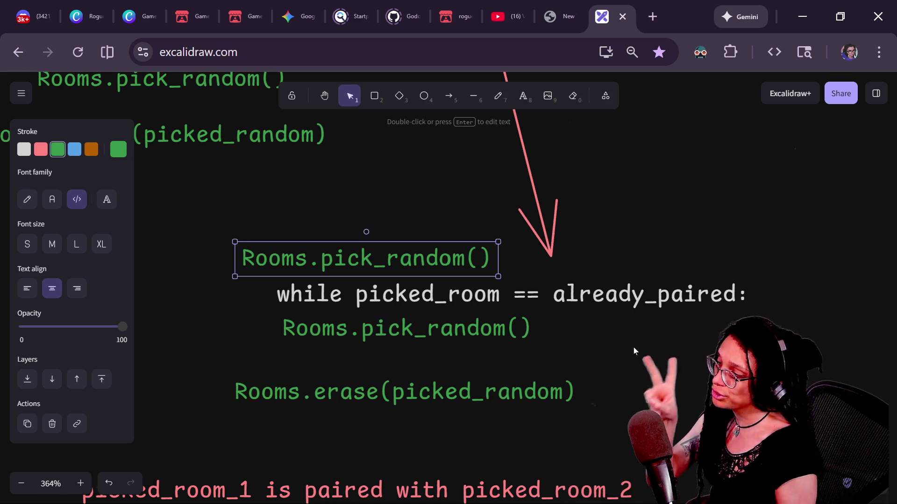
pyautogui.scroll(3, 474, 242)
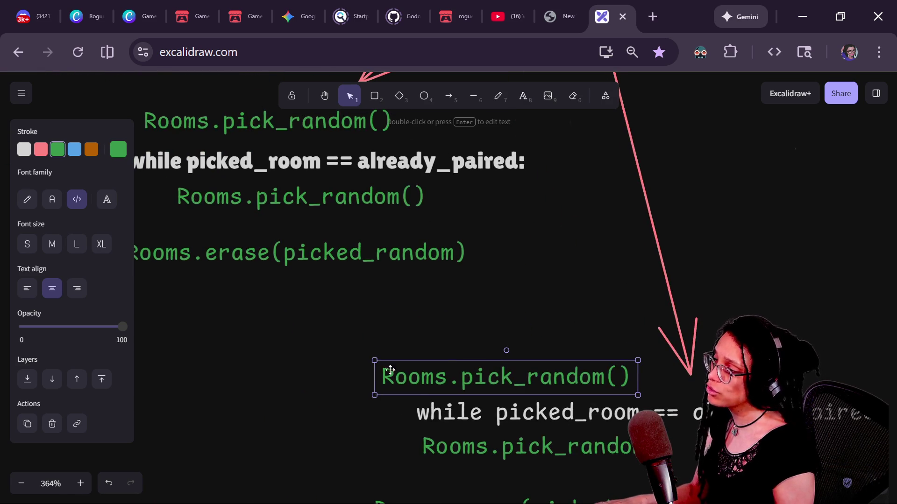
pyautogui.scroll(-6, 333, 143)
# - Align the picked_room_1 pairing line, orange 'color the doors' line and room1 door_cells check block
pyautogui.scroll(-3, 333, 142)
pyautogui.moveTo(374, 193)
pyautogui.mouseDown()
pyautogui.moveTo(464, 227)
pyautogui.moveTo(267, 197)
pyautogui.moveTo(290, 188)
pyautogui.mouseUp()
pyautogui.moveTo(273, 238)
pyautogui.mouseDown()
pyautogui.moveTo(316, 200)
pyautogui.moveTo(341, 223)
pyautogui.moveTo(258, 232)
pyautogui.mouseUp()
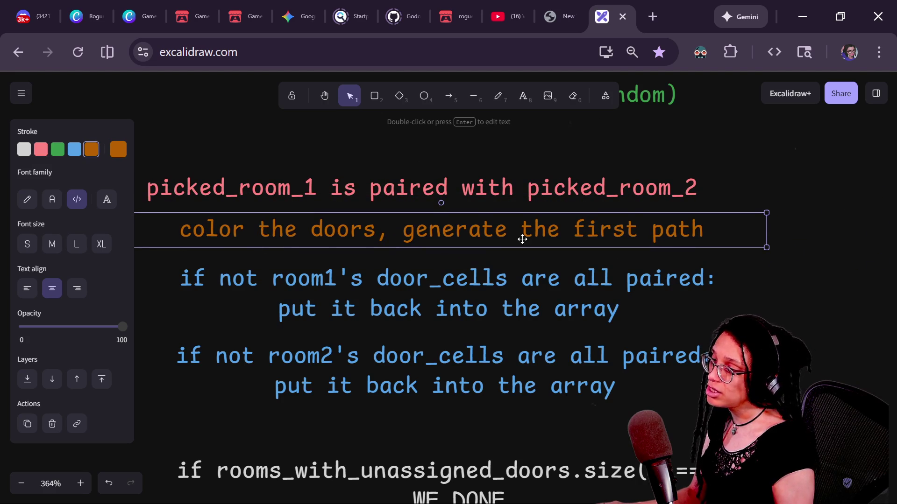
pyautogui.scroll(-3, 676, 230)
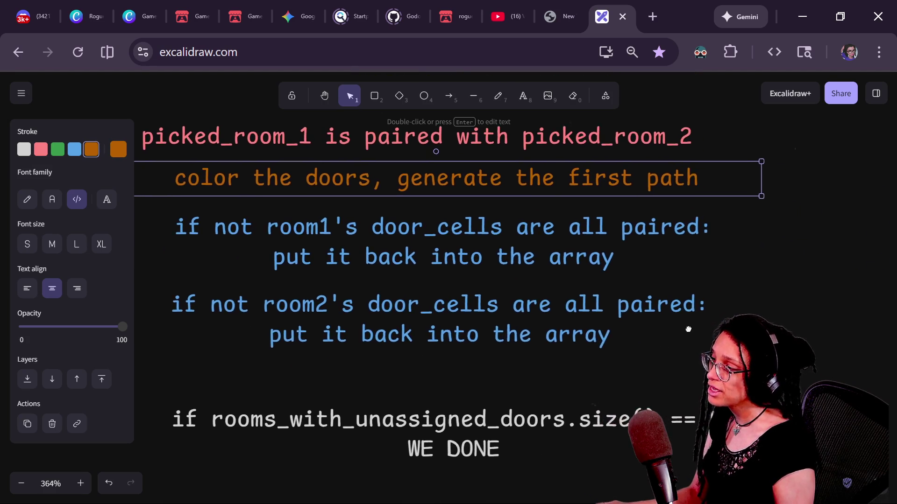
pyautogui.hscroll(-2, 689, 329)
pyautogui.moveTo(304, 228)
pyautogui.mouseDown()
pyautogui.moveTo(314, 224)
pyautogui.moveTo(280, 232)
pyautogui.moveTo(295, 224)
pyautogui.mouseUp()
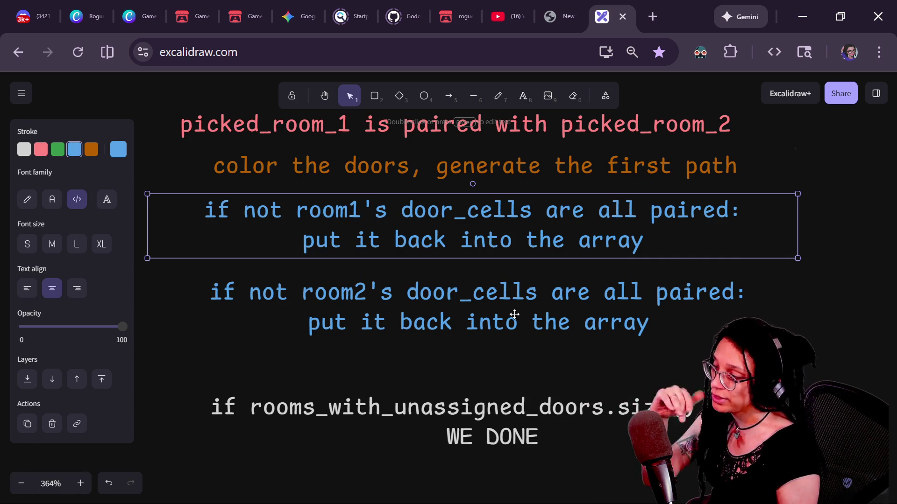
# - Bring the size() == 0 WE DONE check into view, select it, and return to the stream chat
pyautogui.scroll(-2, 495, 322)
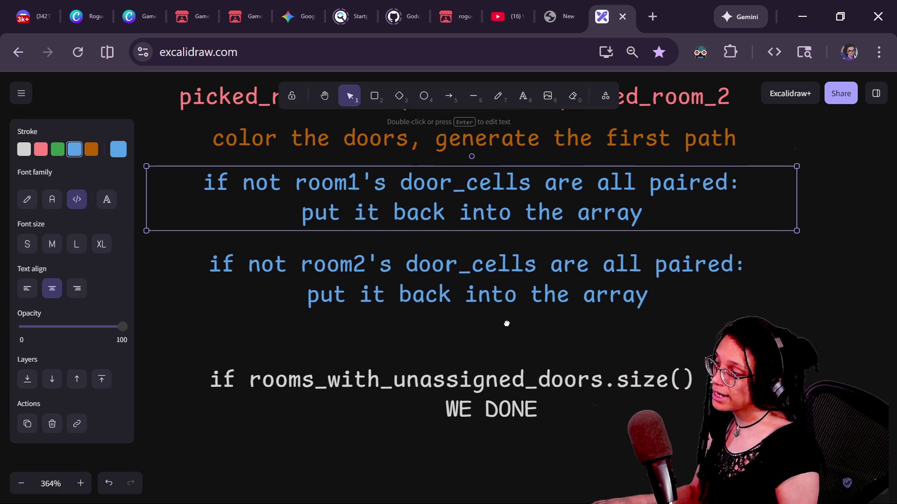
pyautogui.scroll(-1, 504, 313)
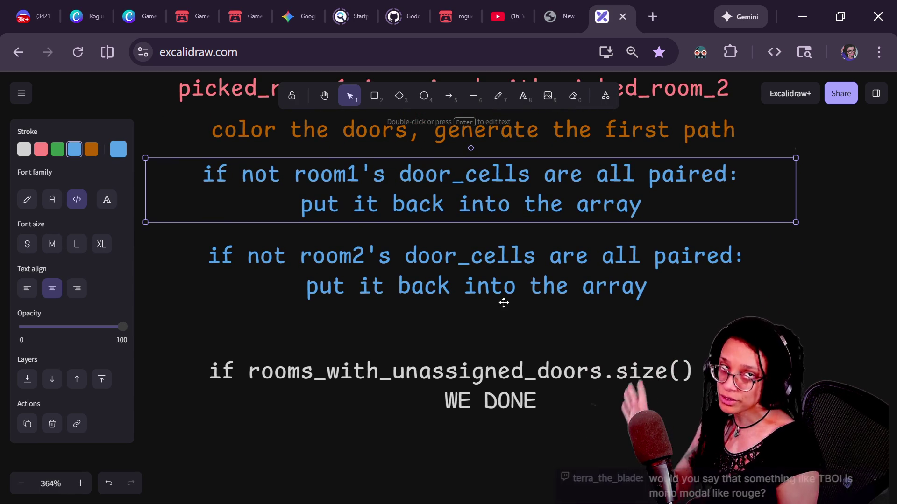
pyautogui.moveTo(500, 330); pyautogui.dragTo(490, 255)
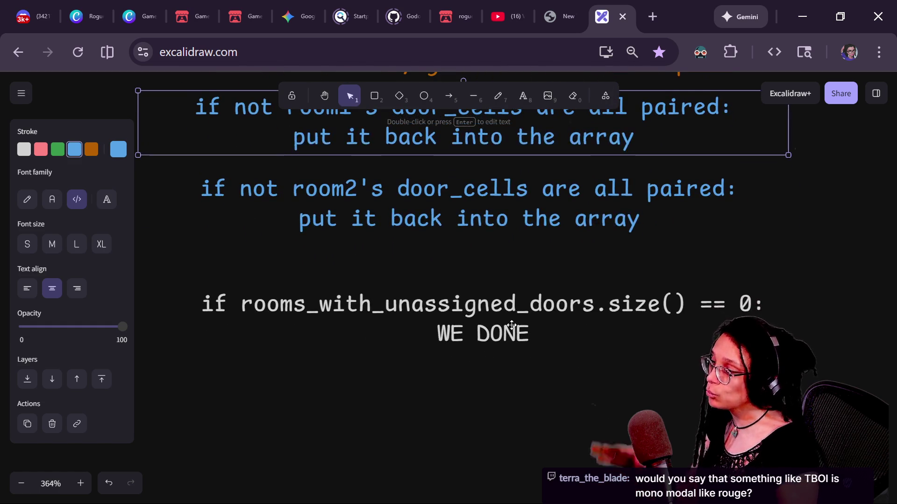
pyautogui.click(497, 322)
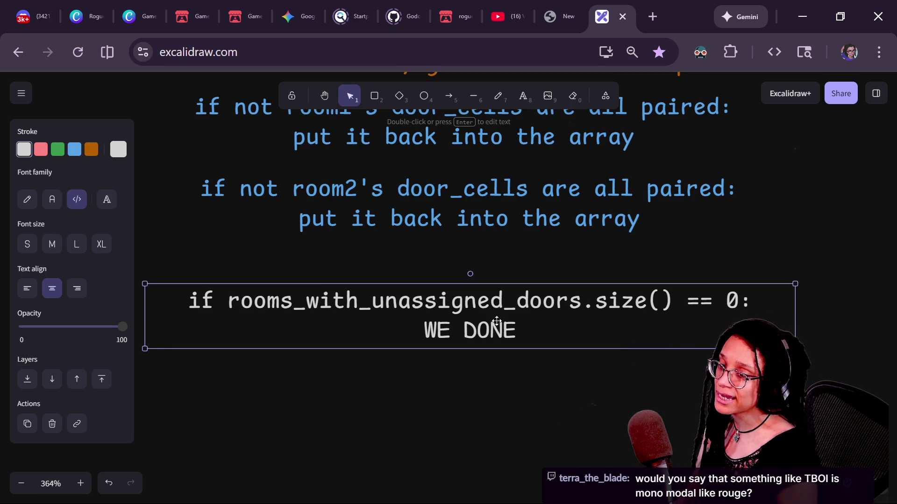
pyautogui.hotkey('alt', 'Tab')
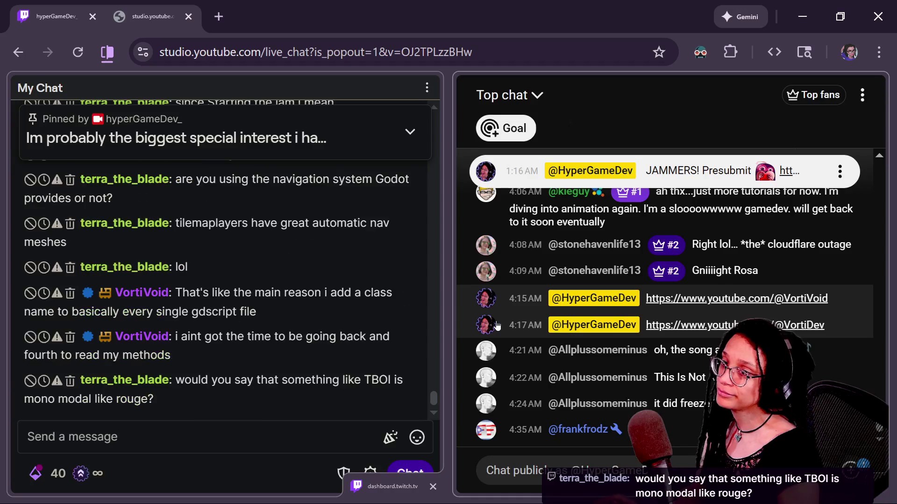
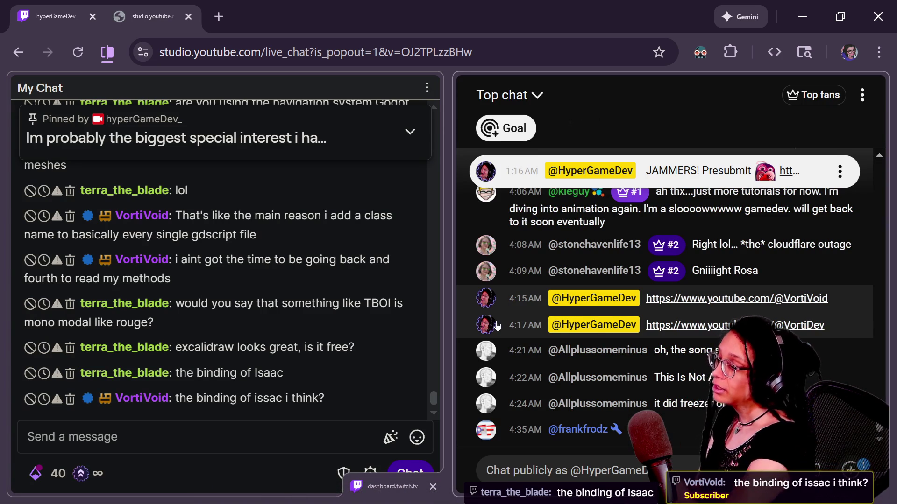
# - Leave the live chat and bring up the itch.io Game-like Jam page in the browser
pyautogui.hotkey('alt', 'Tab')
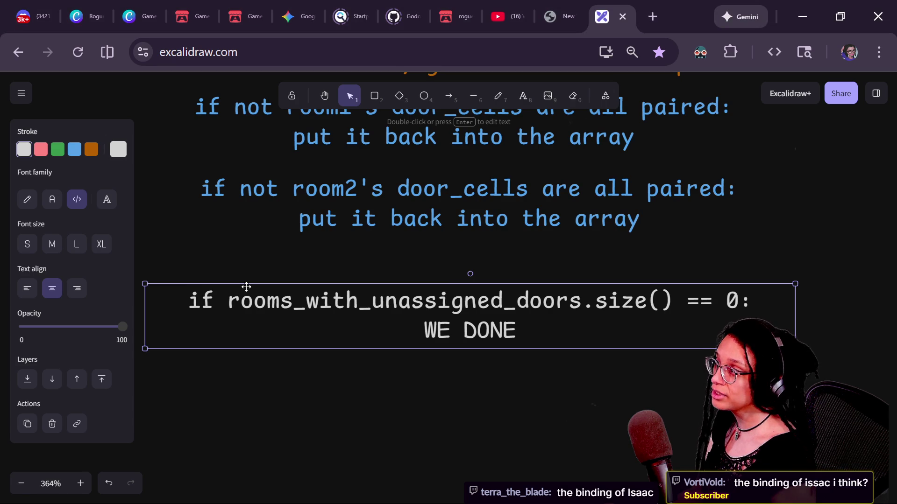
pyautogui.click(243, 16)
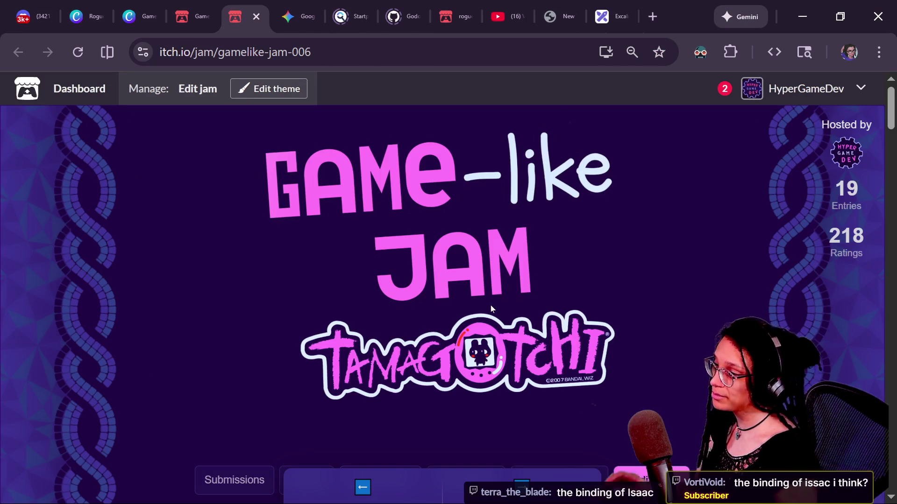
# - Open the gamelike-jam-007 page, zoom in, and highlight the Non-Modal Rogue-like tenet's description
pyautogui.click(196, 16)
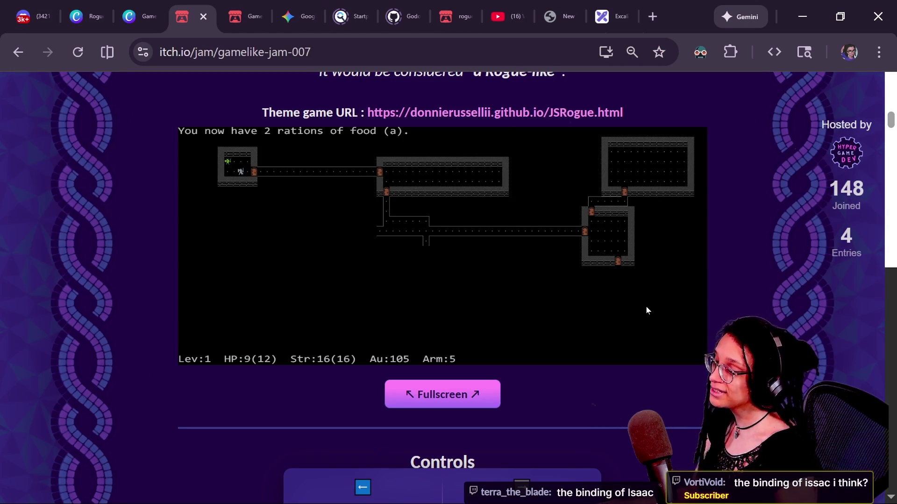
pyautogui.scroll(-7, 654, 327)
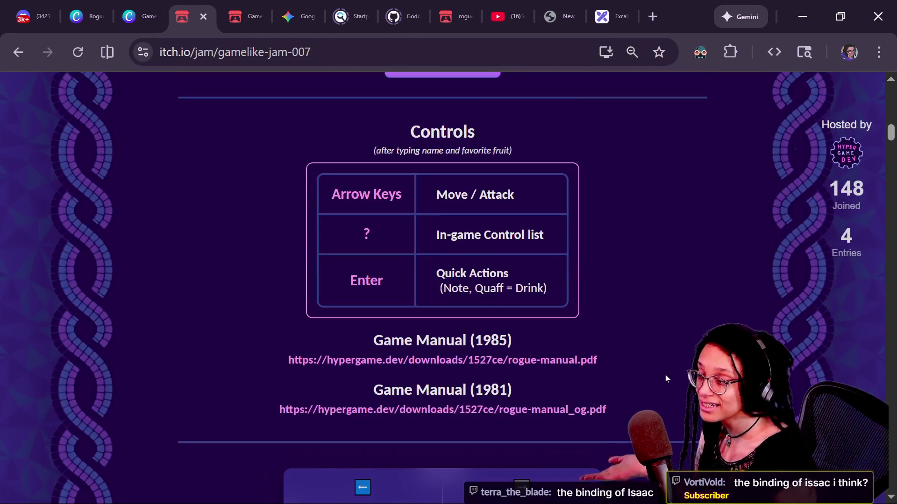
pyautogui.scroll(-15, 666, 379)
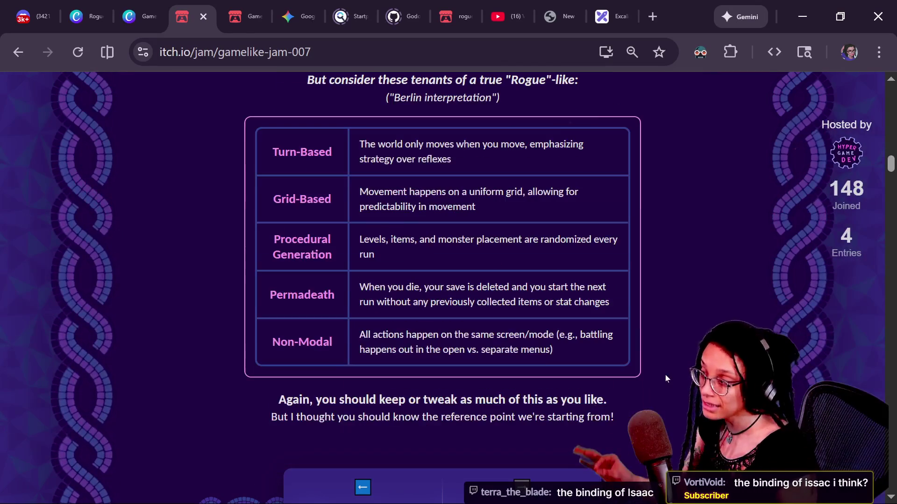
pyautogui.rightClick(665, 374)
pyautogui.press('Escape')
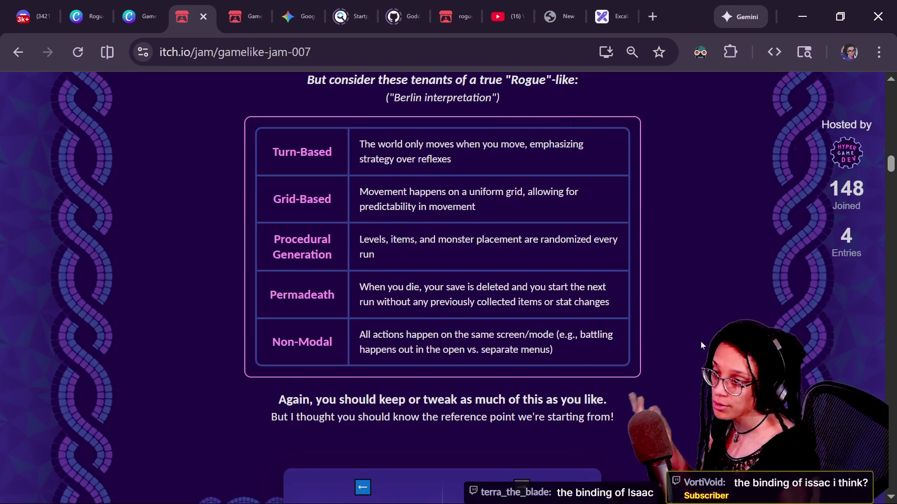
pyautogui.scroll(2, 701, 343)
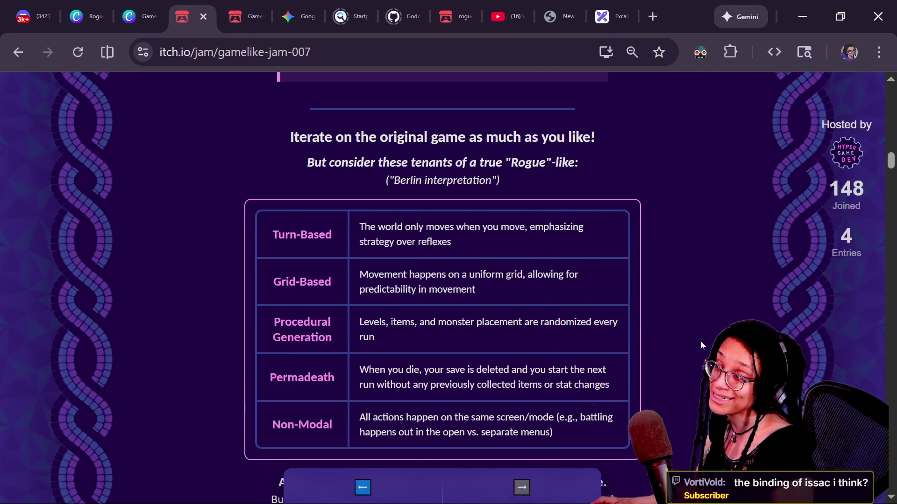
pyautogui.hotkey('ctrl', '+')
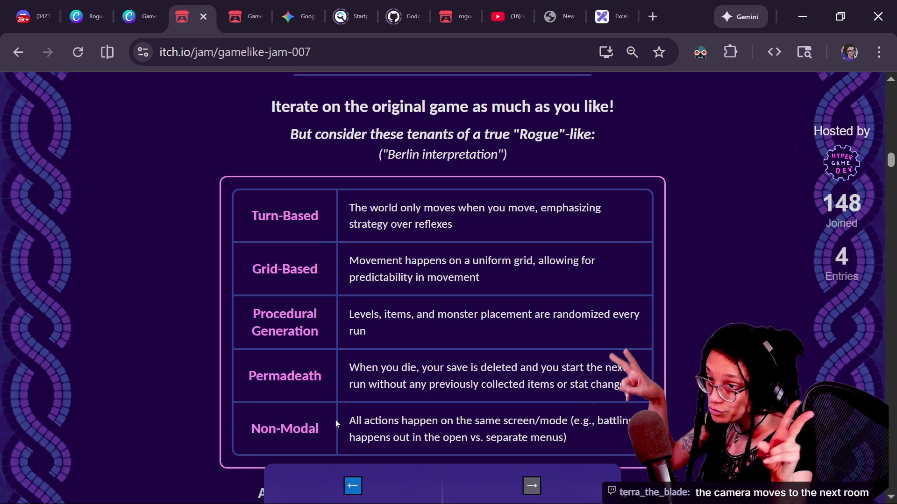
pyautogui.moveTo(260, 429); pyautogui.dragTo(408, 421)
# - Clear the text highlight and return to the YouTube Studio and Twitch live chat window
pyautogui.click(407, 421)
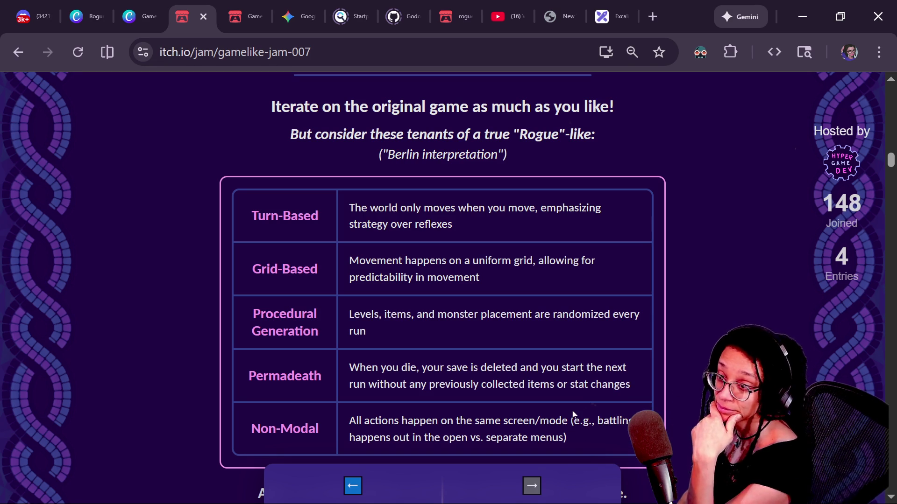
pyautogui.hotkey('alt', 'Tab')
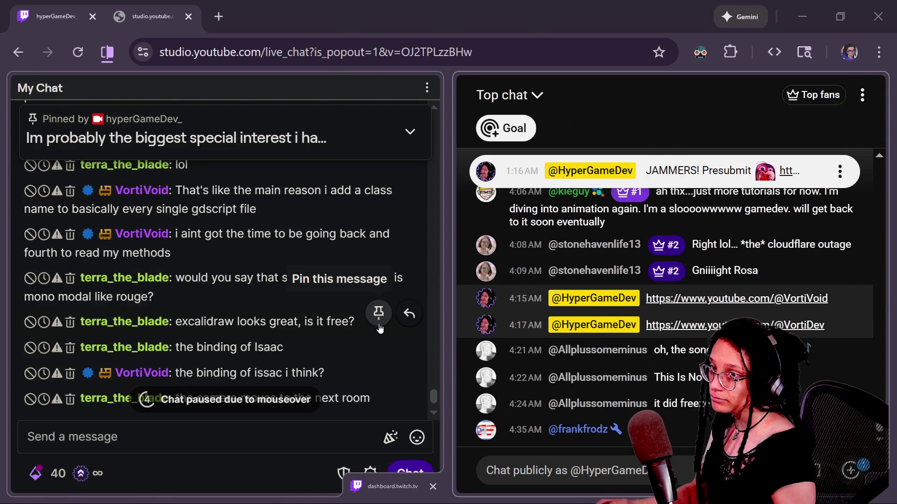
# - Back in Godot, review the door-pairing setup code and return to the unfinished var on line 37
pyautogui.hotkey('alt', 'Tab')
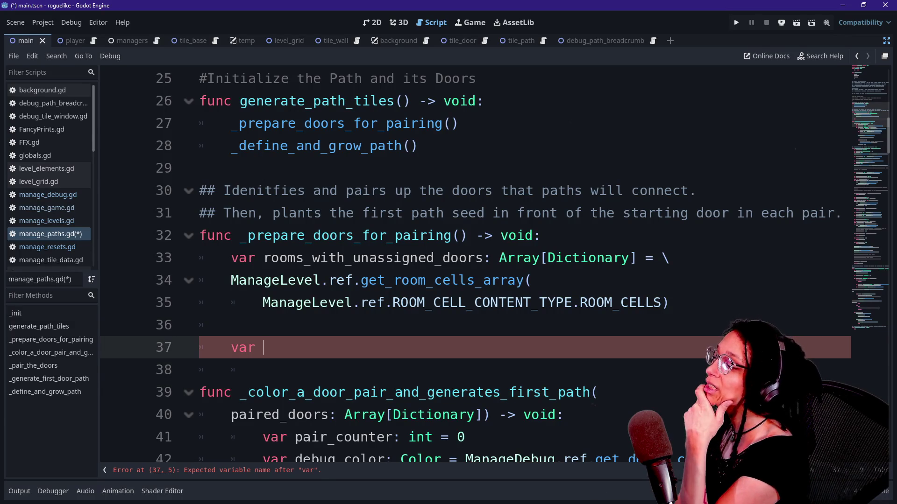
pyautogui.moveTo(364, 235)
pyautogui.mouseDown()
pyautogui.moveTo(467, 238)
pyautogui.moveTo(231, 325)
pyautogui.mouseUp()
pyautogui.click(230, 326)
pyautogui.click(262, 348)
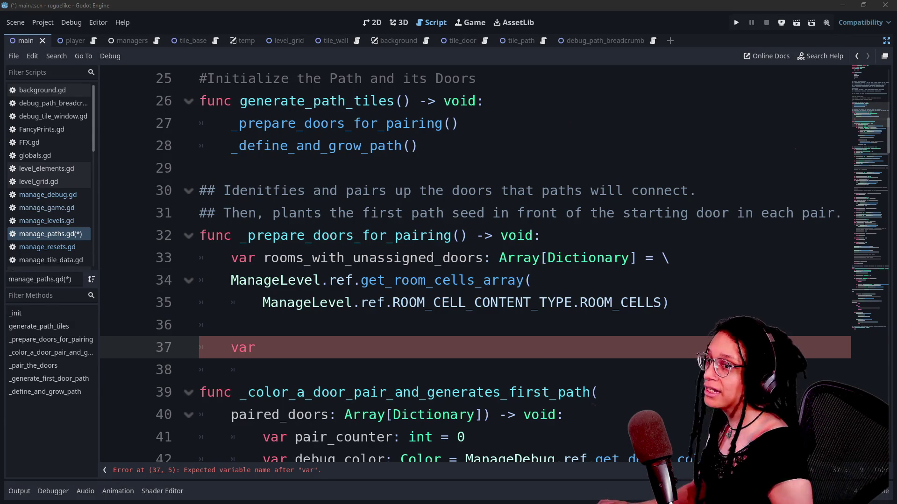
# - Consult the Excalidraw room-pairing sketch, then return to manage_paths.gd in Godot
pyautogui.hotkey('alt', 'Tab')
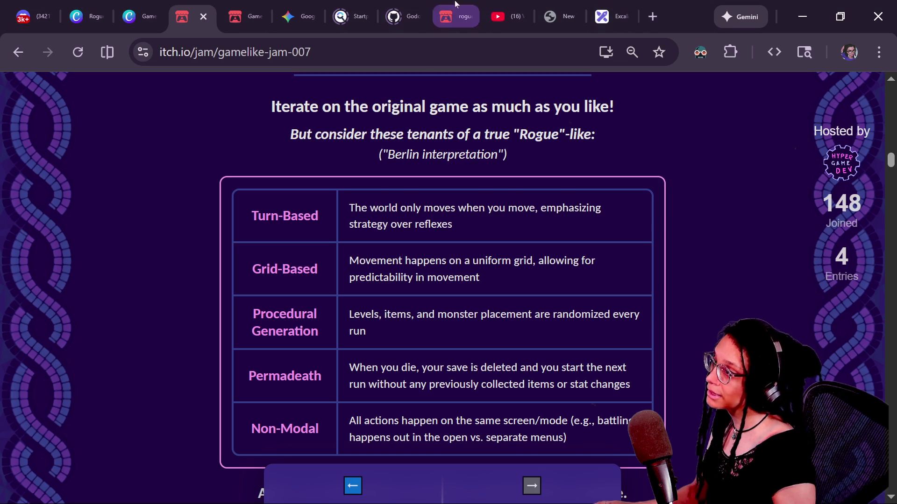
pyautogui.click(602, 17)
pyautogui.scroll(4, 613, 308)
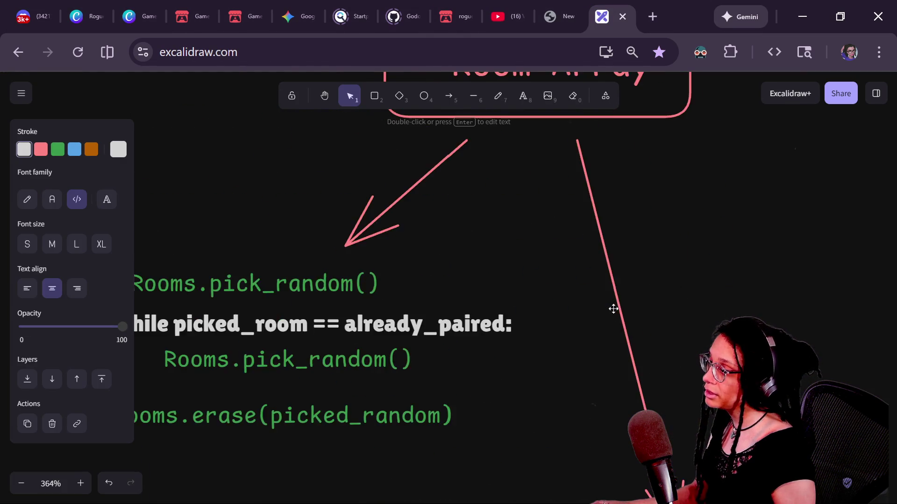
pyautogui.scroll(-2, 613, 308)
pyautogui.hscroll(-3, 623, 341)
pyautogui.scroll(1, 623, 340)
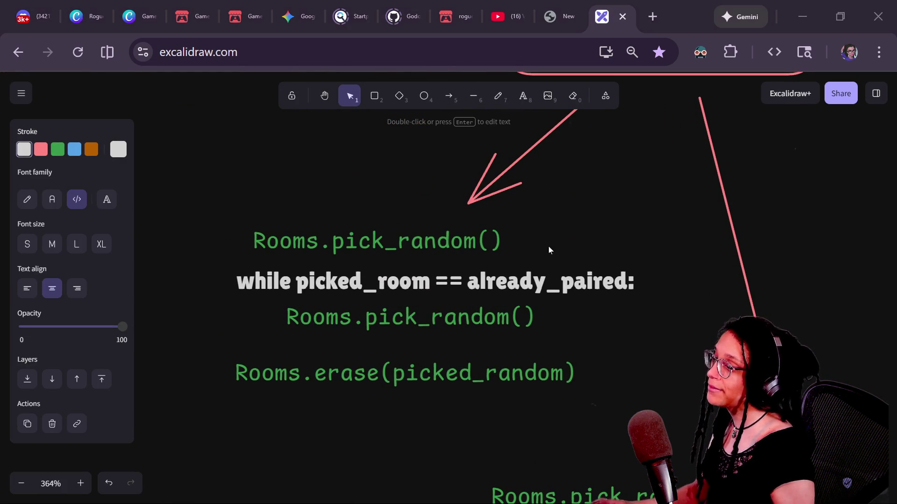
pyautogui.hotkey('alt', 'Tab')
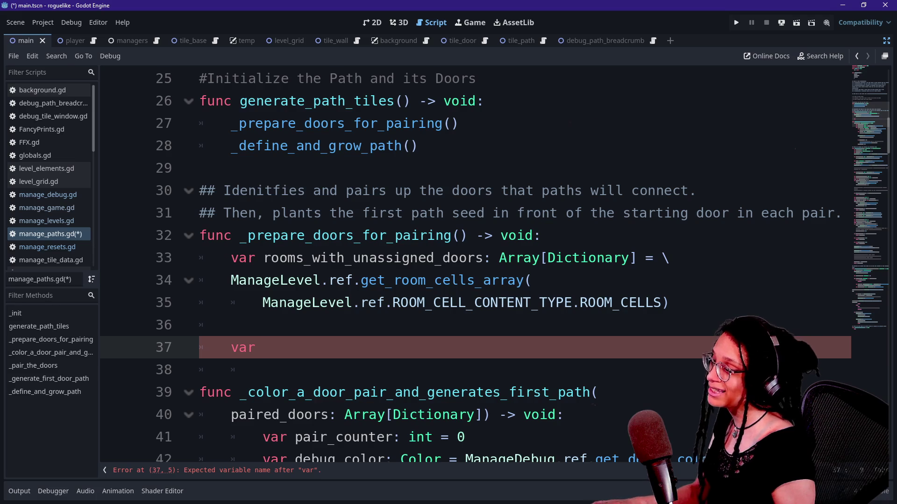
# - Start a new function on line 39 named _all_doors_paired_in_room returning bool
pyautogui.press('Up')
pyautogui.press('Up')
pyautogui.press('Down')
pyautogui.press('Down')
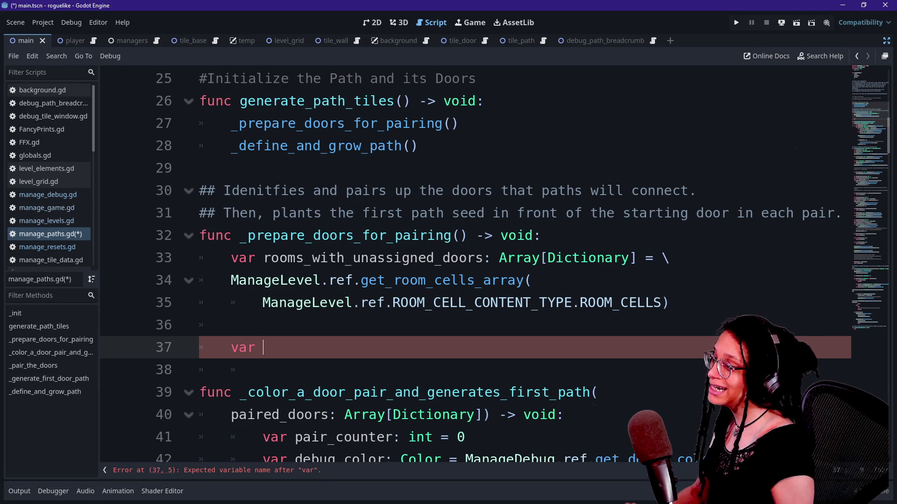
pyautogui.press('Down')
pyautogui.press('Home')
pyautogui.press('Return')
pyautogui.press('Return')
pyautogui.write('func _')
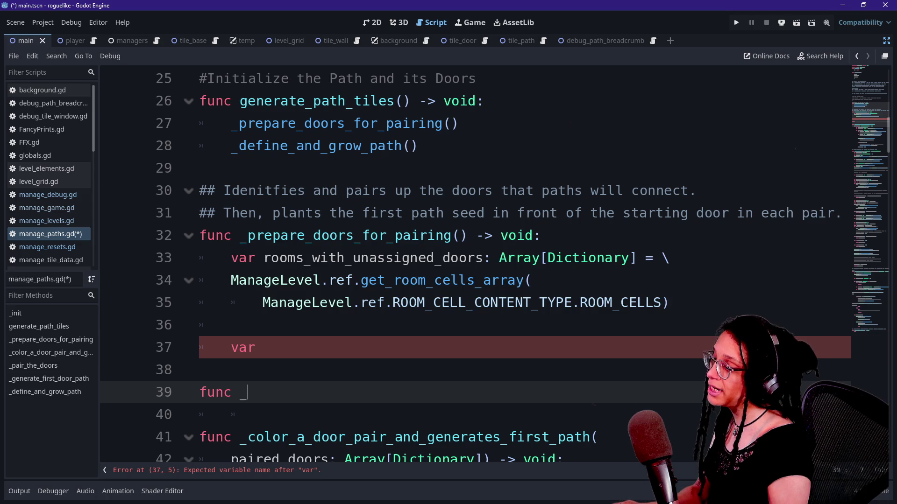
pyautogui.write('room_')
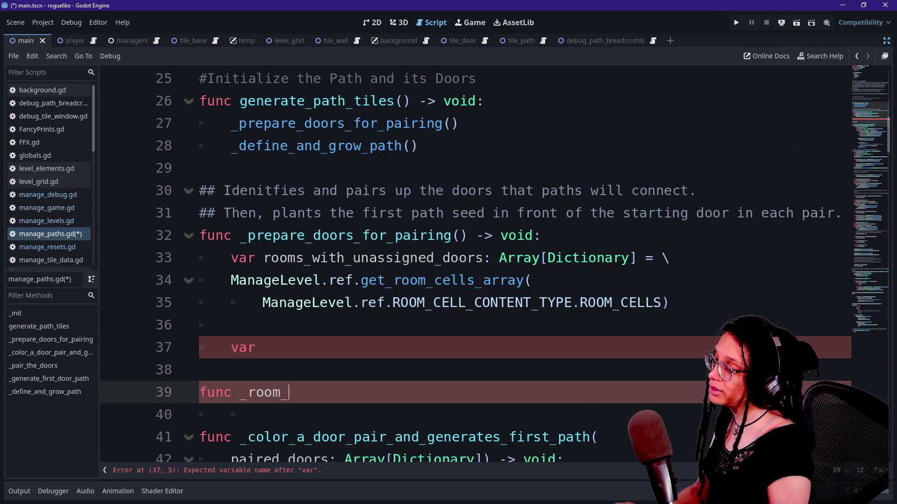
pyautogui.write('has_')
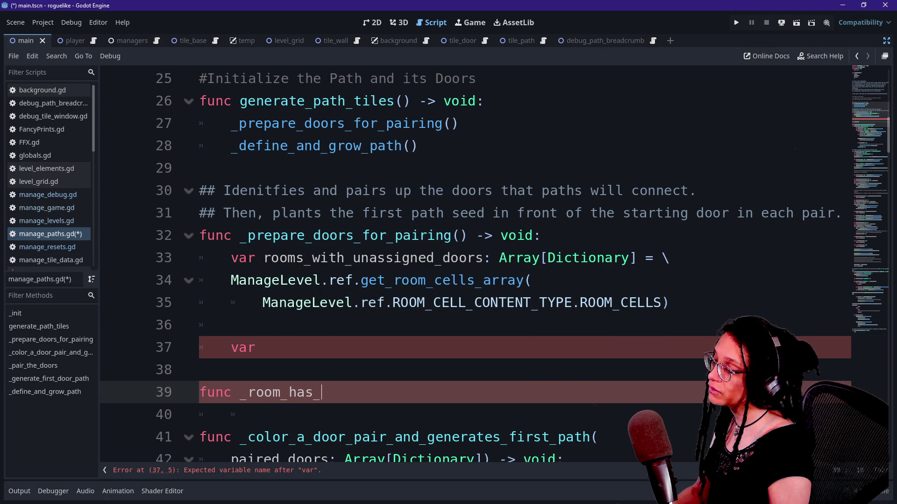
pyautogui.press('BackSpace')
pyautogui.press('BackSpace')
pyautogui.press('BackSpace')
pyautogui.press('BackSpace')
pyautogui.write('door')
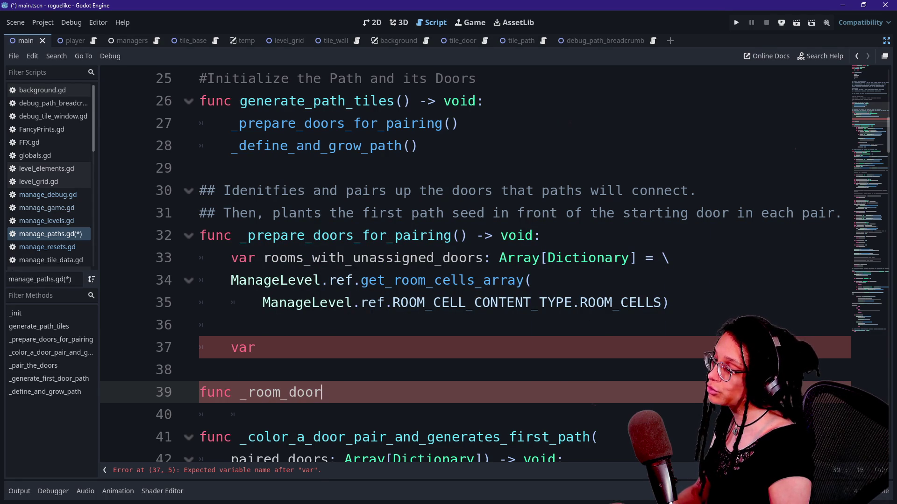
pyautogui.write('s_all_paired')
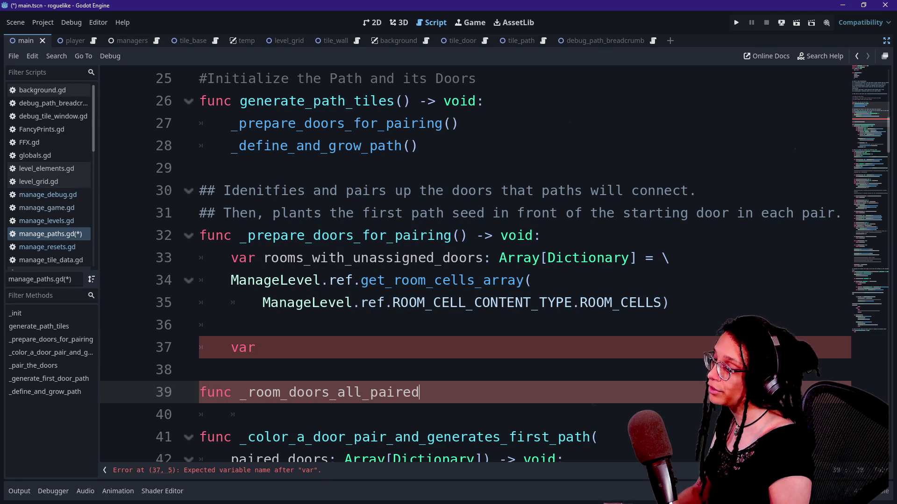
pyautogui.press('BackSpace')
pyautogui.press('BackSpace')
pyautogui.press('BackSpace')
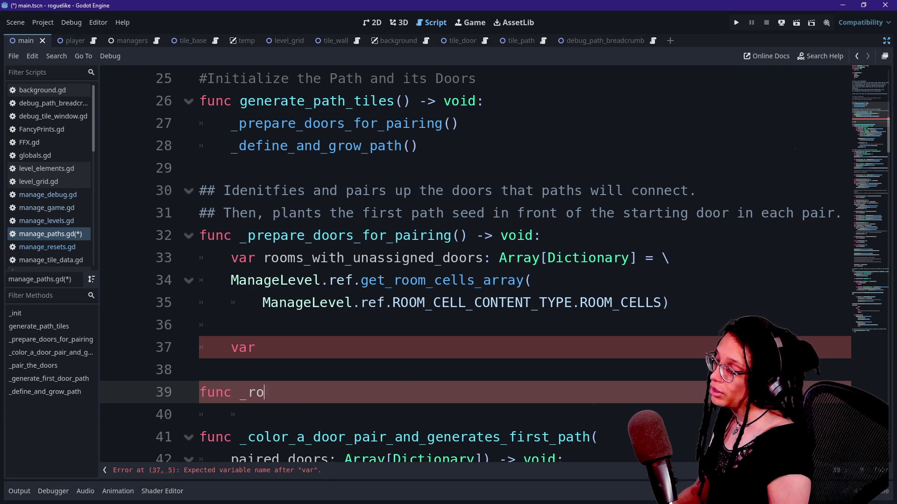
pyautogui.write('all_doors_pa')
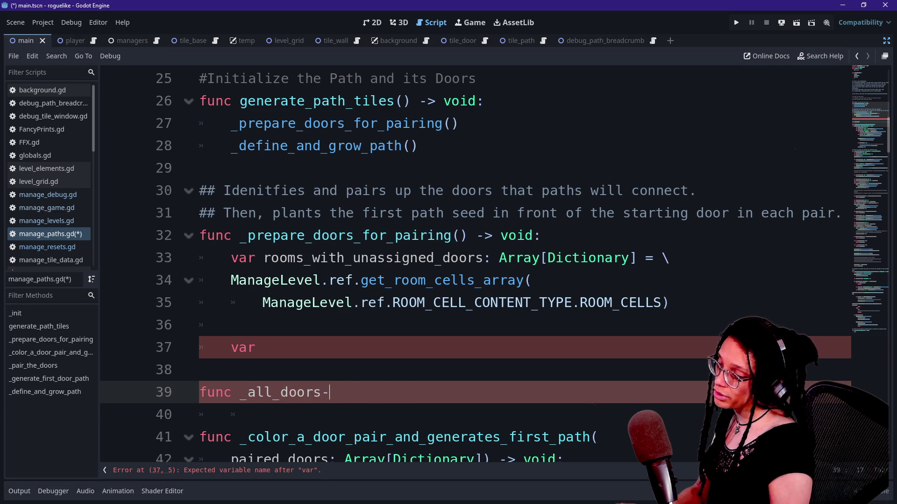
pyautogui.press('BackSpace')
pyautogui.press('BackSpace')
pyautogui.press('BackSpace')
pyautogui.write('_paired_')
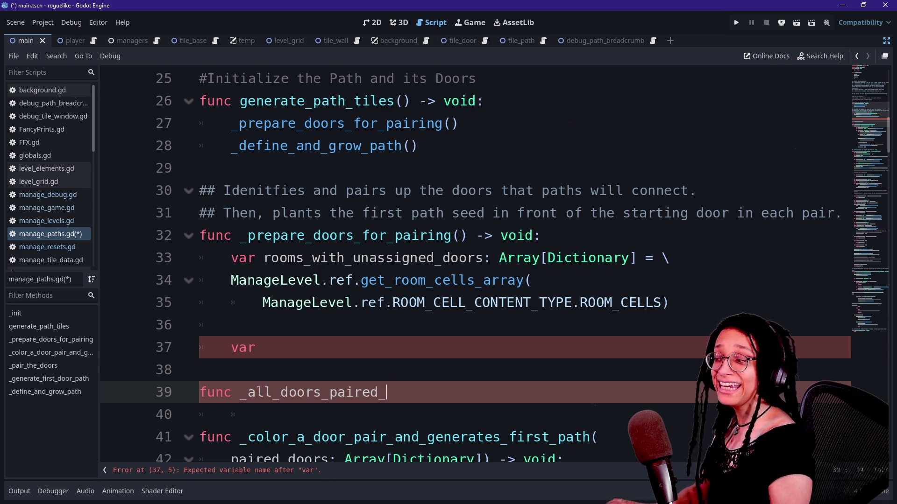
pyautogui.write('in_room() -')
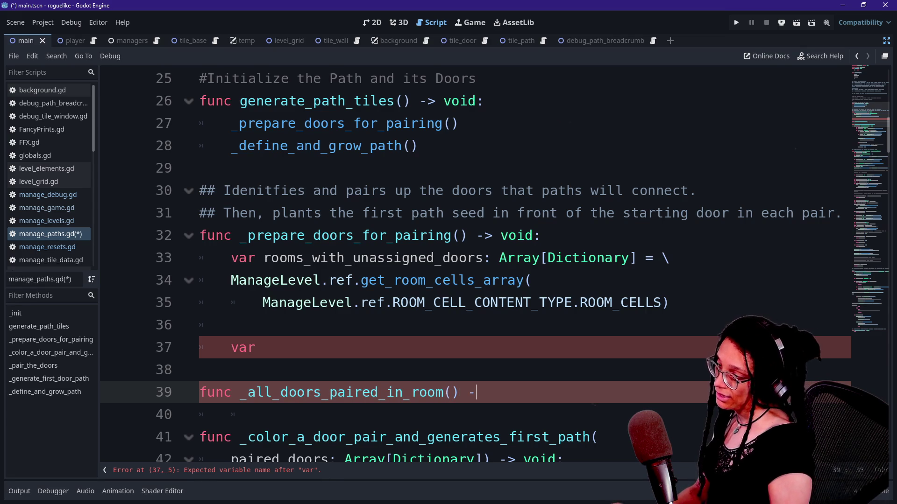
pyautogui.write('> bool:')
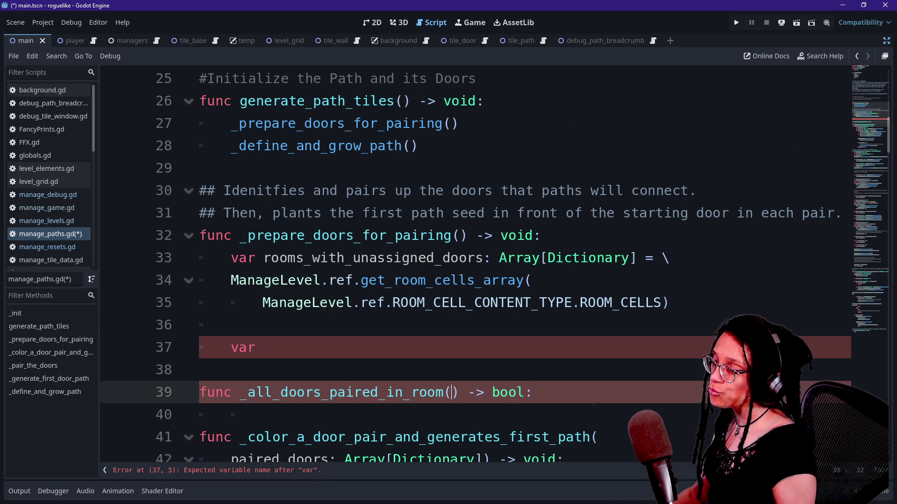
# - Give it a door_cells: Array[Dictionary] parameter and begin the function body
pyautogui.scroll(-1, 476, 264)
pyautogui.write('room_c')
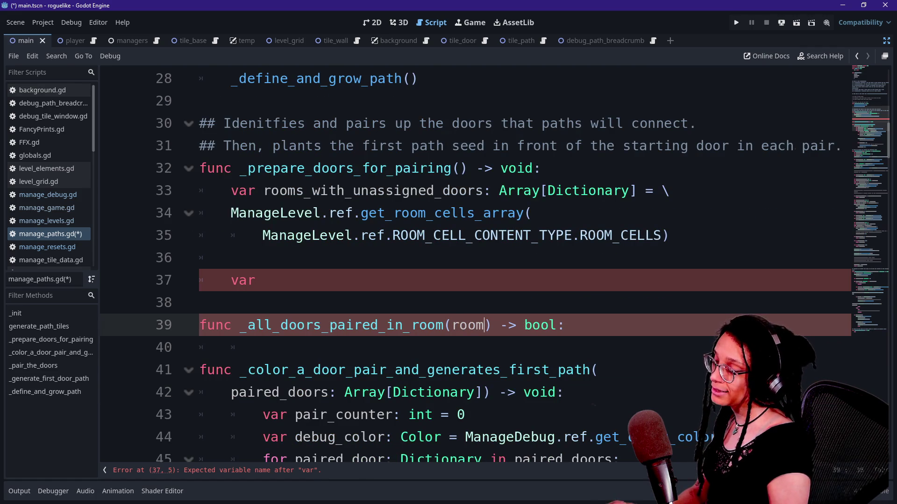
pyautogui.write('e')
pyautogui.press('BackSpace')
pyautogui.press('BackSpace')
pyautogui.press('BackSpace')
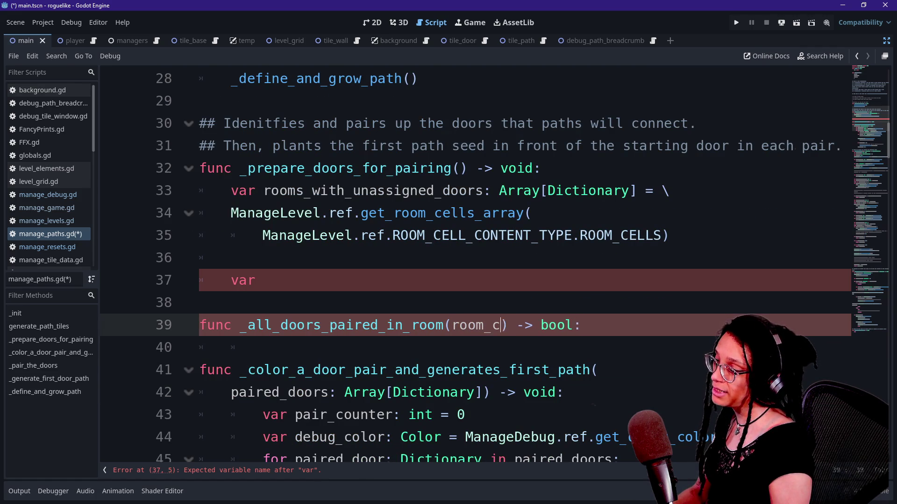
pyautogui.write('door_cells')
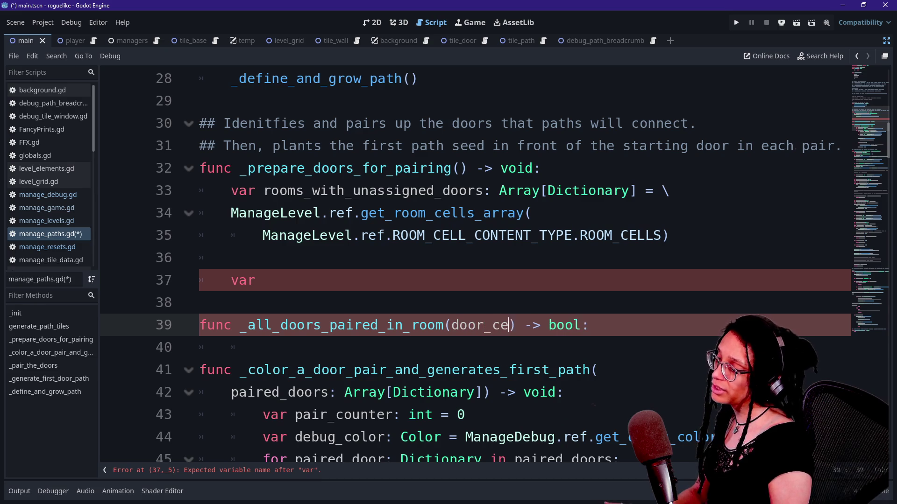
pyautogui.write(':')
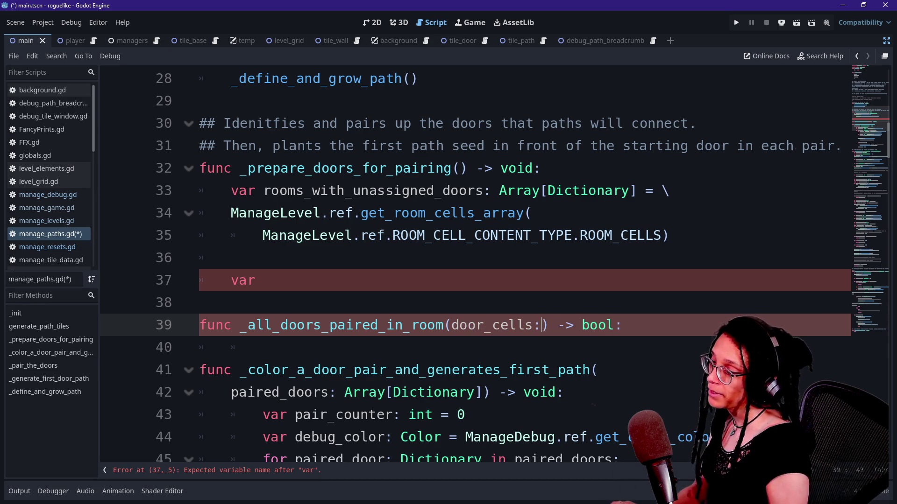
pyautogui.write(' Array[Dictionary')
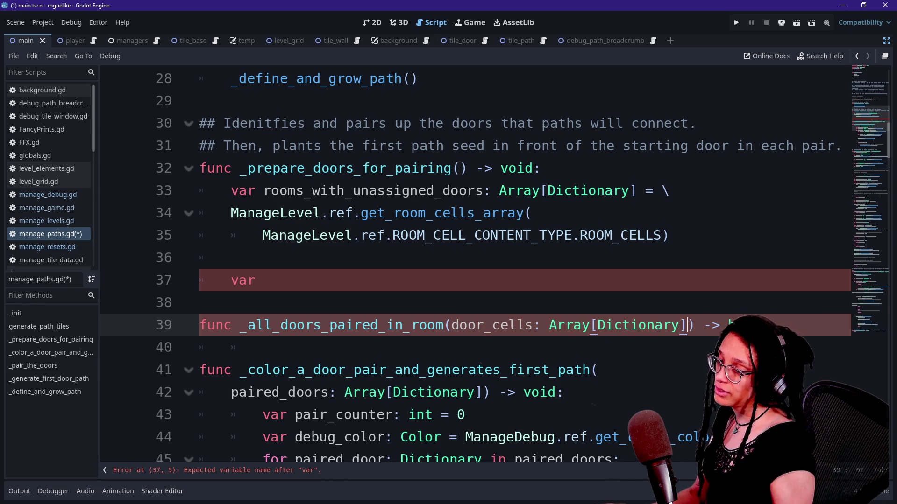
pyautogui.press('Return')
# - Replace the placeholder pass with return false in the helper's body on line 40
pyautogui.write('pass')
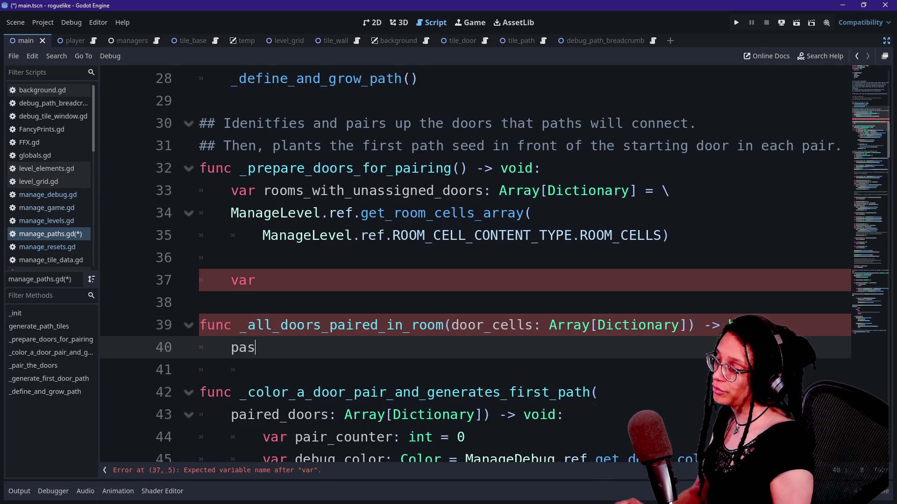
pyautogui.click(256, 280)
pyautogui.click(263, 347)
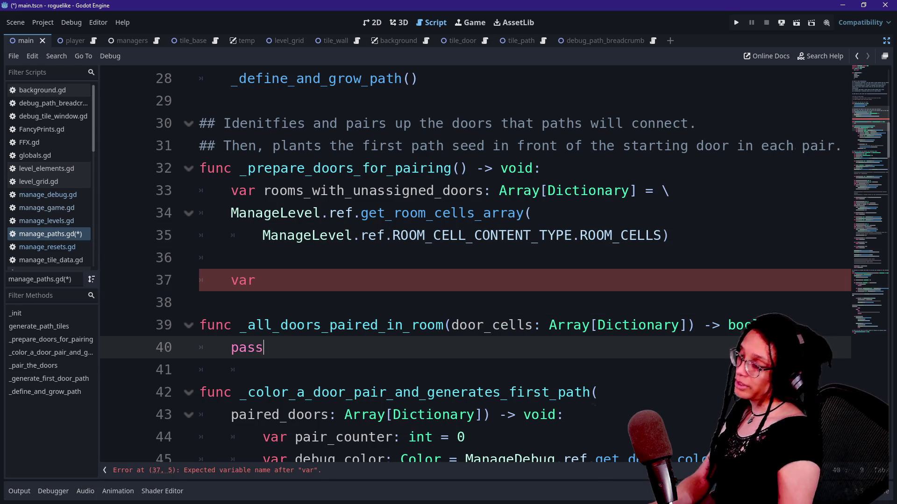
pyautogui.press('BackSpace')
pyautogui.press('BackSpace')
pyautogui.press('BackSpace')
pyautogui.write('return false')
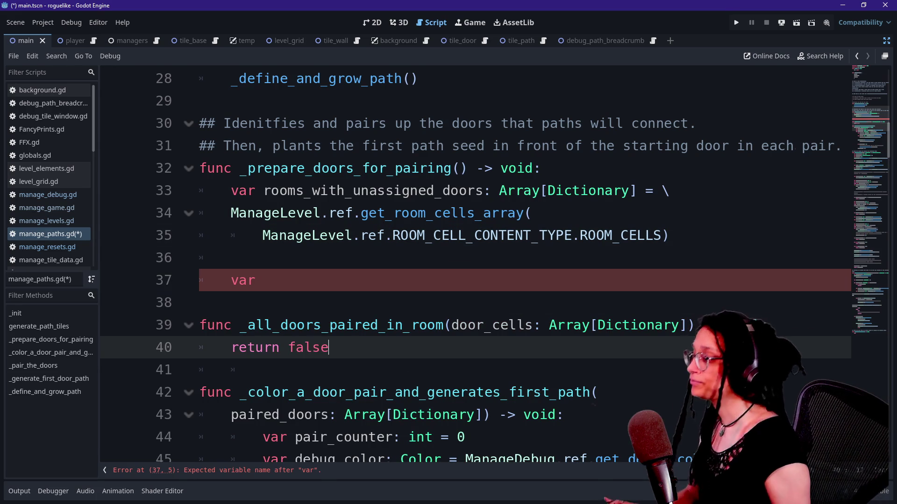
# - Name the line 37 variable room1 and start typing its type annotation
pyautogui.click(263, 280)
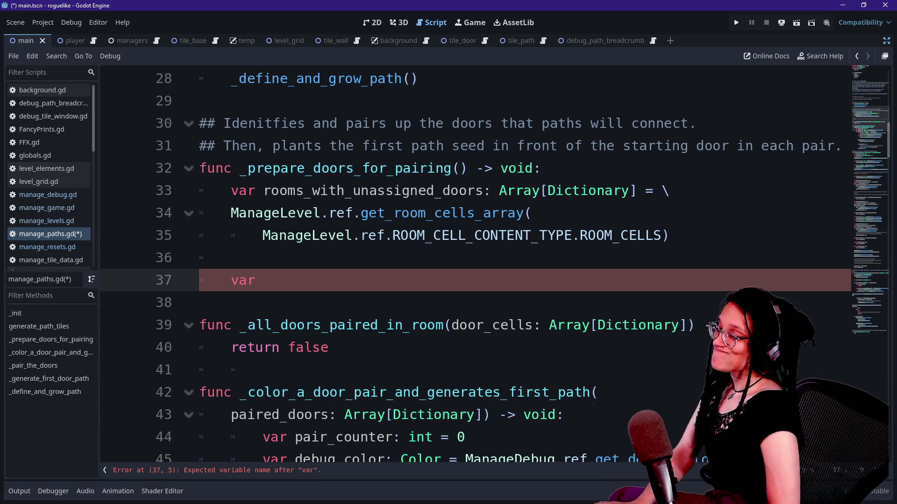
pyautogui.write('rpp,m')
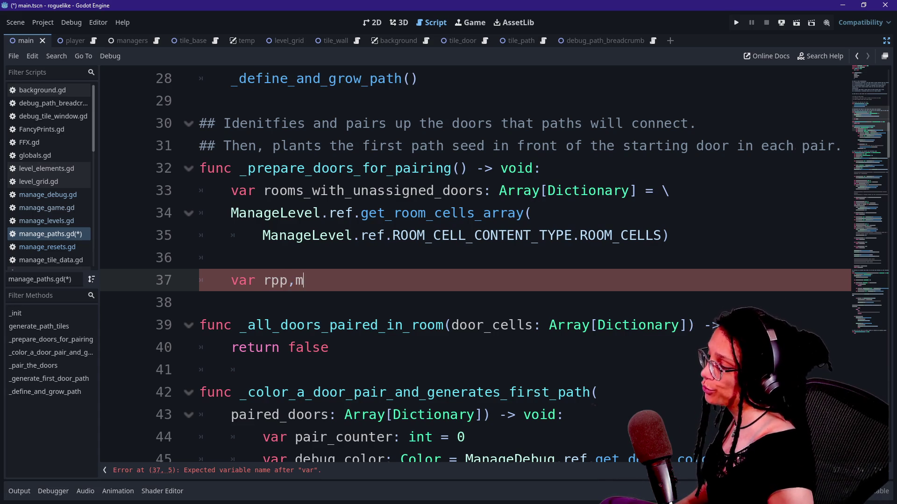
pyautogui.press('BackSpace')
pyautogui.write('oom1: r')
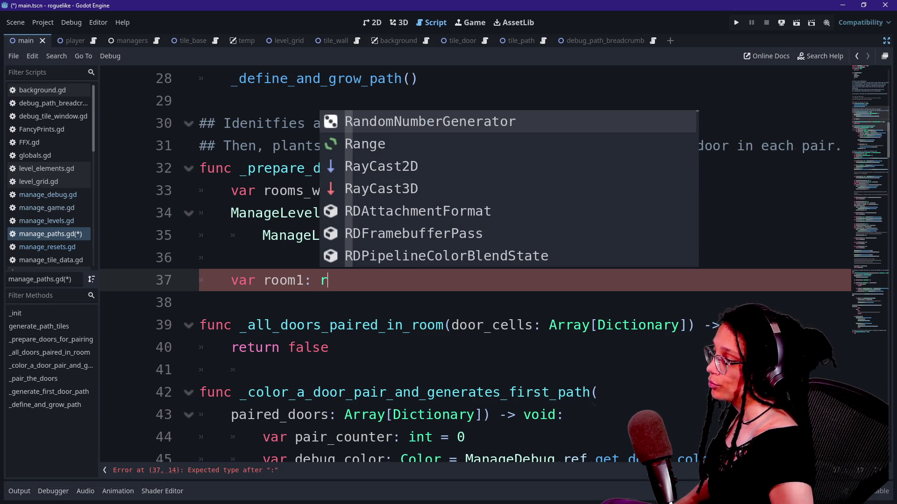
pyautogui.press('Escape')
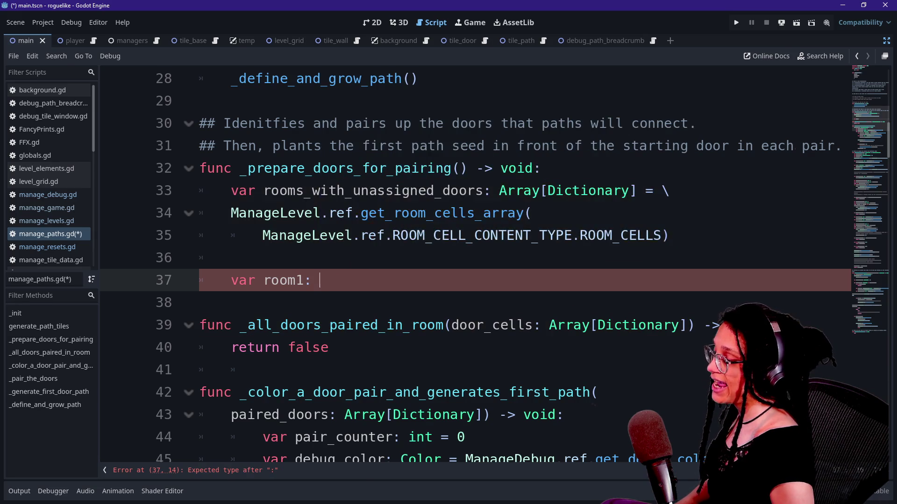
pyautogui.write('Doc')
pyautogui.press('BackSpace')
pyautogui.press('BackSpace')
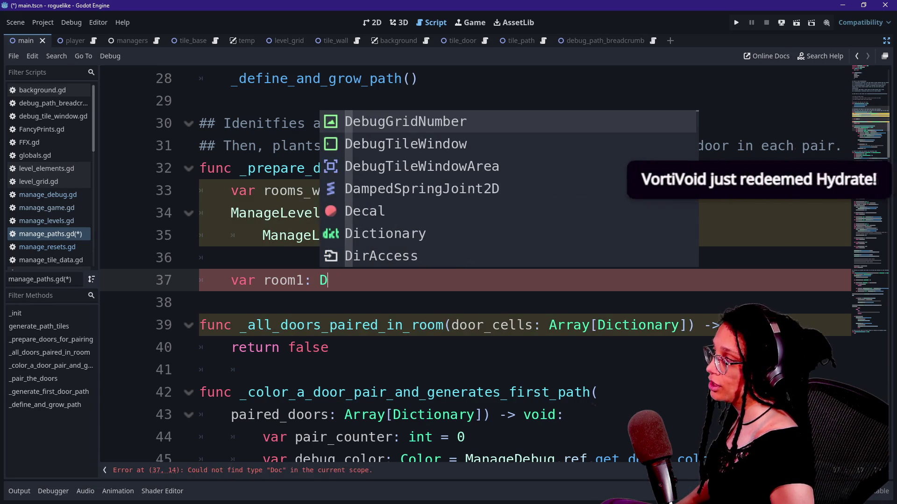